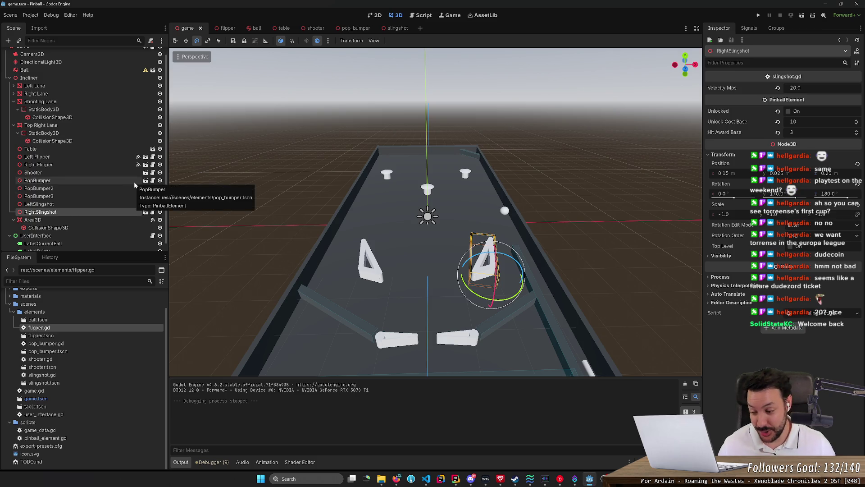
Orbit and pan around the pinball table, frame the Shooter node, then switch to the flipper scene
drag(380, 177, 424, 183)
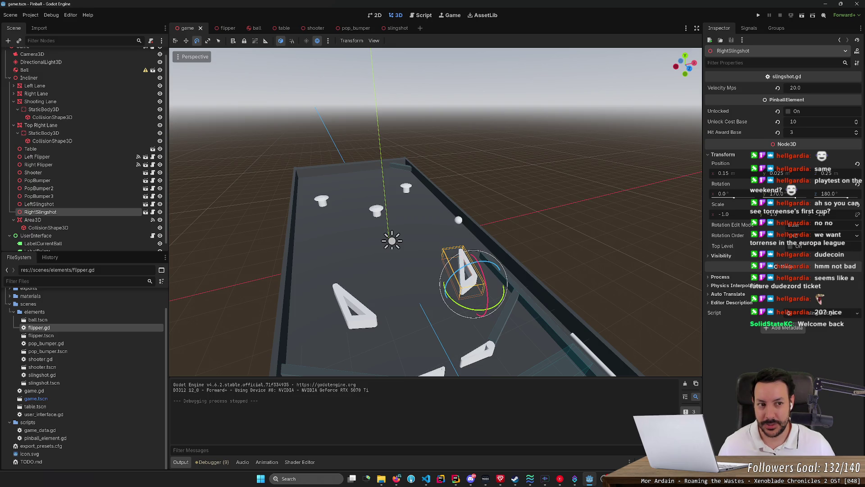
mouse_move(433, 212)
mouse_down()
mouse_move(446, 190)
mouse_move(469, 180)
mouse_move(395, 194)
mouse_up()
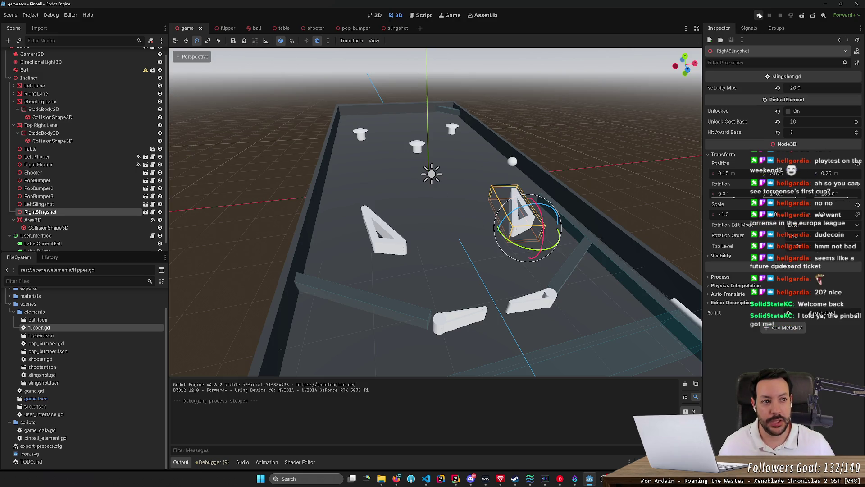
click(693, 310)
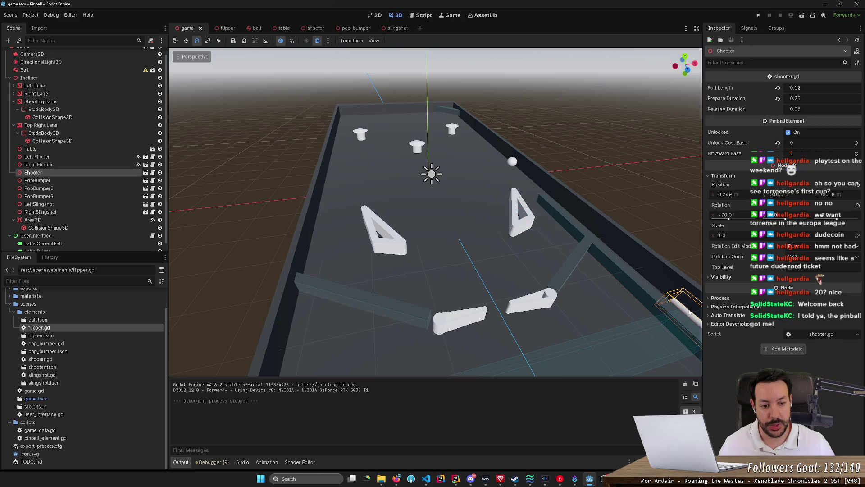
key(f)
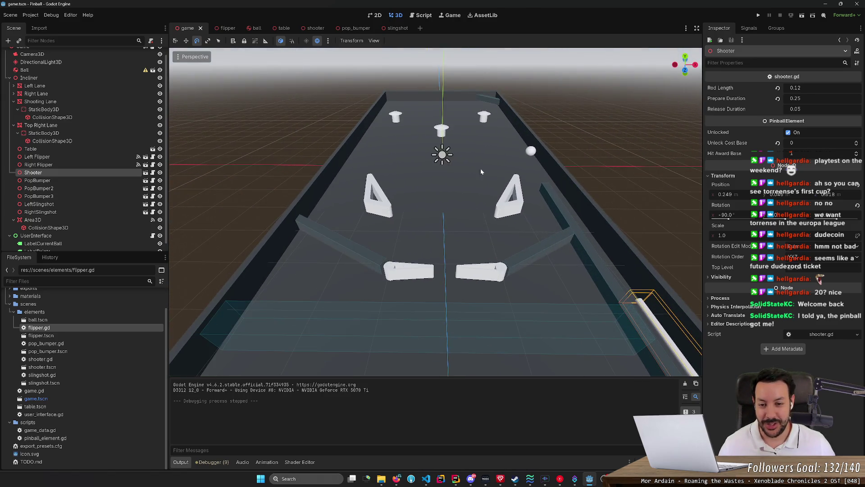
click(219, 28)
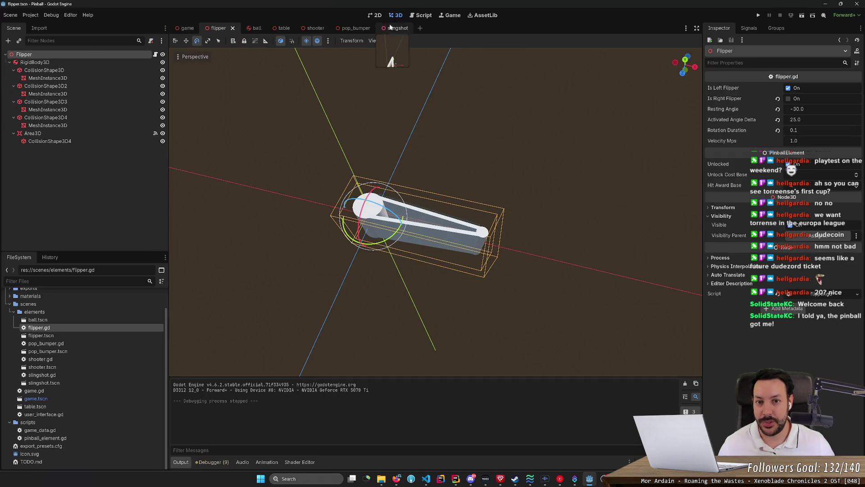
In flipper.gd, add 'colliding_ball = null' on the line after the apply_impulse call
click(421, 15)
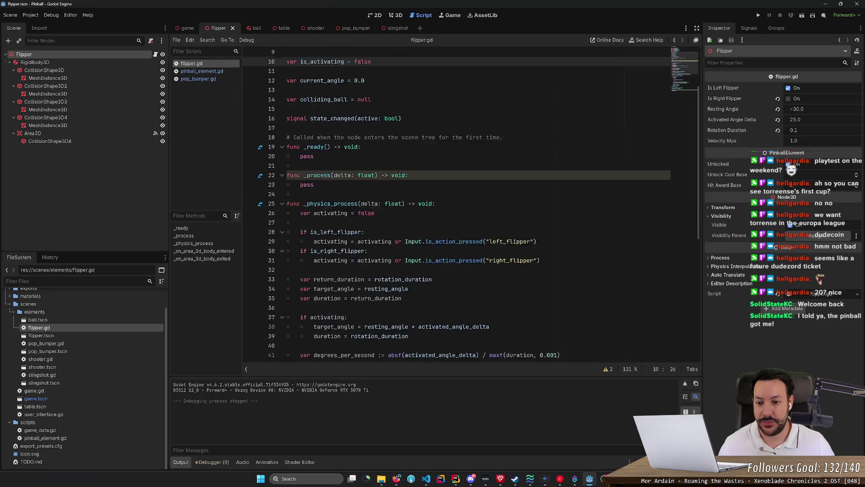
scroll(471, 205, down, 2)
scroll(471, 205, down, 10)
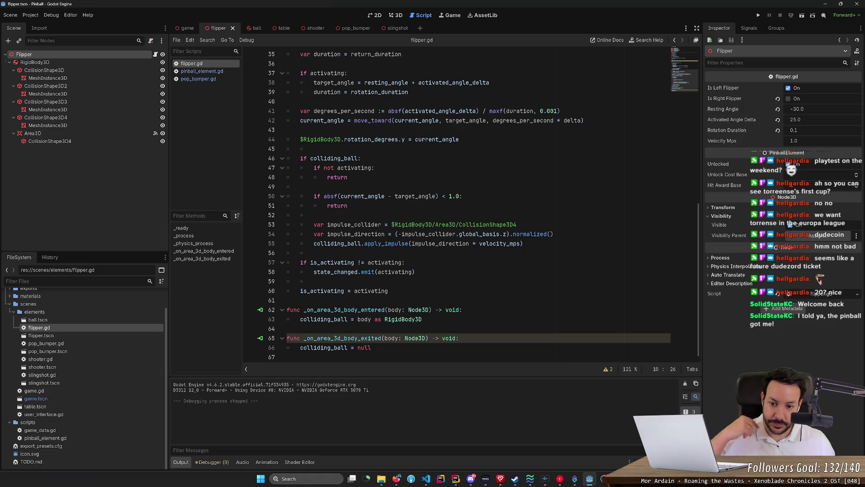
mouse_move(408, 224)
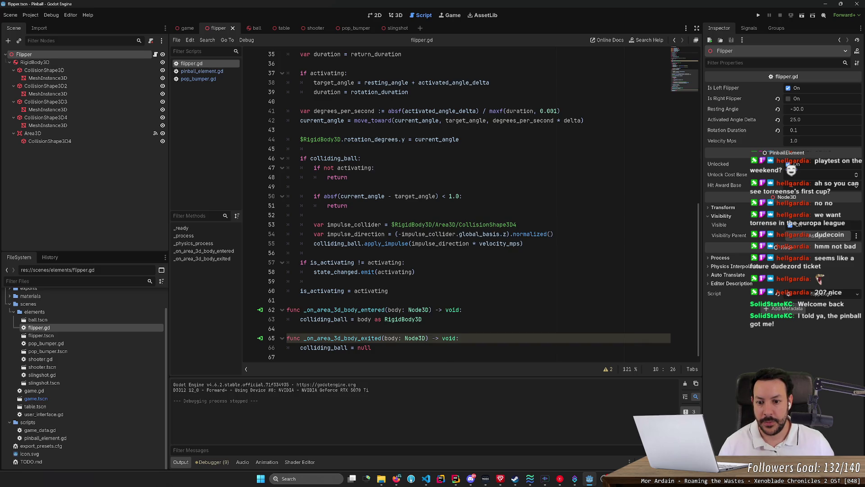
mouse_move(351, 159)
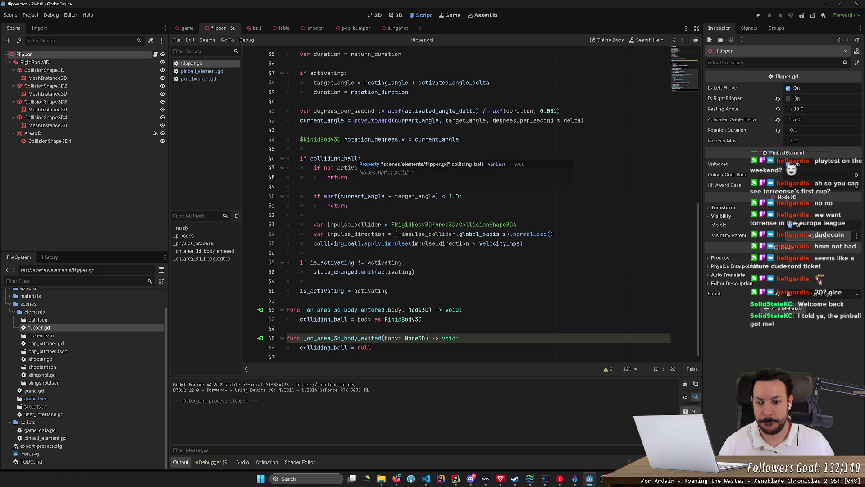
double_click(337, 243)
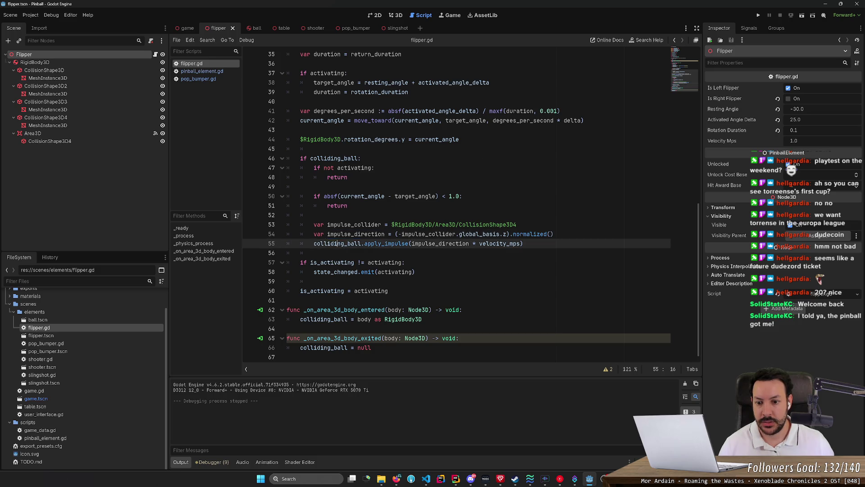
scroll(446, 272, up, 1)
key(End)
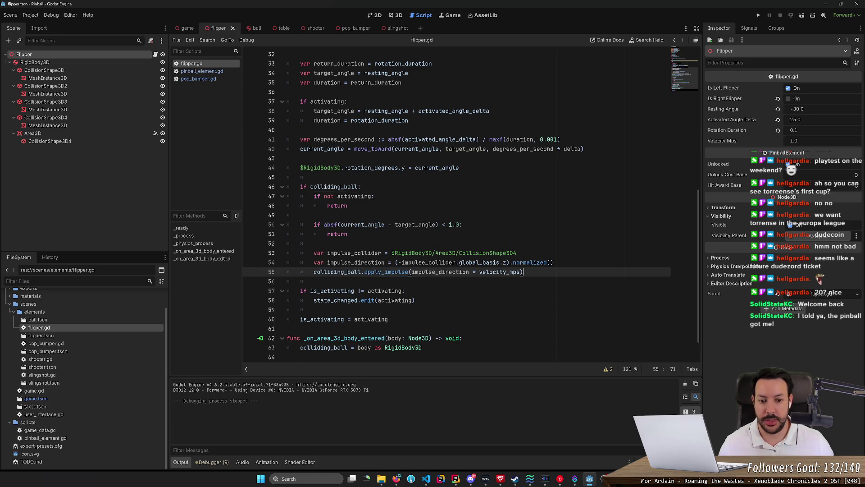
key(Return)
text(colliding_ball = )
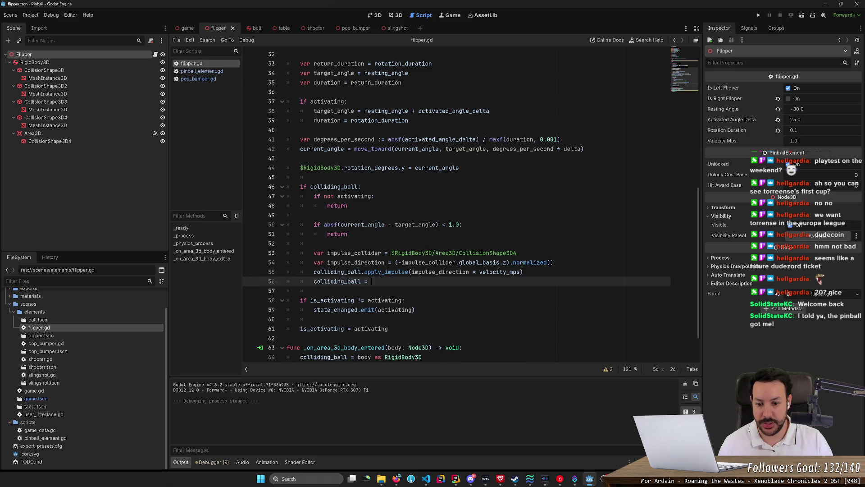
text(null)
key(Return)
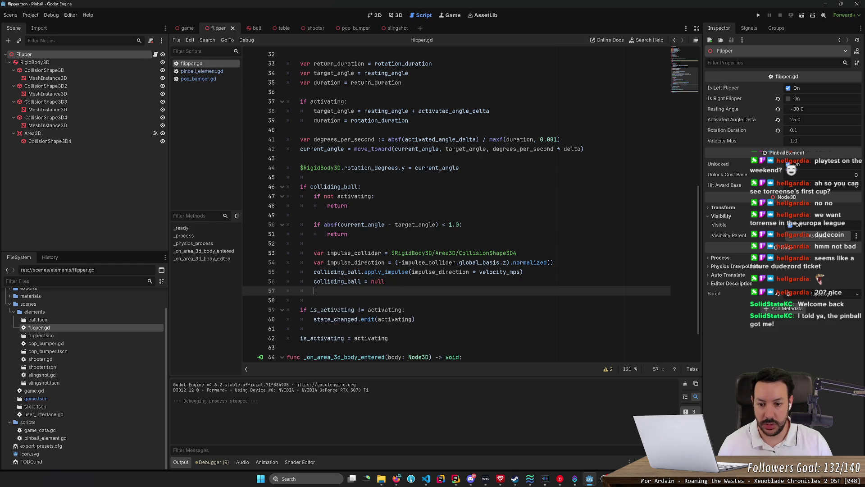
key(Delete)
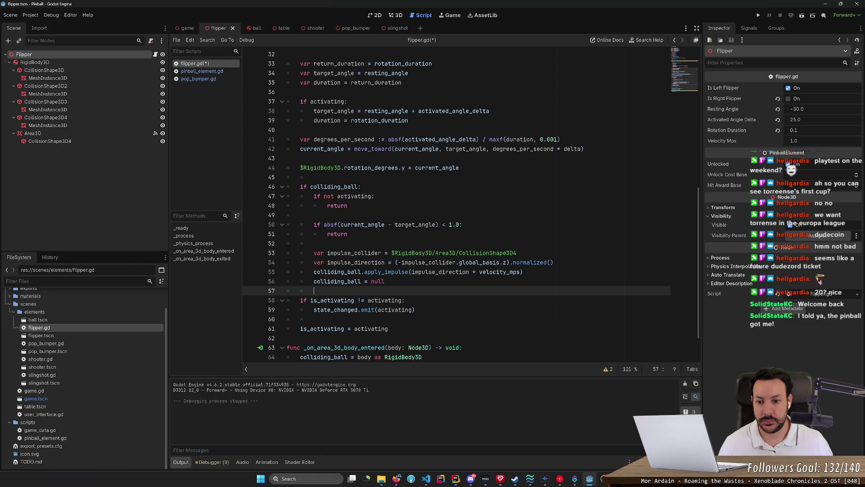
Leave an empty line 57 below it and bring up pinball_element.gd with its ball_hit signal
scroll(470, 206, up, 4)
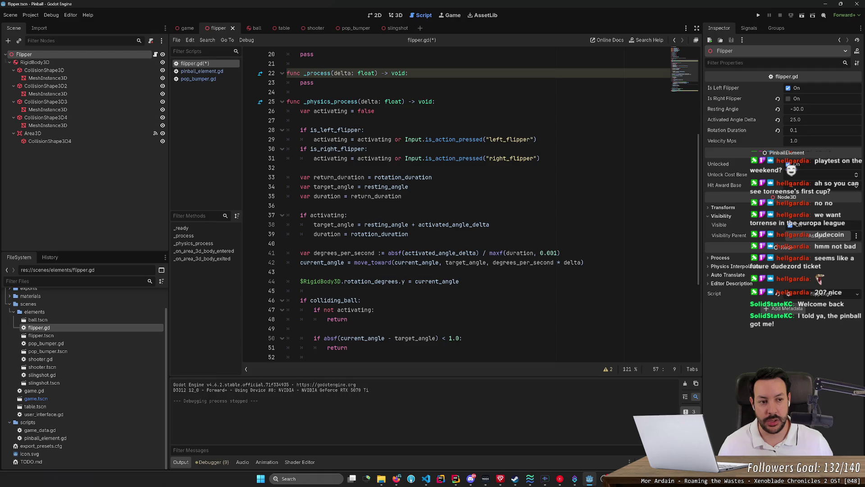
scroll(471, 206, down, 3)
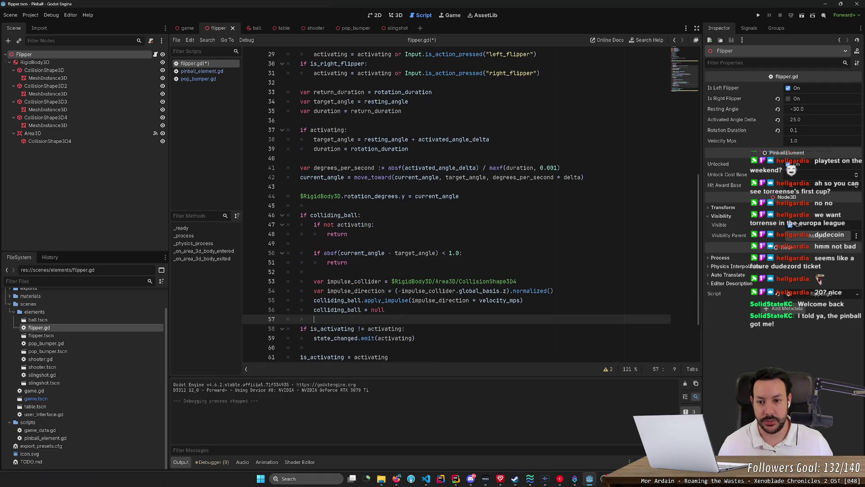
scroll(450, 167, up, 1)
scroll(450, 167, down, 2)
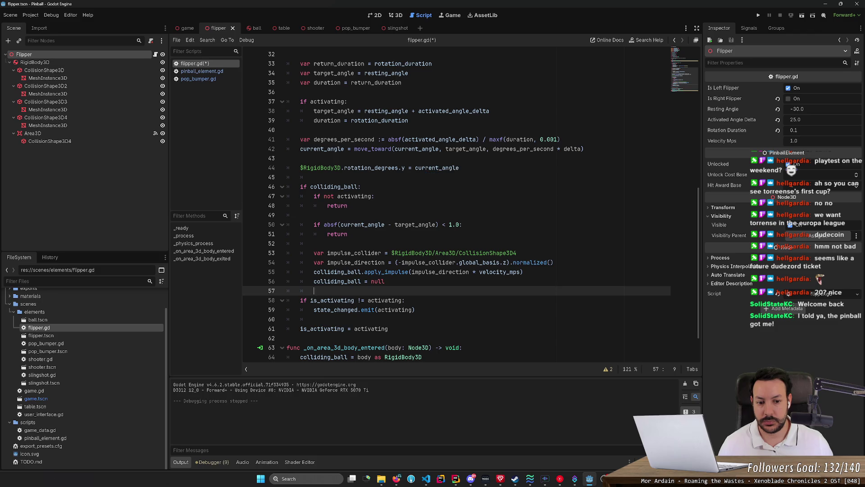
key(Return)
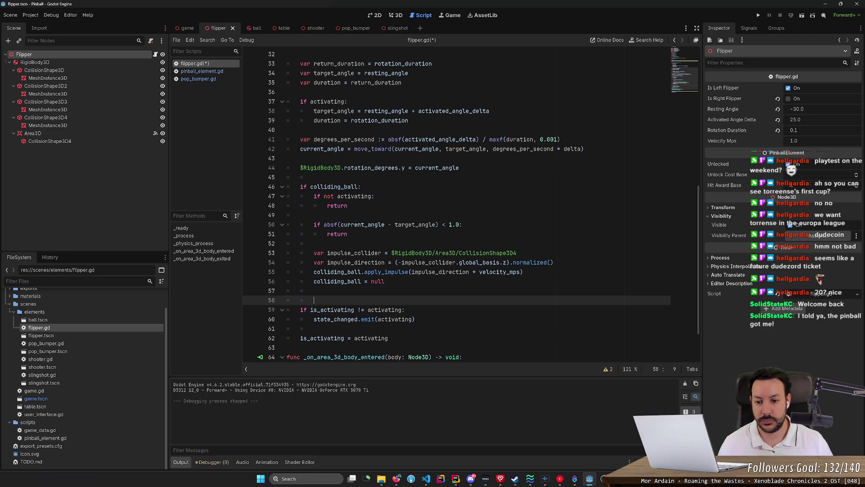
key(Up)
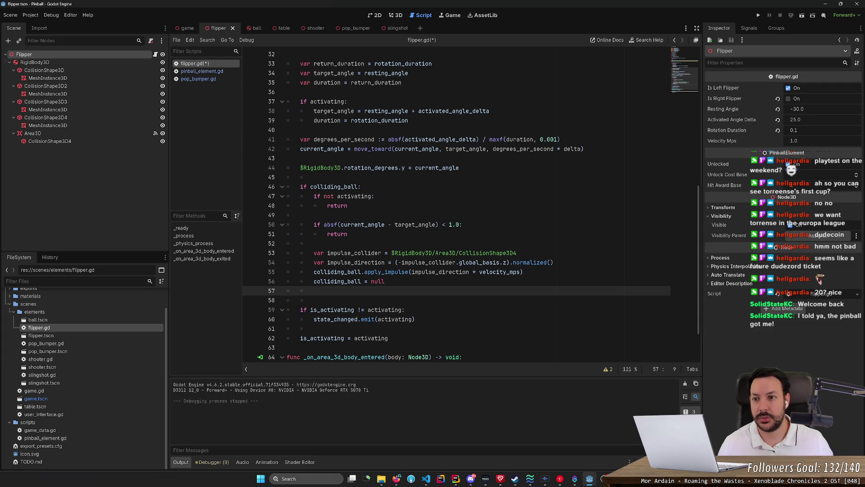
click(215, 73)
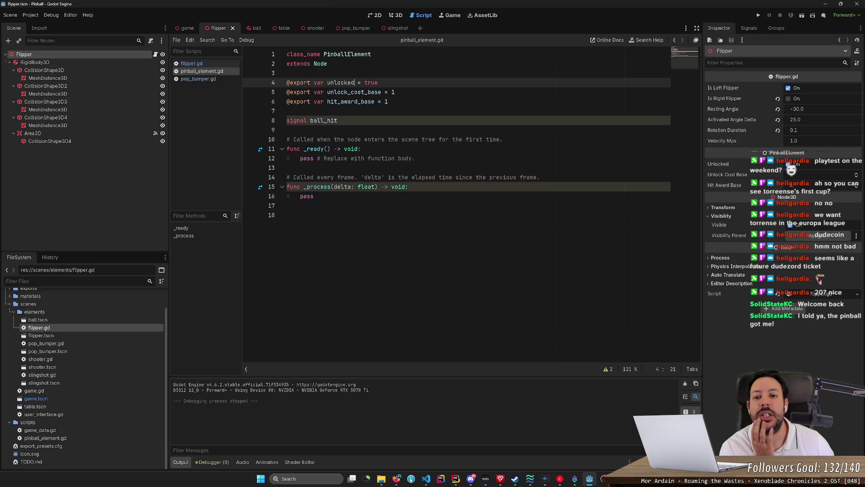
Back in flipper.gd, write ball_hit.emit() on line 57
click(215, 64)
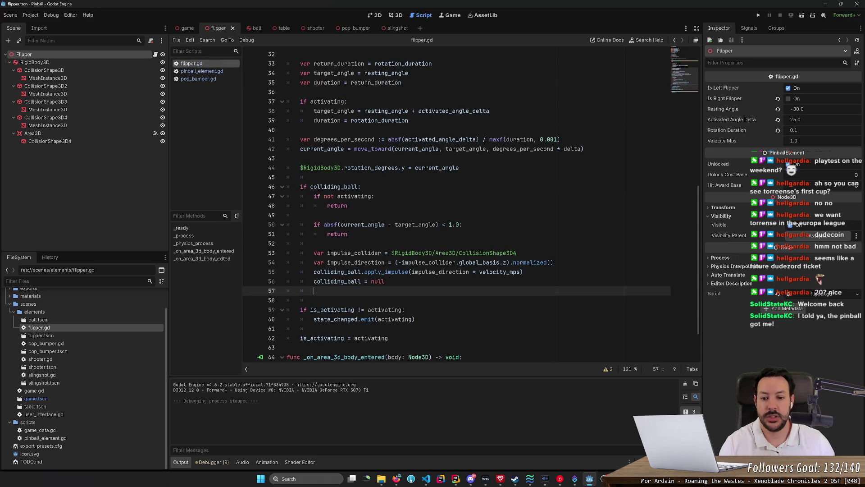
text(ball_h)
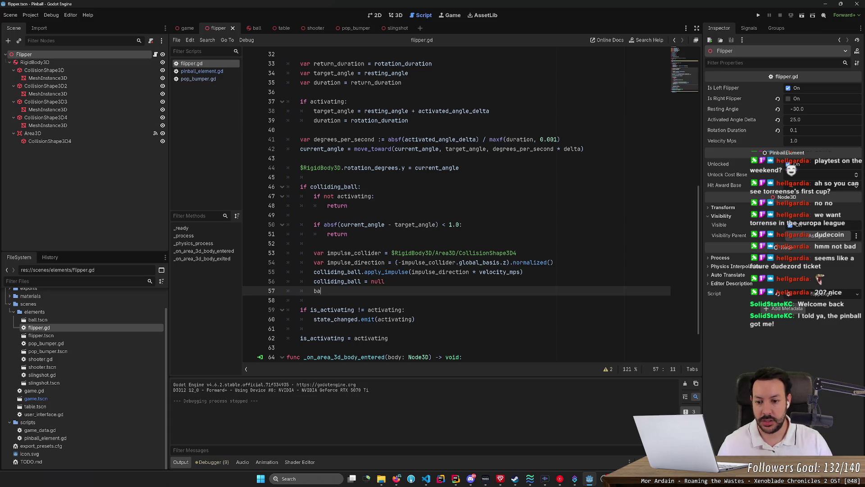
key(Return)
text(.emit()
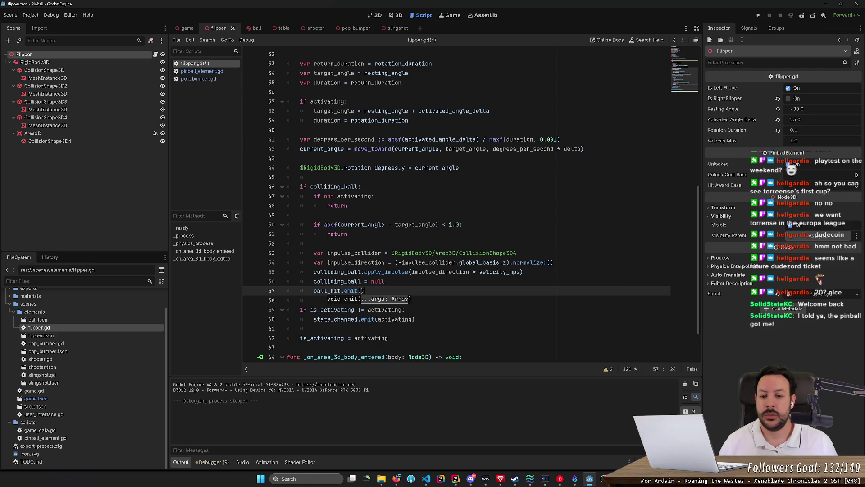
Replace that call with emit_ball_hit(), remove the blank line after it, and save flipper.gd
key(shift+Home)
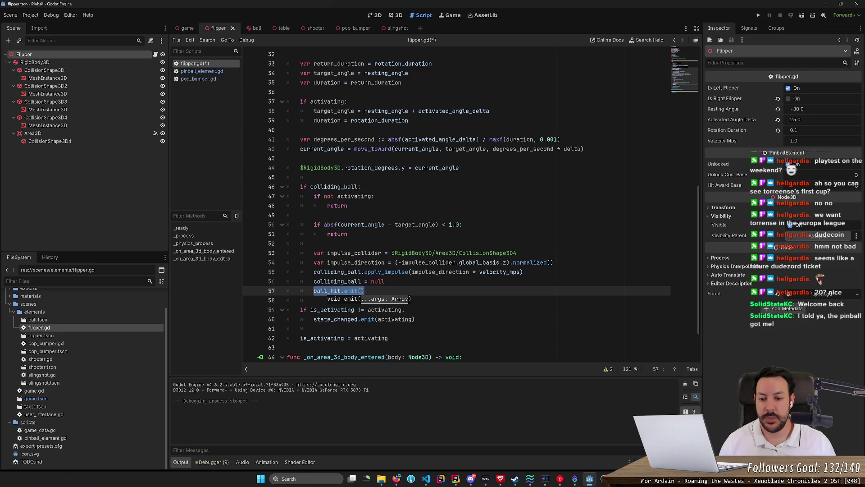
key(End)
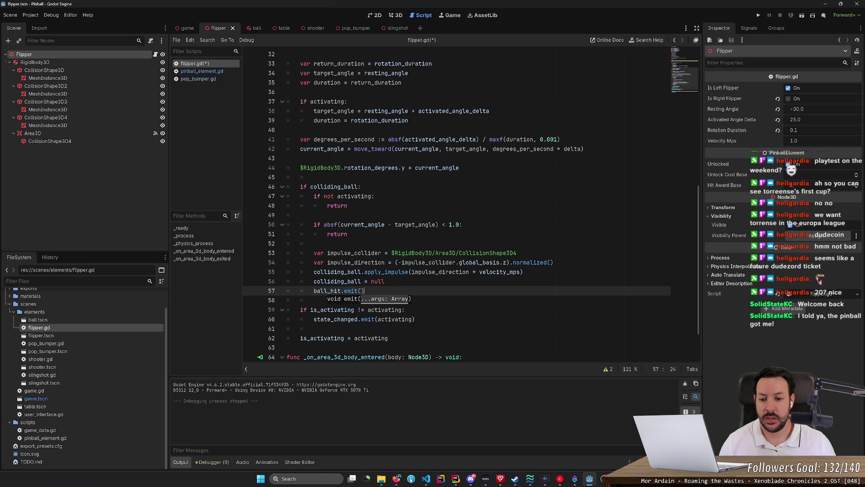
key(shift+Home)
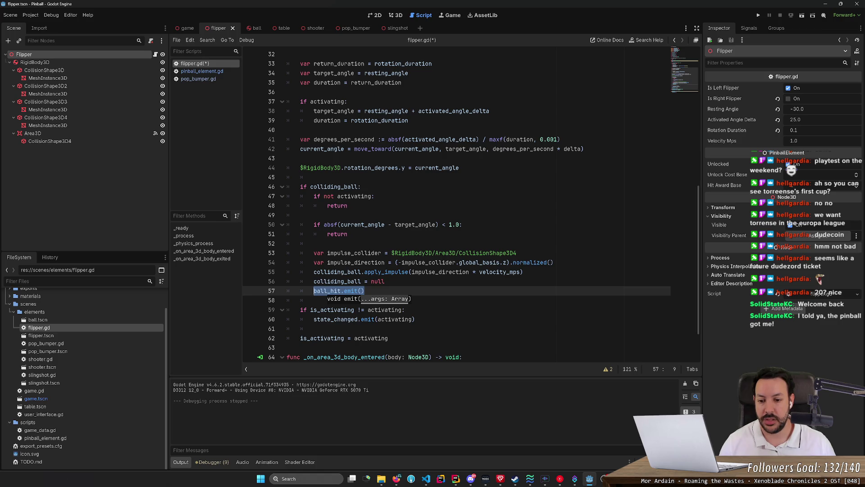
key(Return)
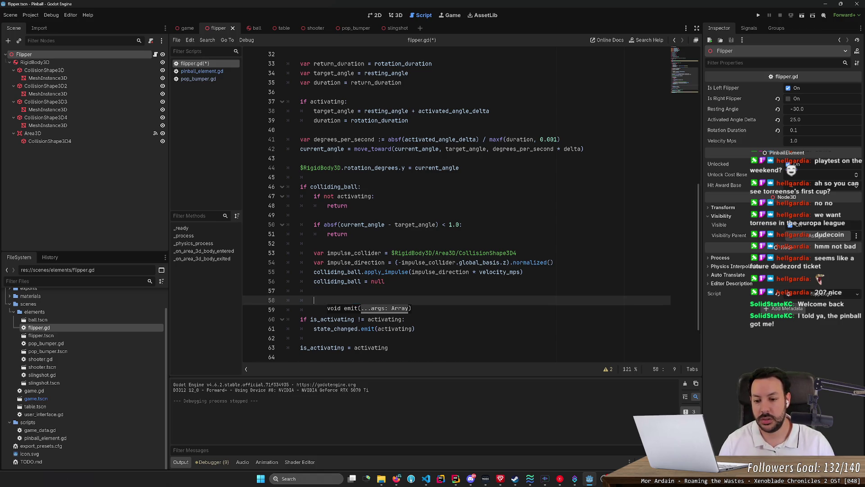
key(Up)
text(emit_ball)
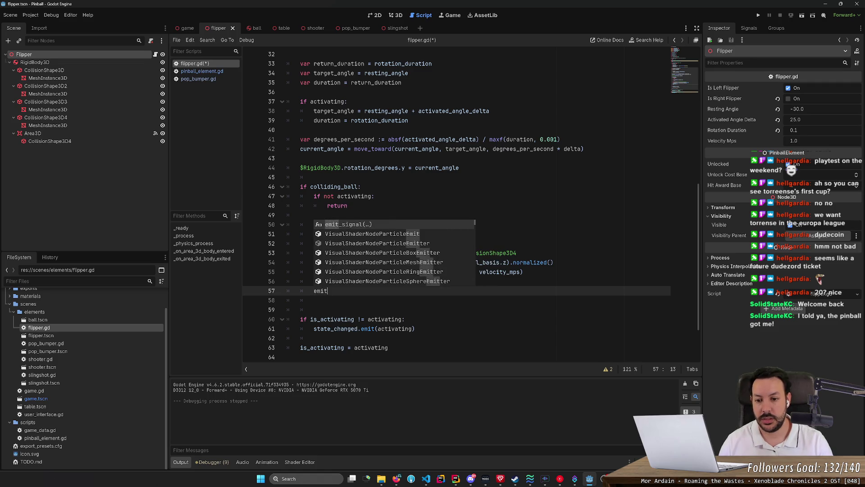
text(_hit())
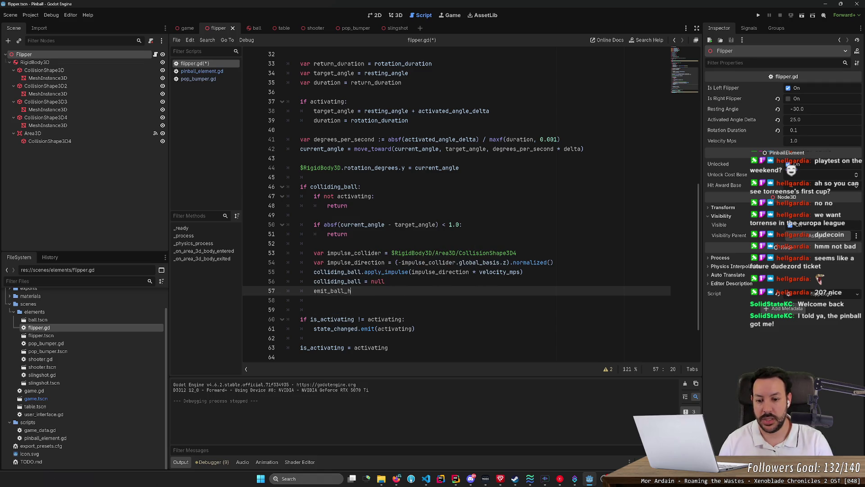
key(Down)
key(BackSpace)
key(BackSpace)
key(BackSpace)
key(ctrl+s)
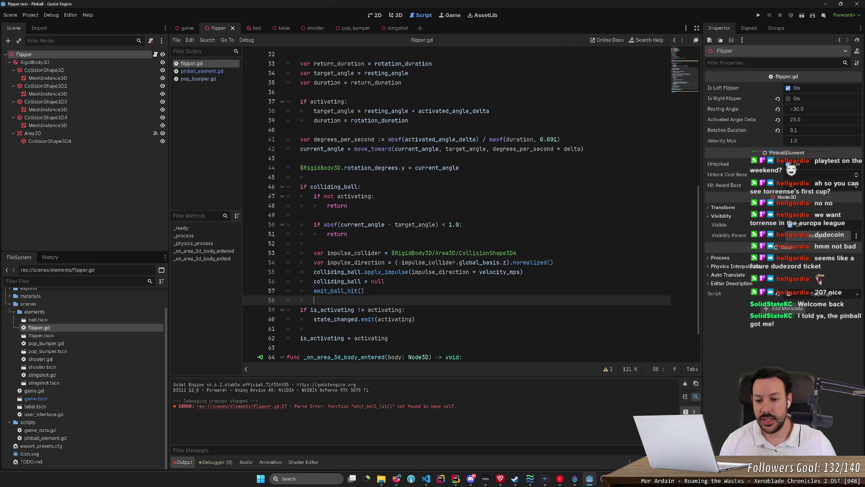
In pinball_element.gd, add func emit_ball_hit() -> void: whose body calls ball_hit.emit(score)
click(202, 72)
click(289, 215)
text(func emit_ball_hit)
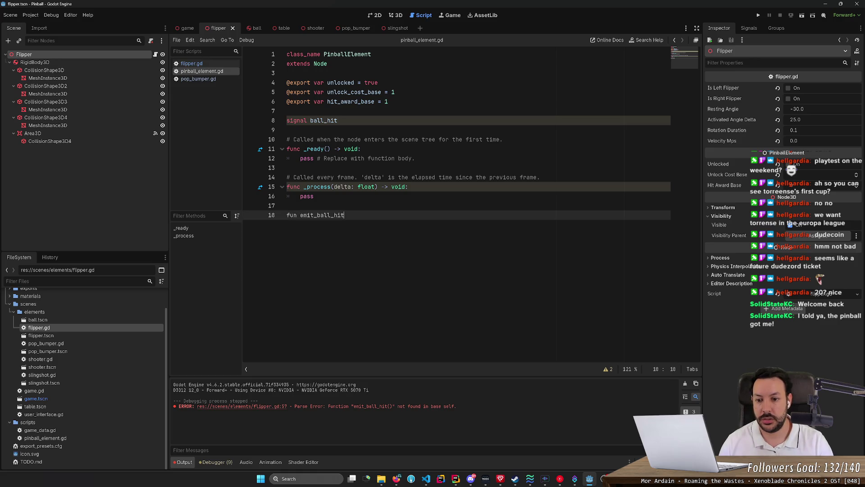
text(())
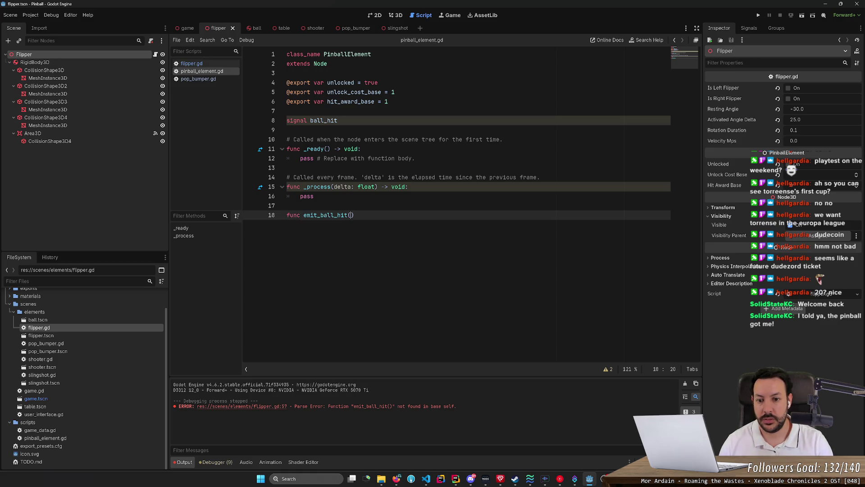
text( -> void:)
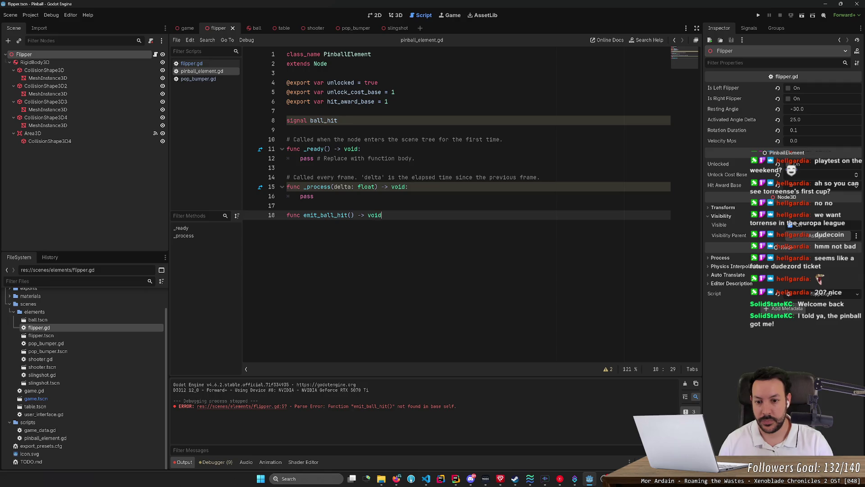
key(Return)
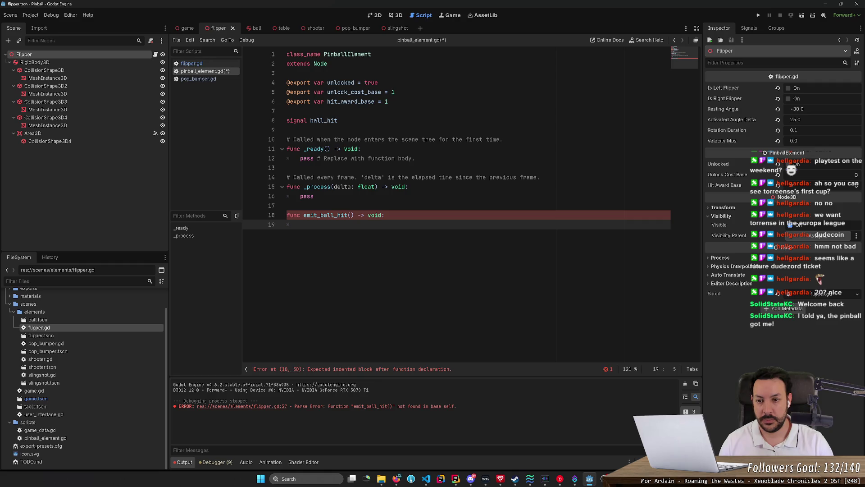
text(ball)
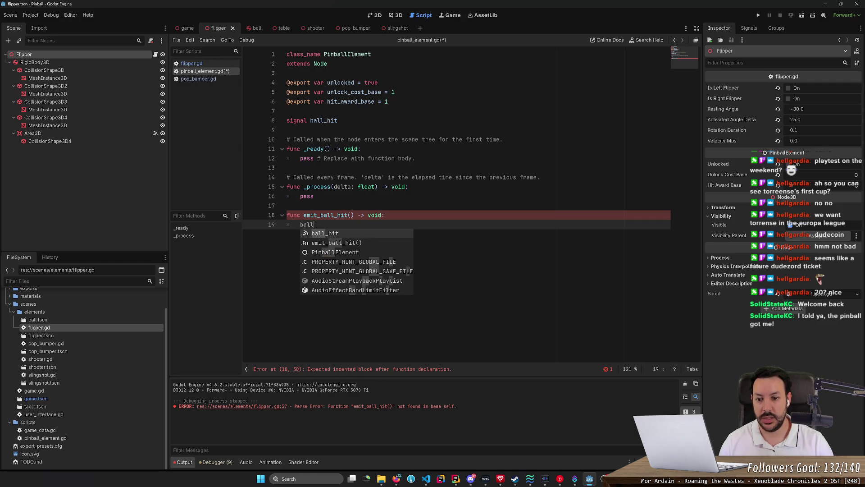
key(Return)
text(.emit()
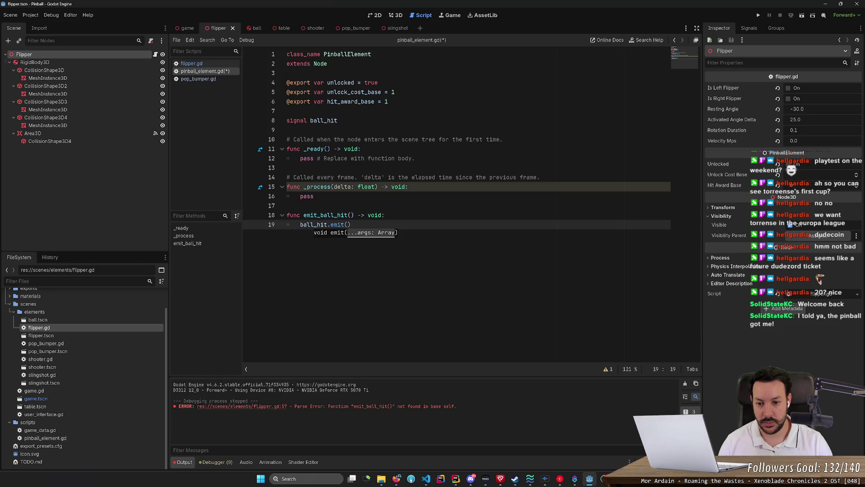
text(score)
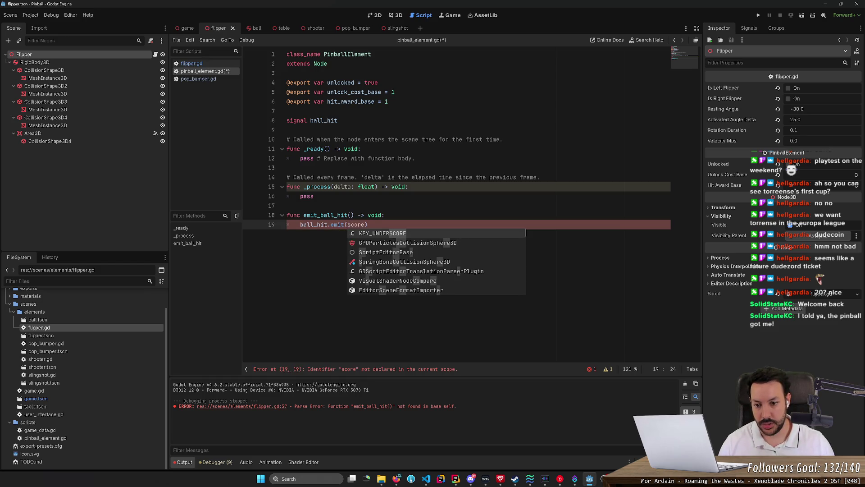
Declare var score = hit_award_base above the emit call and save the script
double_click(356, 224)
click(385, 215)
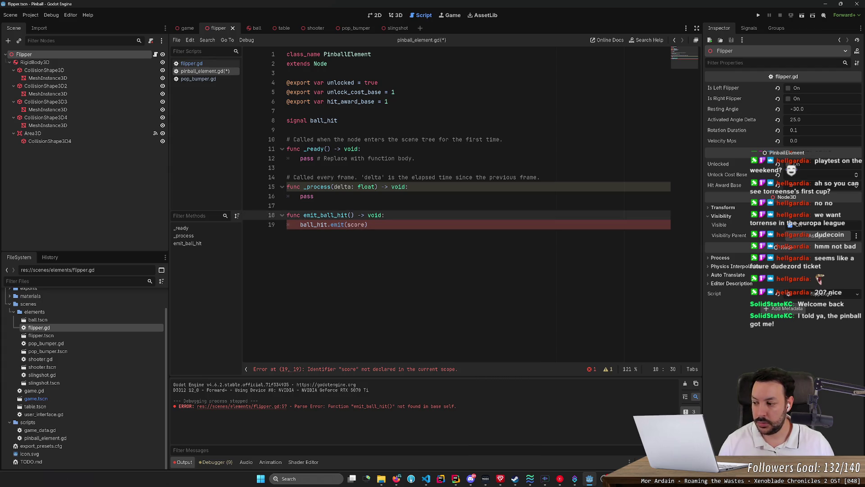
key(Return)
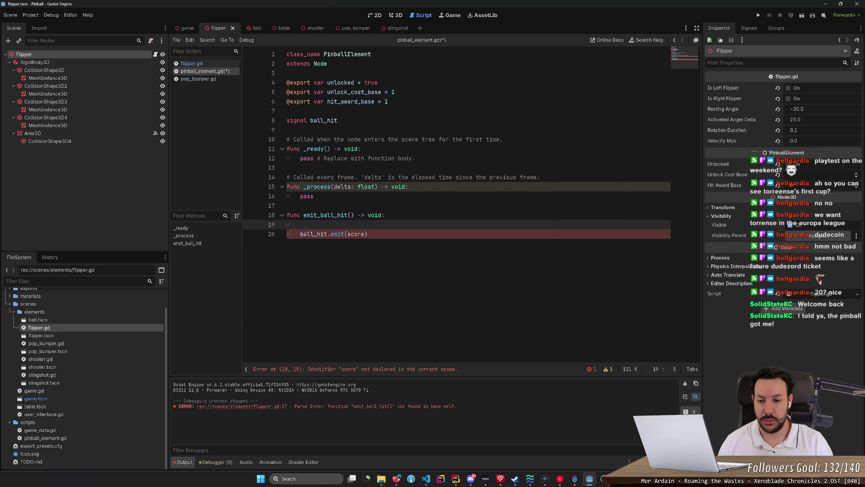
text(a)
key(BackSpace)
text(var score = )
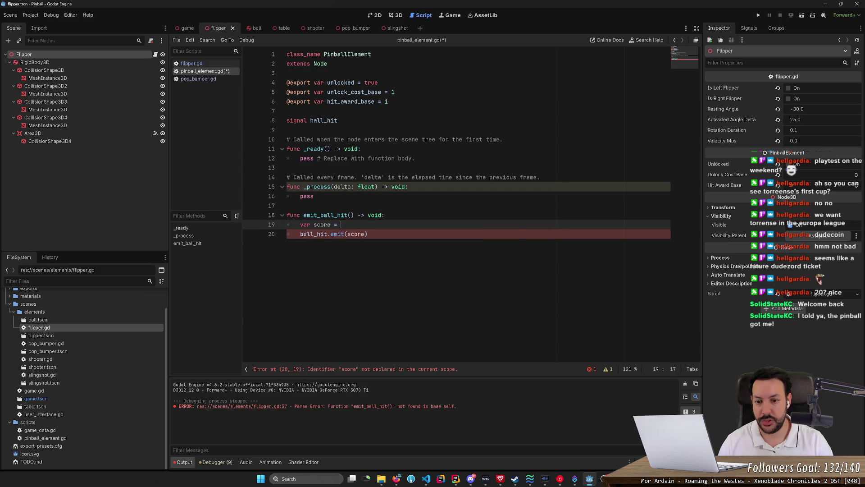
text(hit)
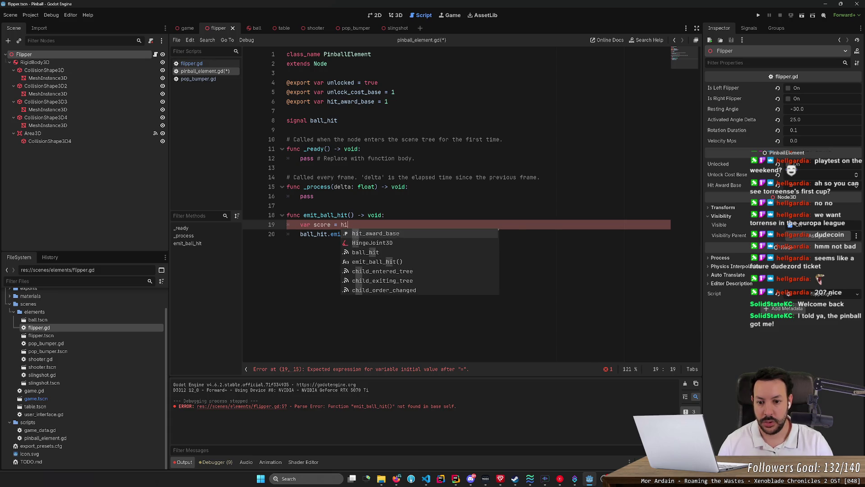
key(Return)
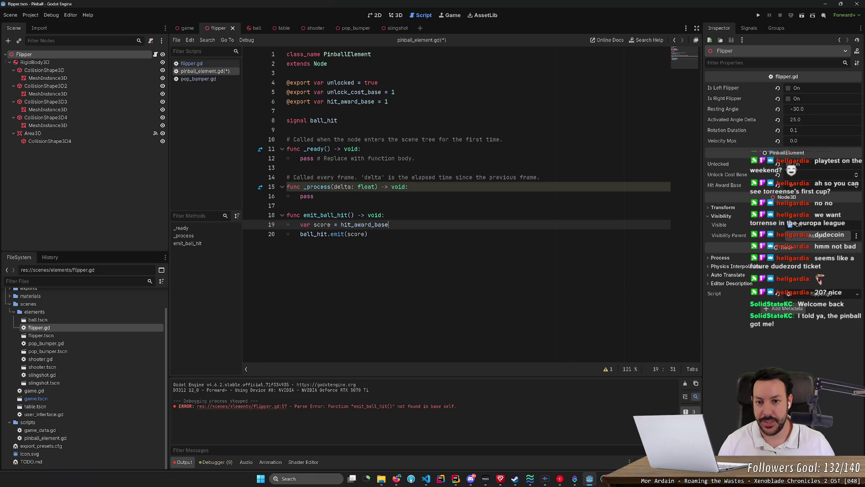
key(ctrl+s)
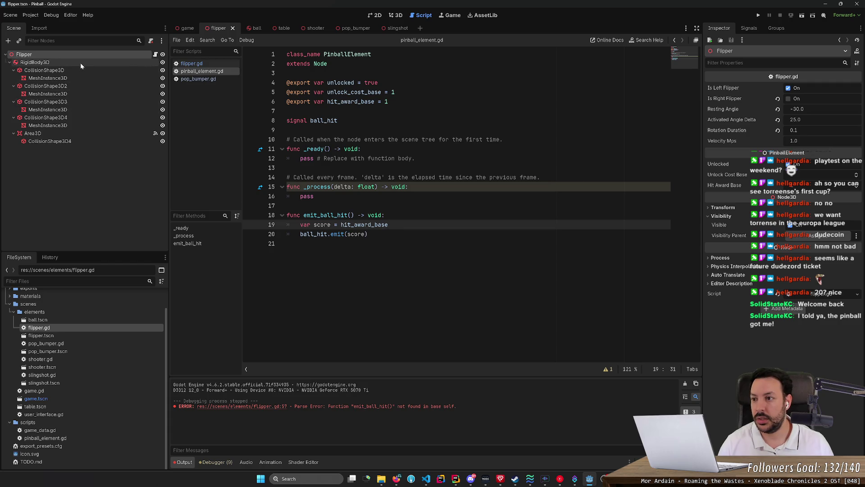
In the game scene, select Left Flipper and show its Signals list including ball_hit()
click(182, 28)
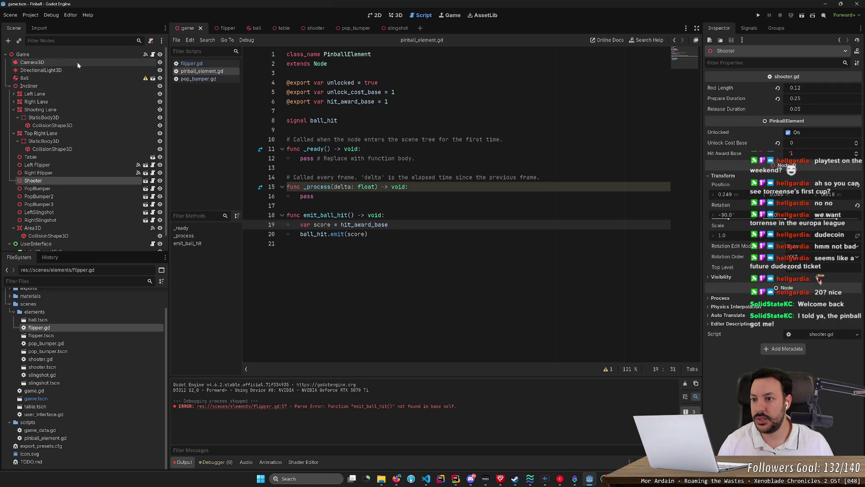
click(69, 164)
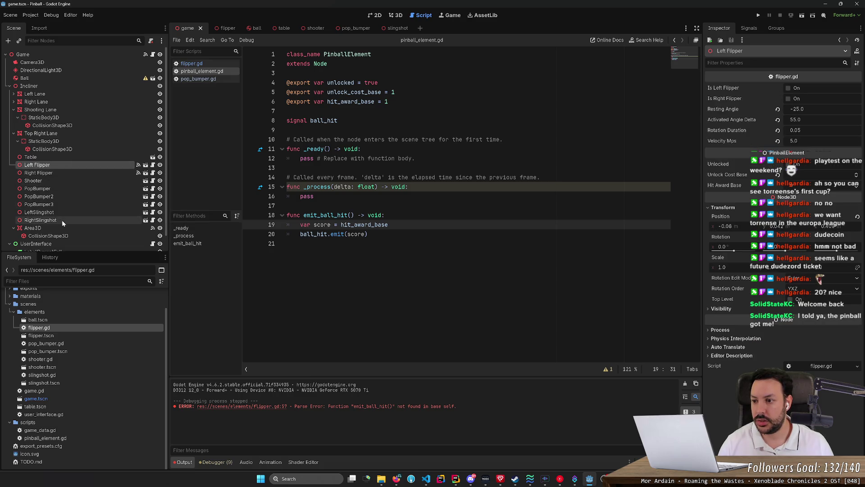
shift+click(45, 220)
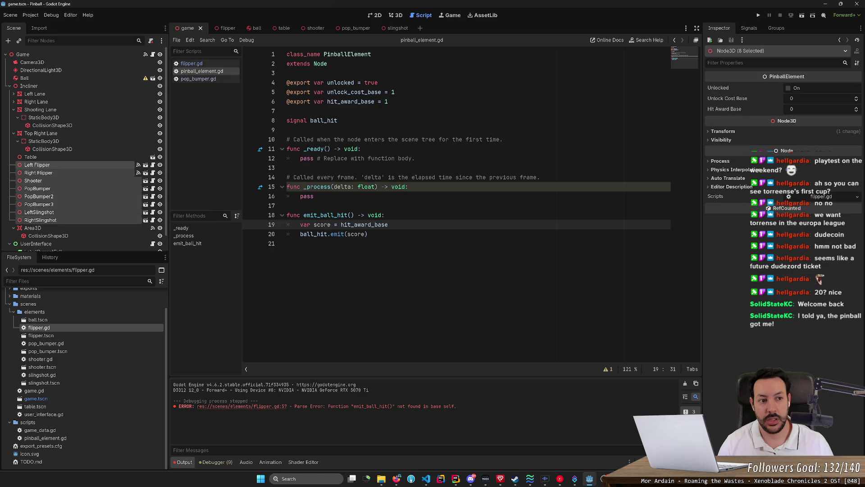
click(749, 28)
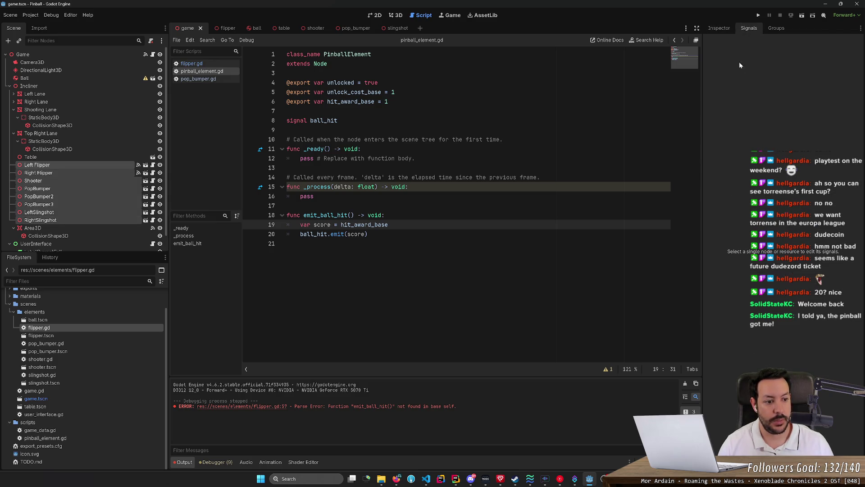
click(68, 165)
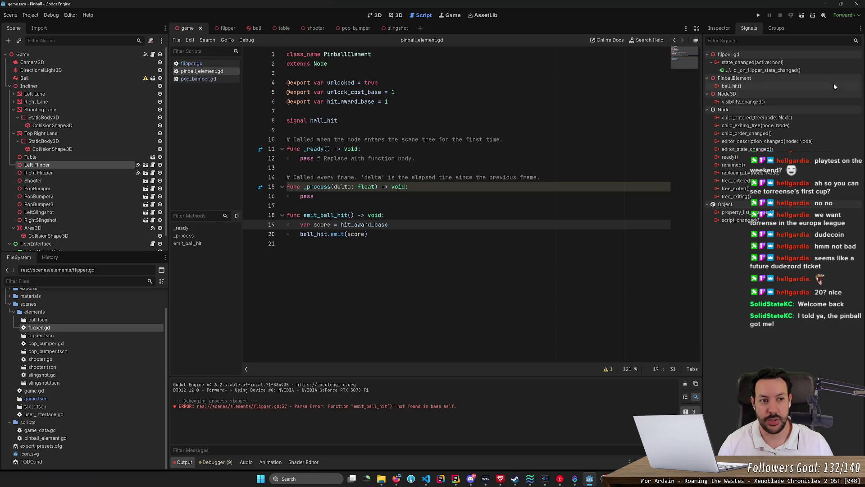
Connect the Left Flipper's ball_hit signal to a receiver method named _on_ball_hit in game.gd
double_click(733, 86)
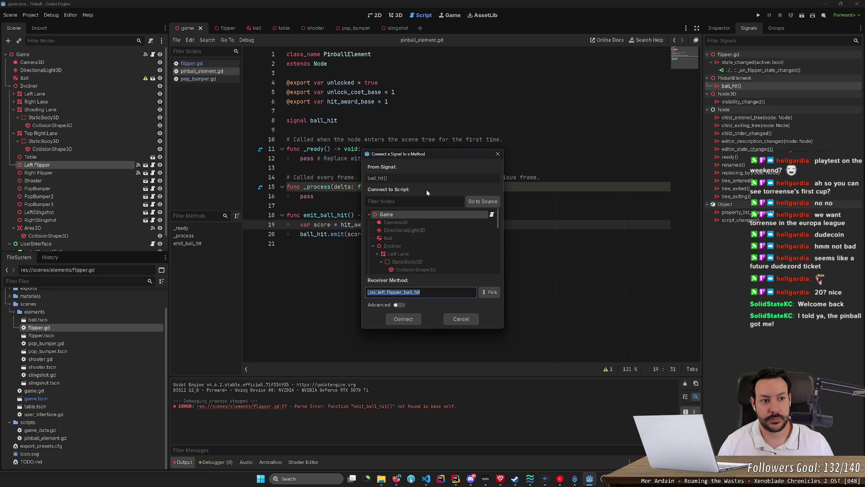
key(End)
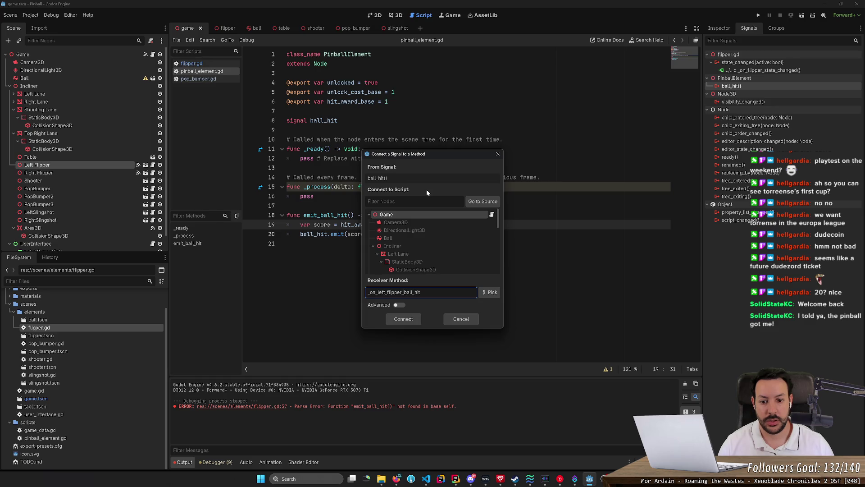
key(shift+Left)
key(shift+Left)
key(shift+Left)
key(BackSpace)
text(on_)
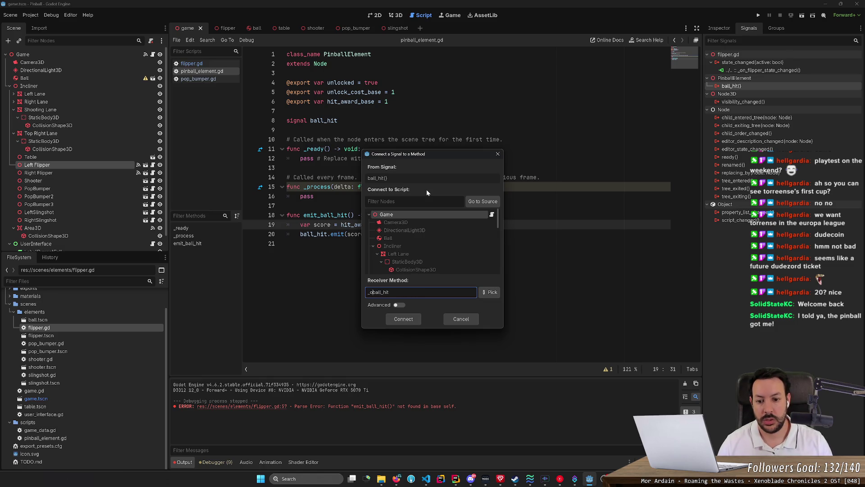
click(404, 319)
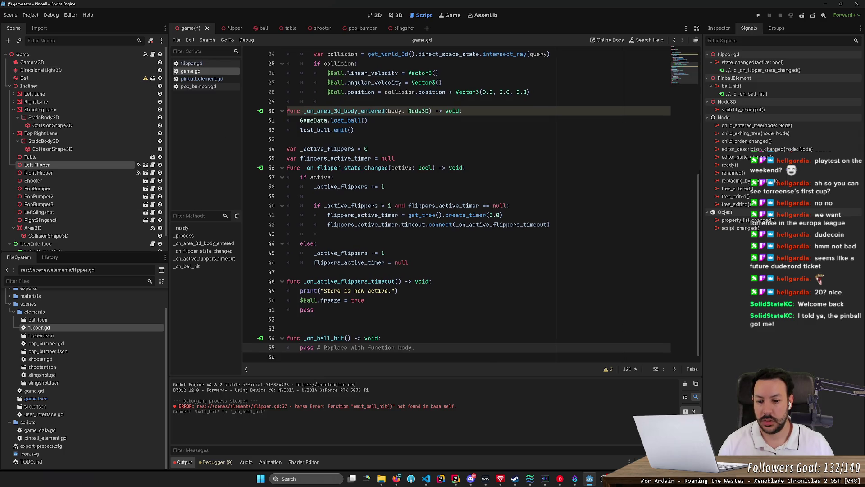
Give _on_ball_hit a points parameter, replace pass with GameData.add_points(points), and save game.gd
click(348, 338)
text(point)
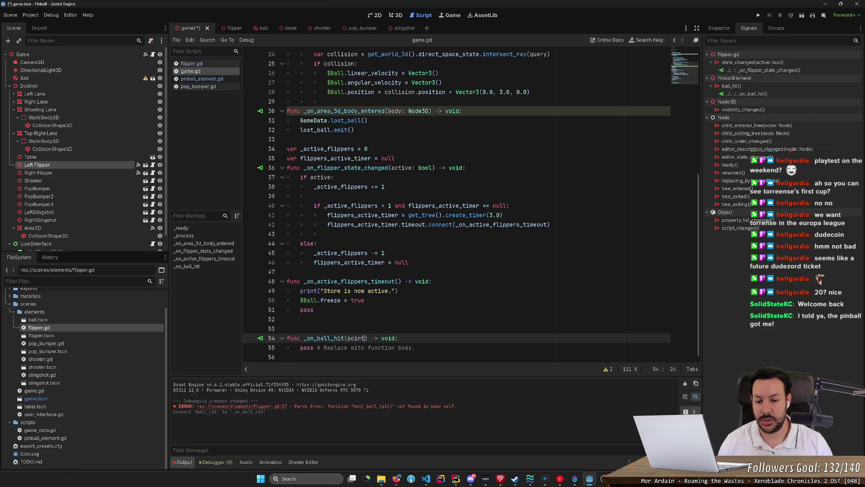
text(s)
key(Home)
key(BackSpace)
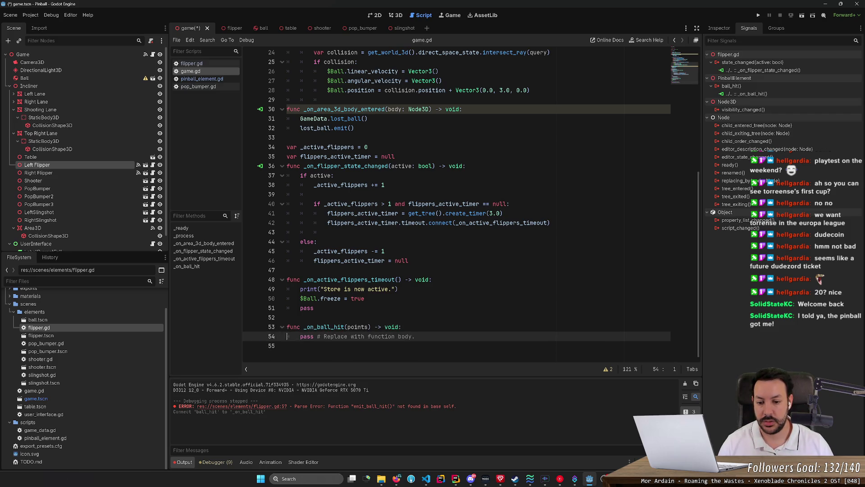
key(End)
key(Return)
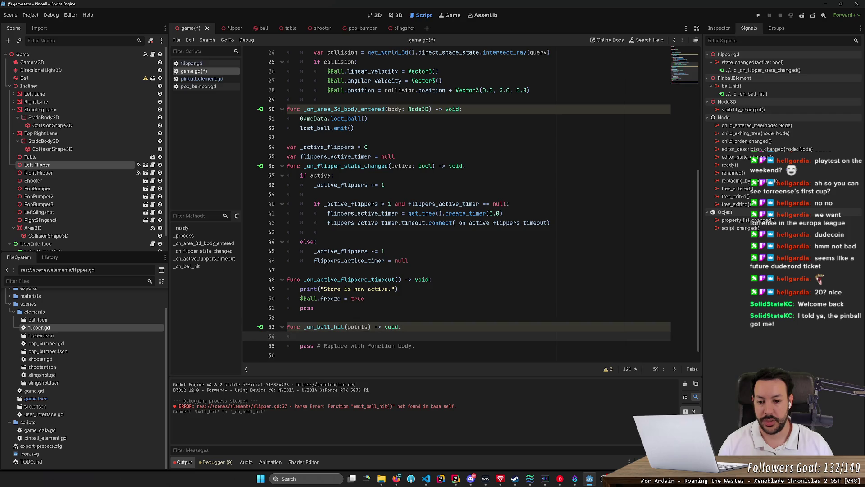
text(GameData.)
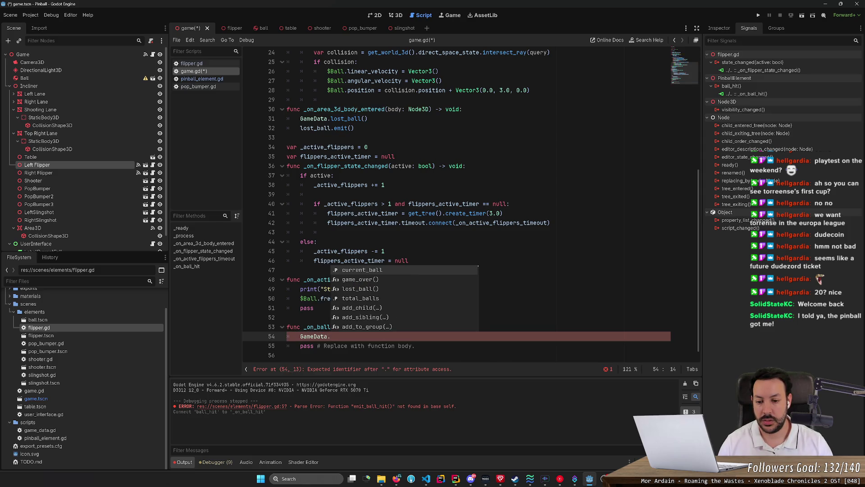
text(ad)
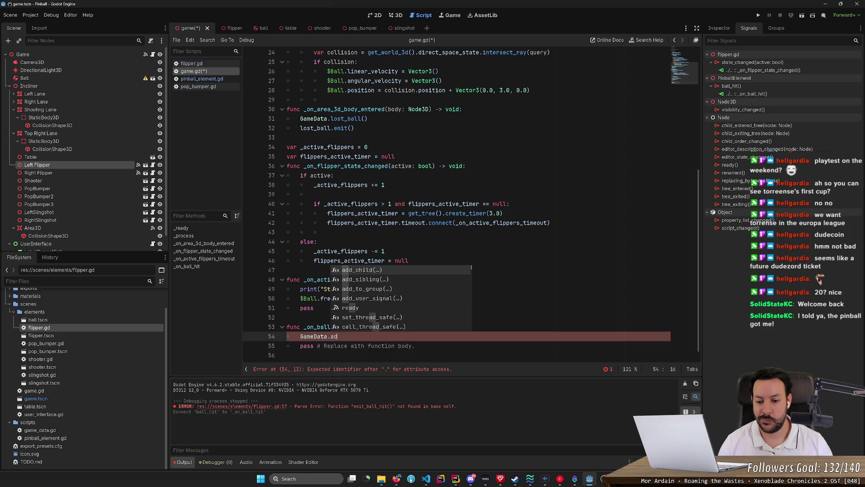
text(d_points()
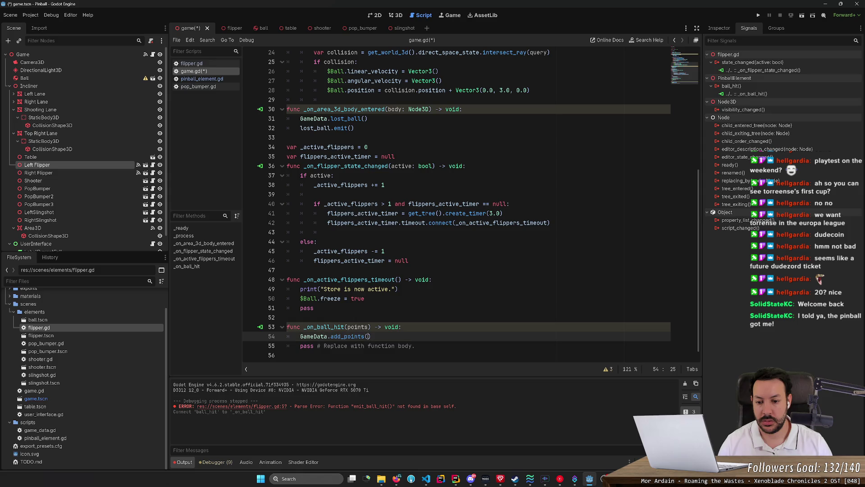
text(points)
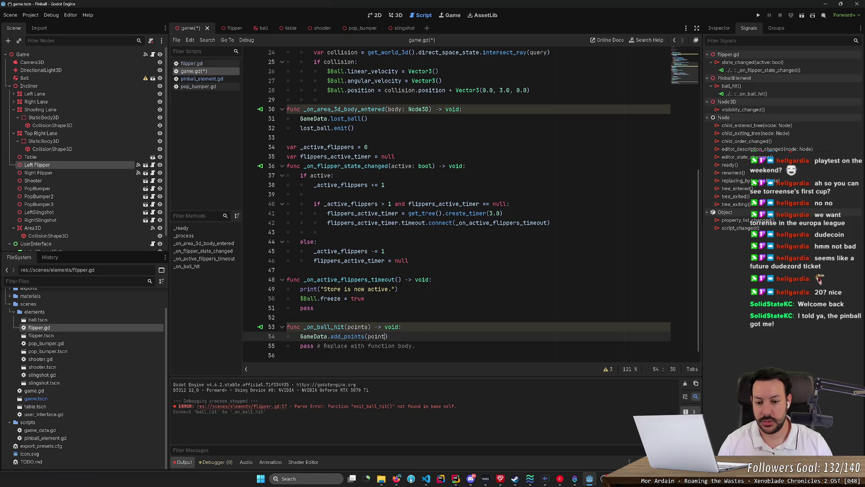
key(Escape)
key(Down)
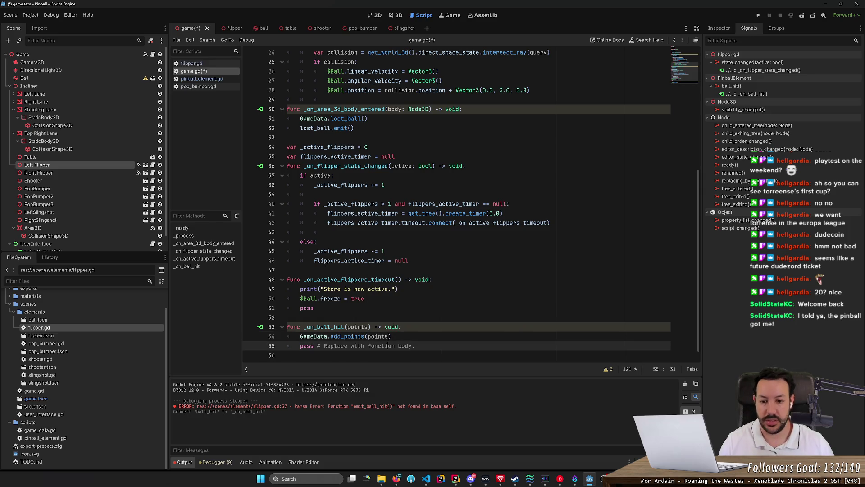
key(ctrl+shift+k)
key(ctrl+s)
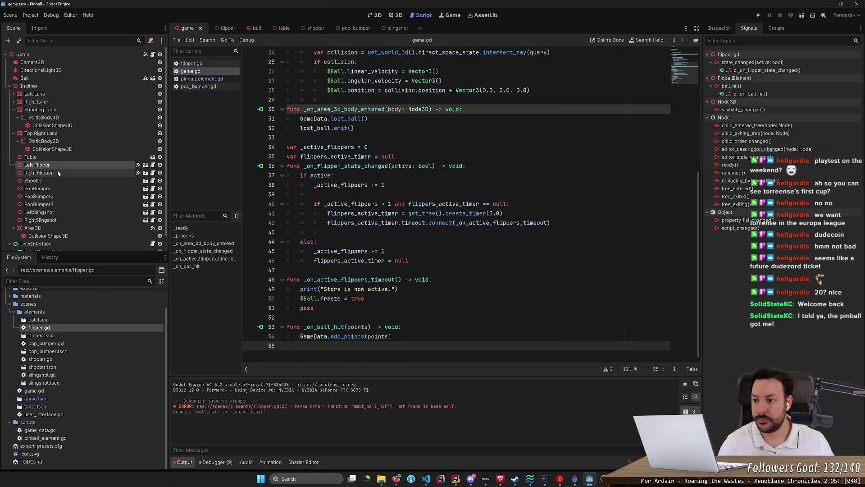
Connect the Right Flipper's ball_hit signal to the existing _on_ball_hit method
click(56, 171)
double_click(732, 86)
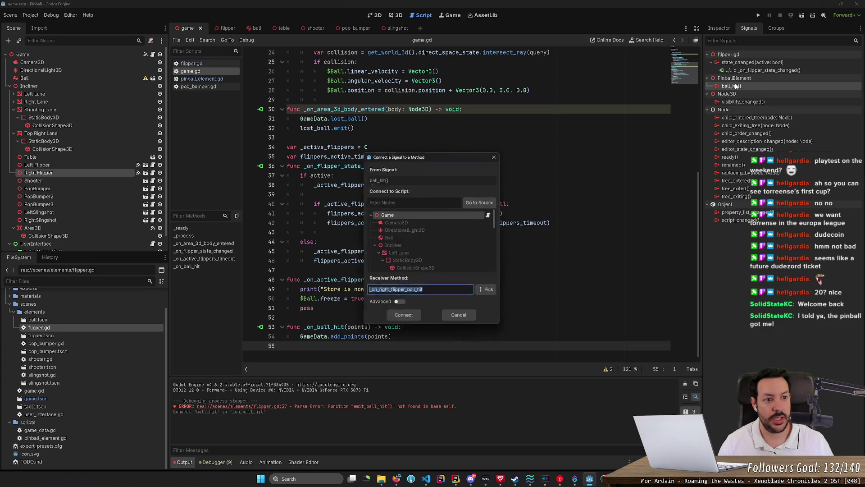
key(BackSpace)
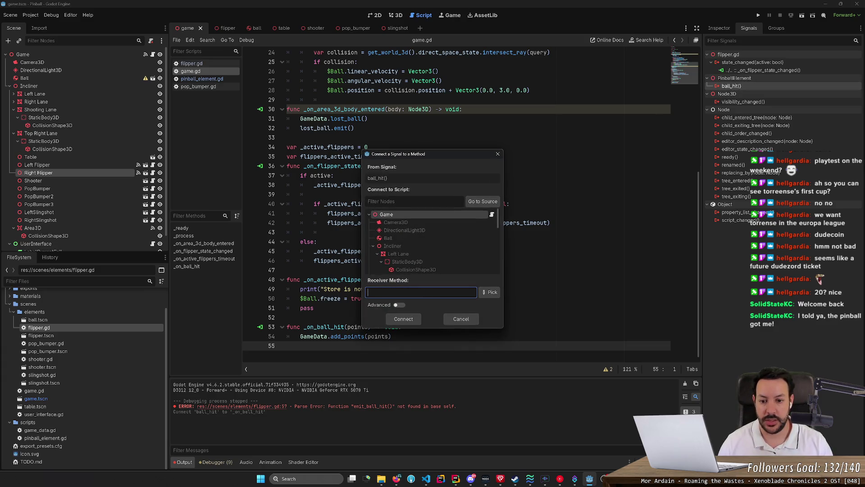
text(_on_ball_hit)
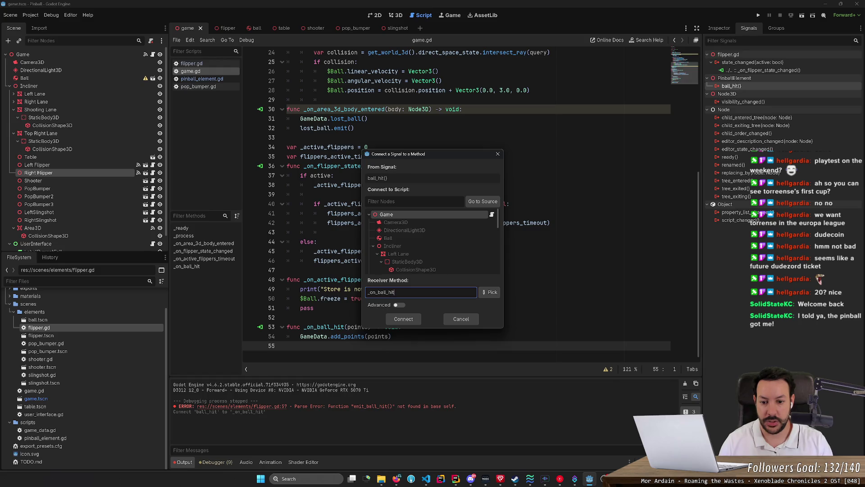
key(ctrl+a)
key(ctrl+c)
click(399, 320)
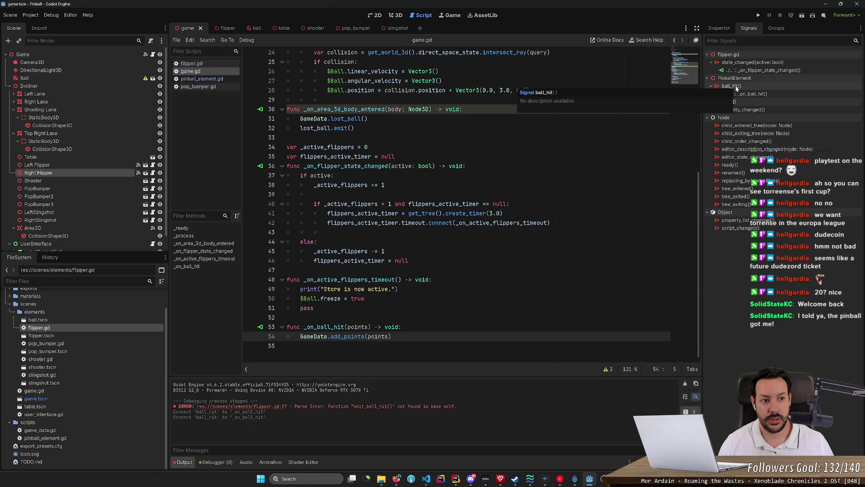
click(206, 79)
Declare signal ball_hit(points: int) in pinball_element.gd, save, and jump back to _on_ball_hit in game.gd
click(337, 121)
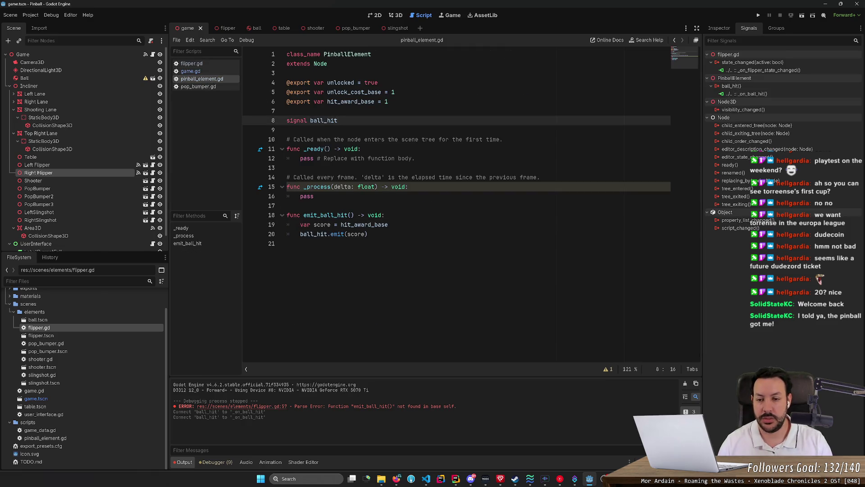
text(()
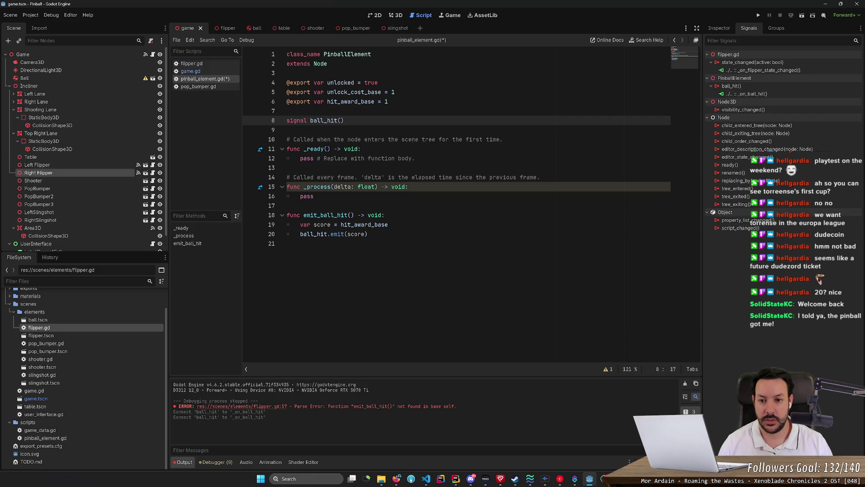
text(points: )
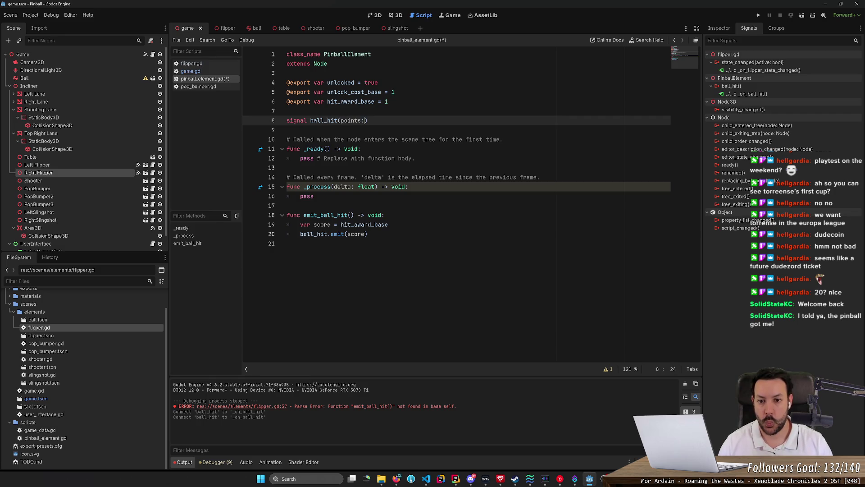
text(int)
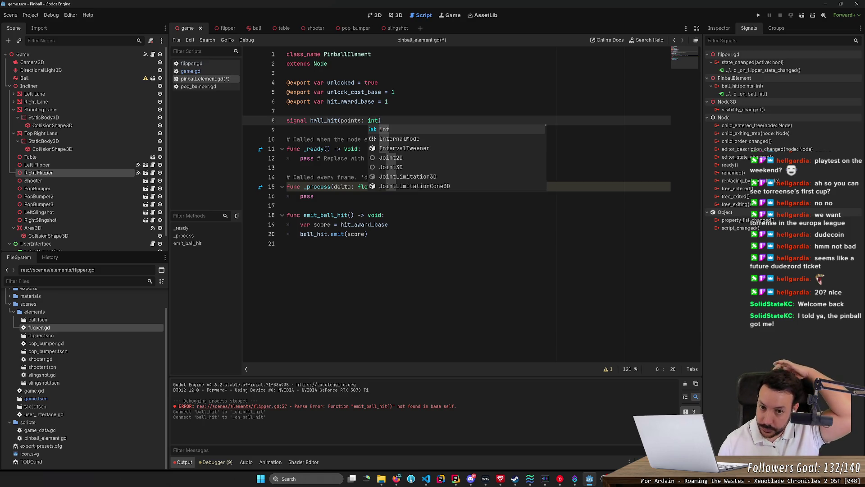
key(ctrl+s)
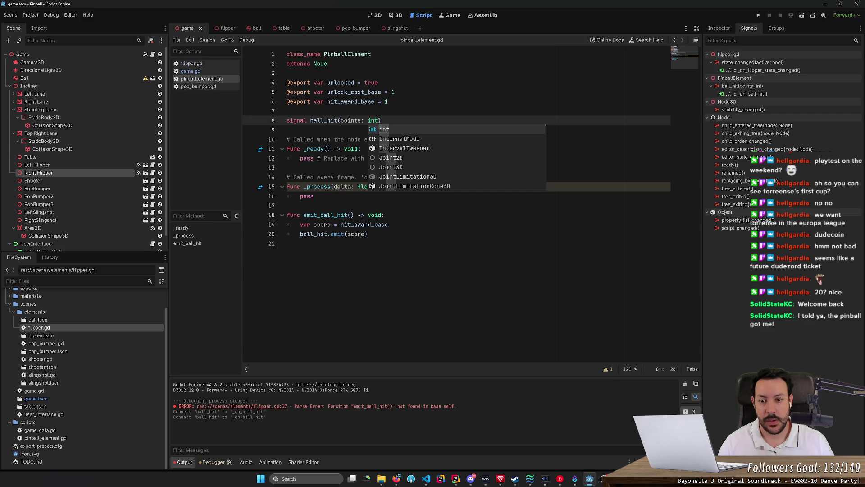
text())
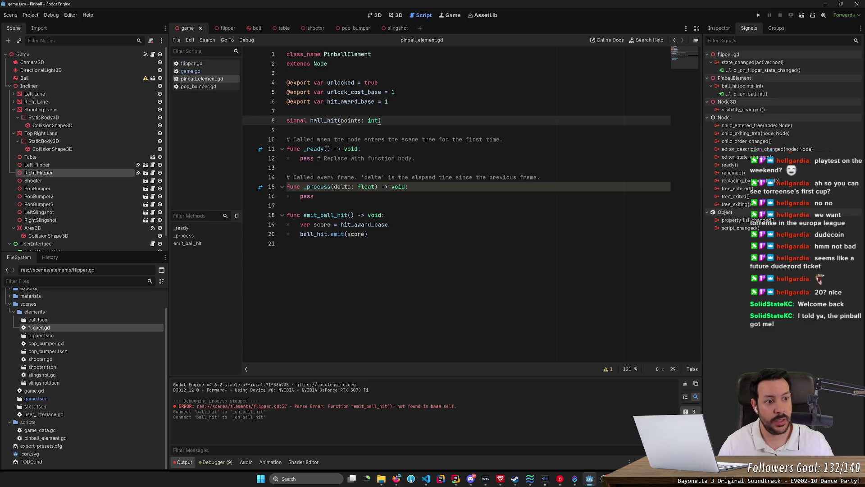
click(289, 129)
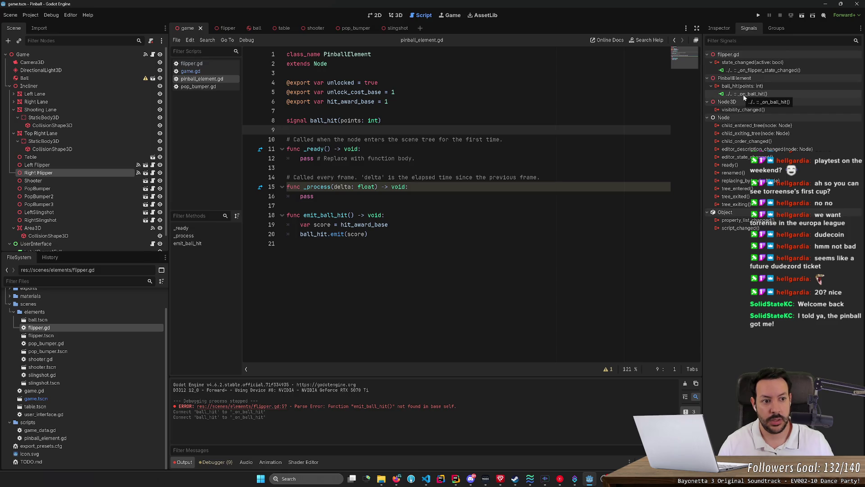
click(745, 97)
double_click(745, 95)
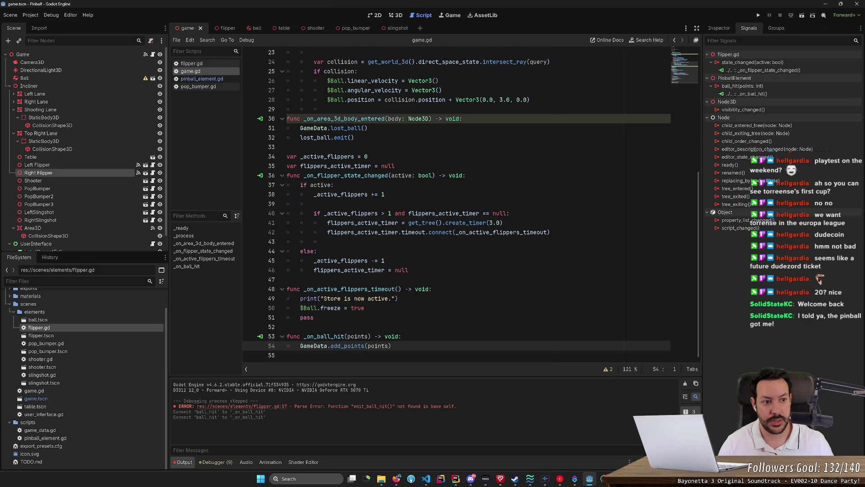
Check the Left and Right Flippers' properties and their existing signal connections
click(465, 175)
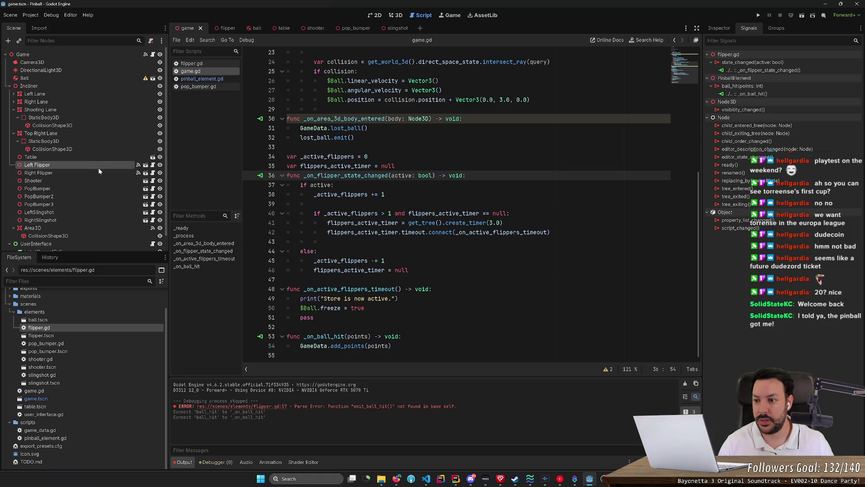
click(718, 27)
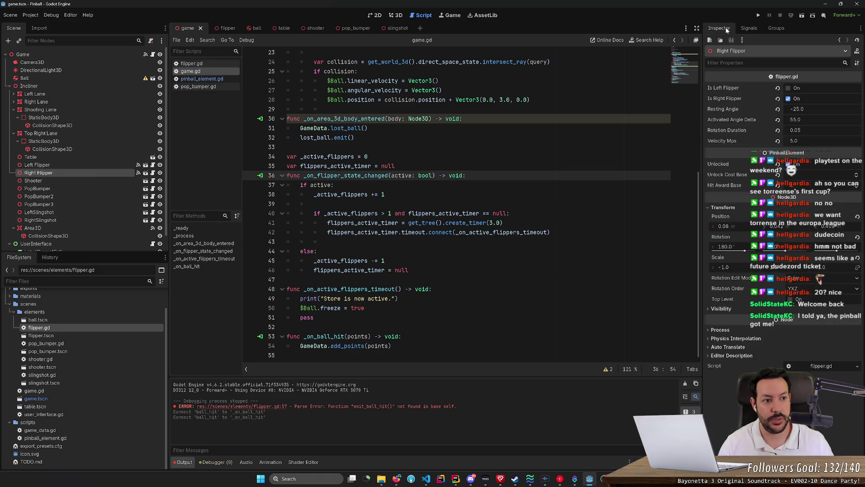
click(82, 166)
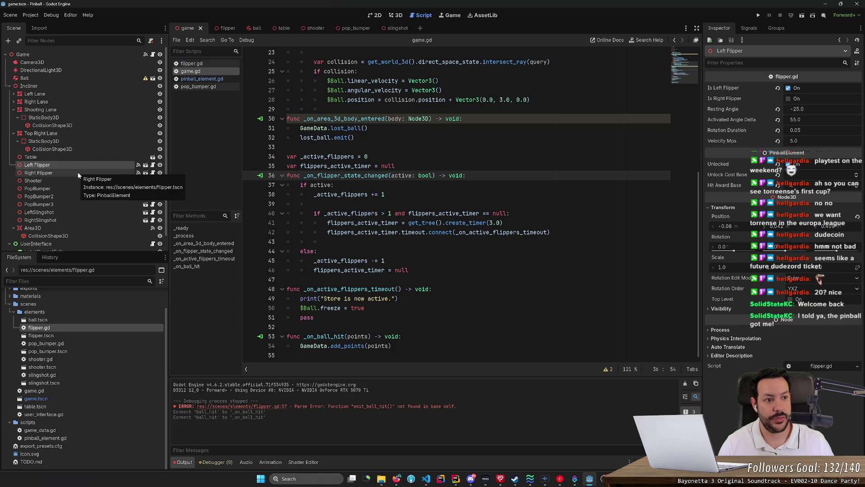
click(747, 30)
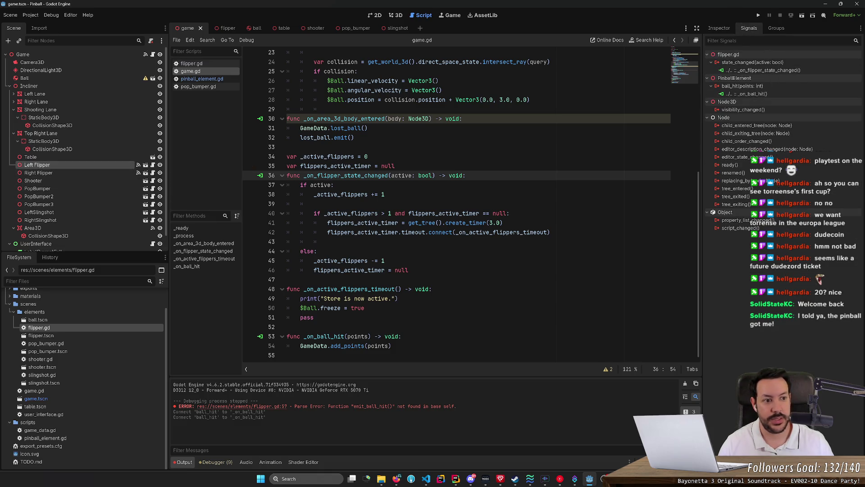
click(54, 175)
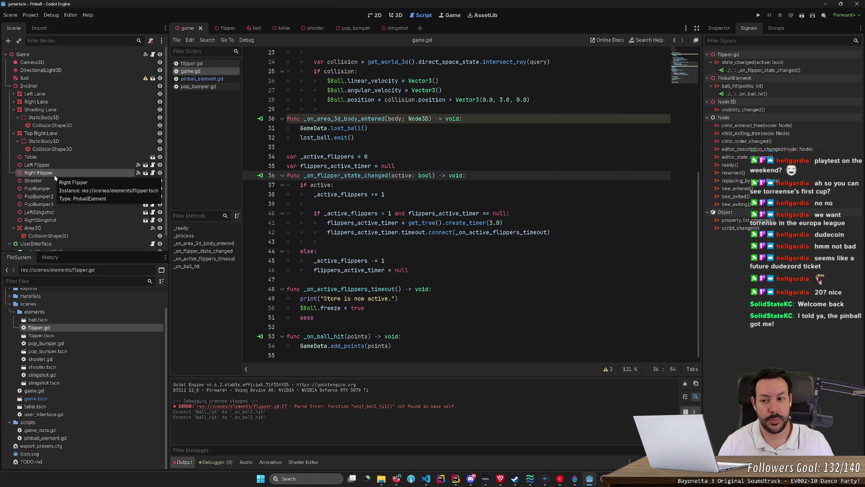
Connect the Shooter's ball_hit signal to _on_ball_hit and save the game scene
click(51, 179)
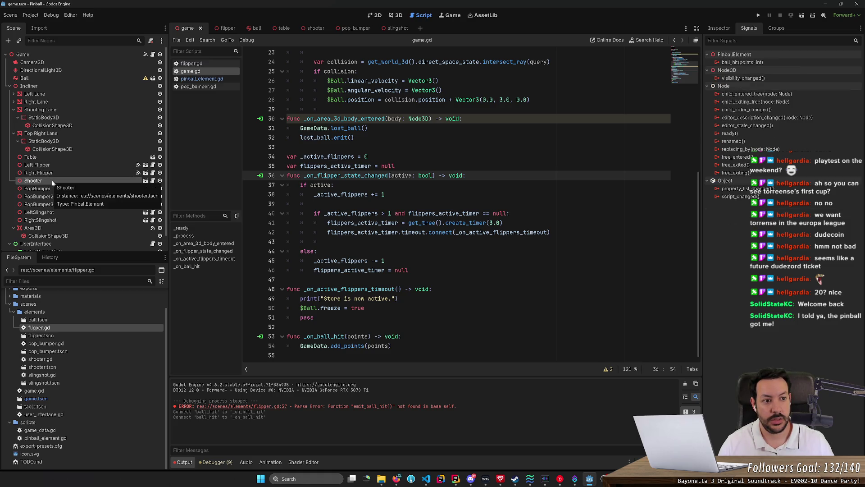
double_click(771, 62)
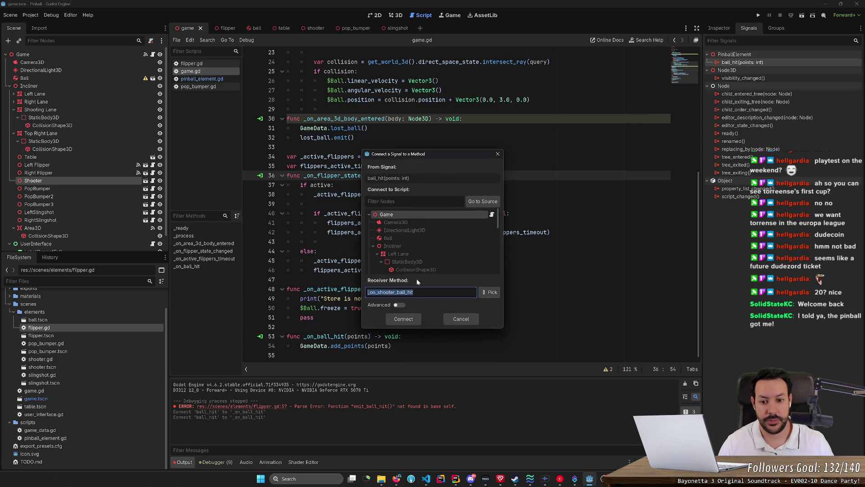
key(ctrl+v)
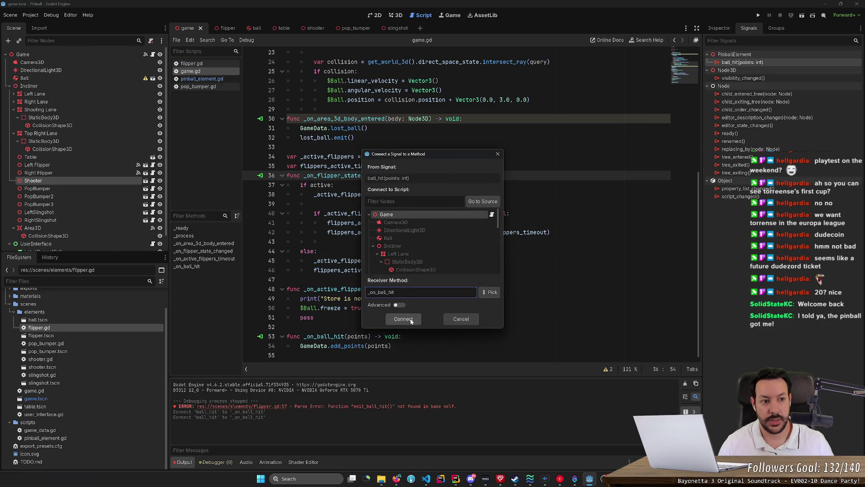
click(411, 319)
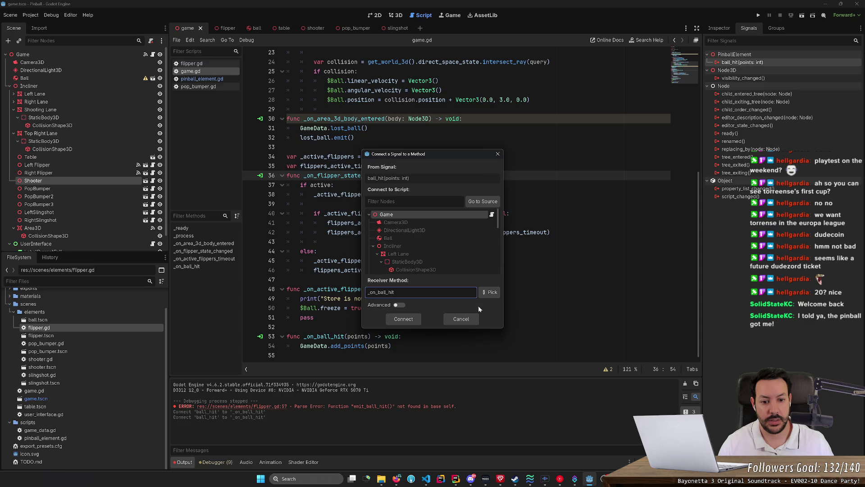
double_click(430, 173)
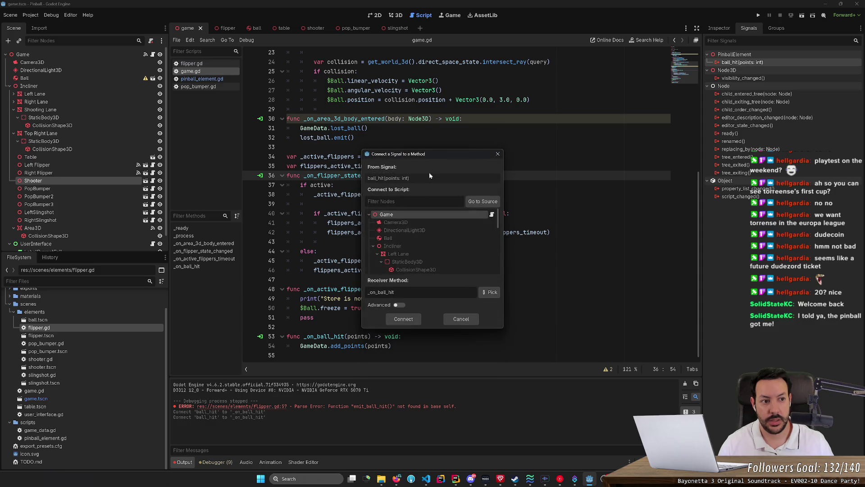
click(403, 319)
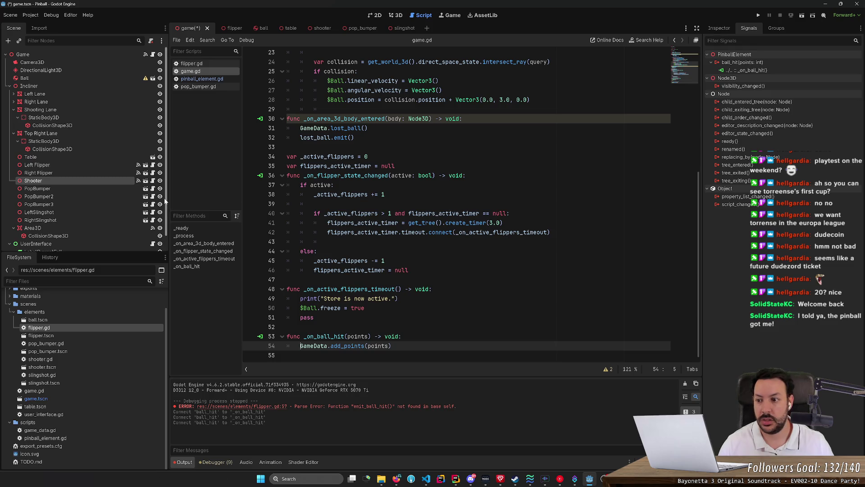
key(ctrl+s)
Connect ball_hit from PopBumper and PopBumper2 to _on_ball_hit
click(101, 190)
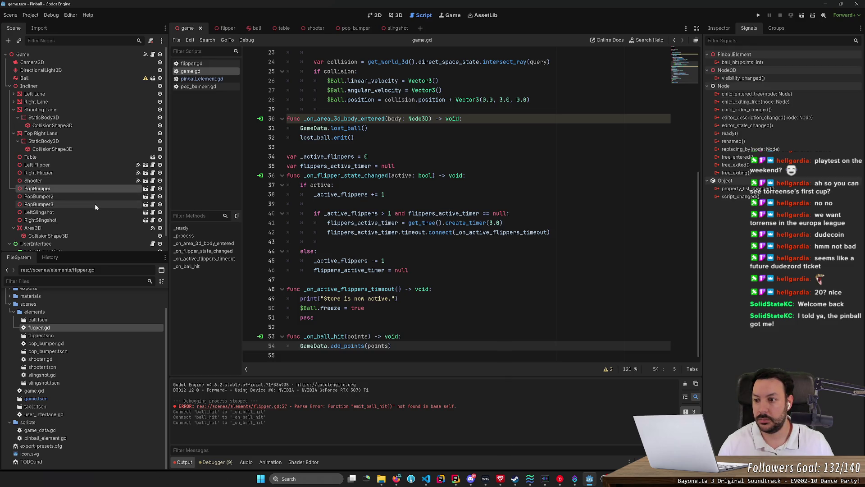
shift+click(95, 206)
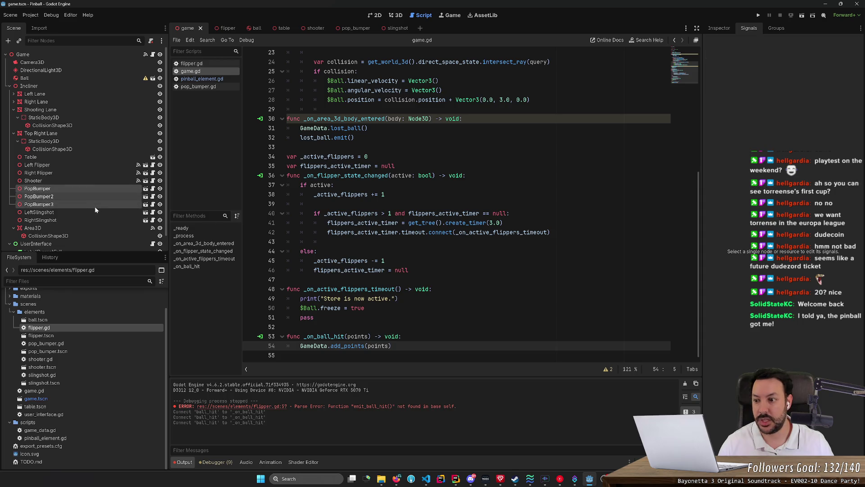
click(89, 189)
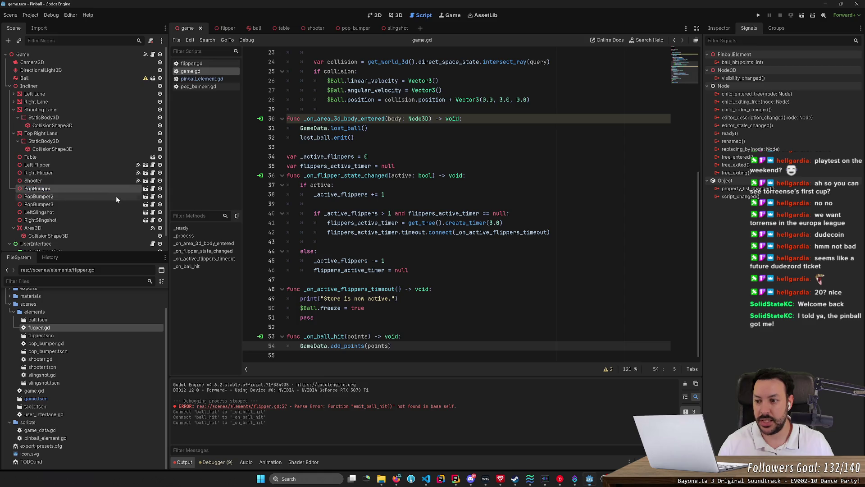
double_click(742, 63)
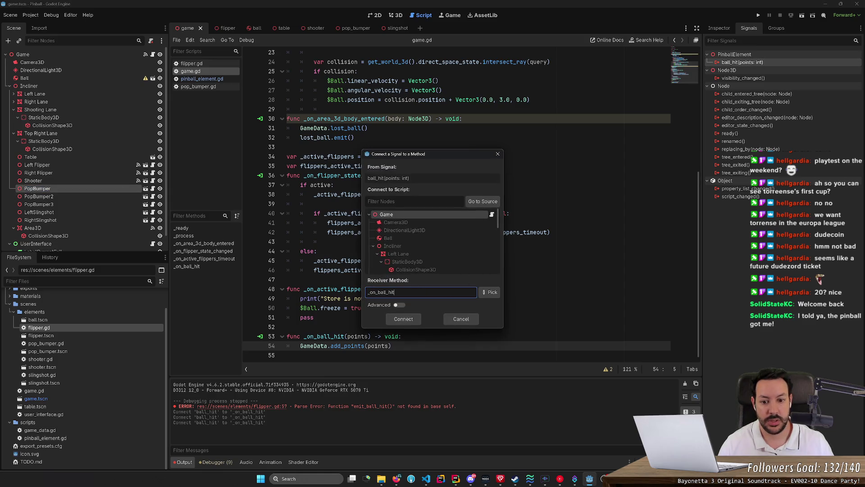
click(403, 318)
click(38, 196)
double_click(761, 63)
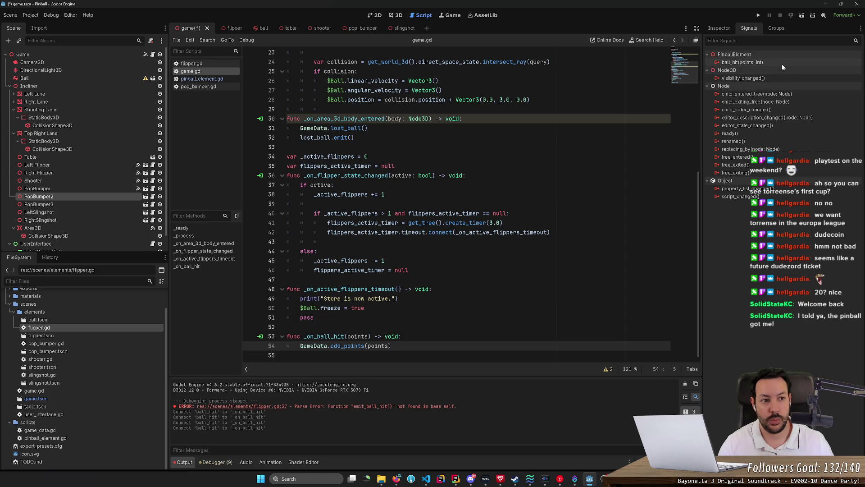
key(ctrl+v)
click(403, 318)
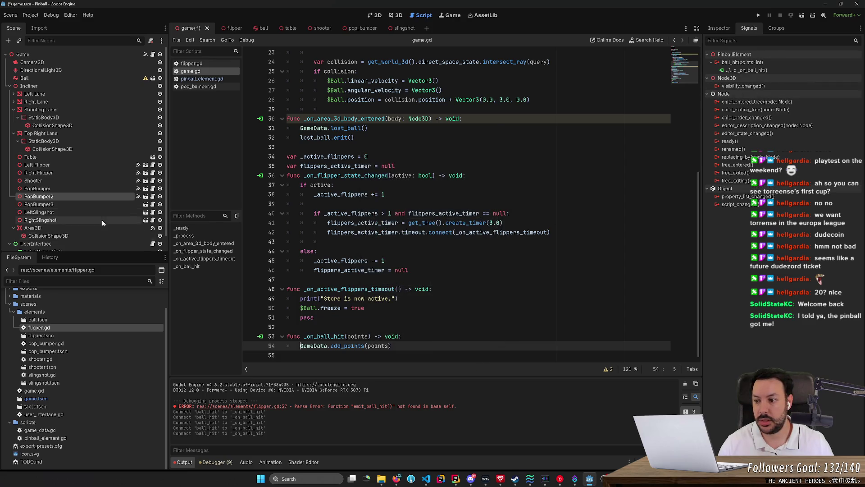
Connect PopBumper3's ball_hit signal to _on_ball_hit
click(90, 205)
click(758, 63)
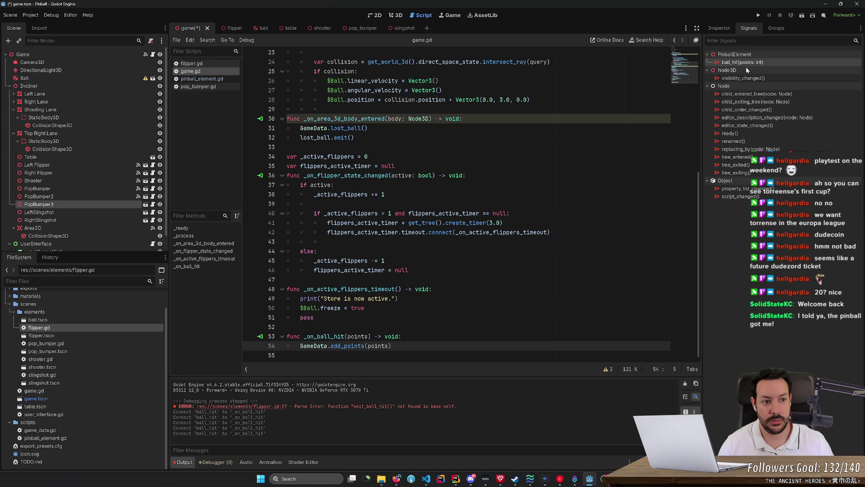
double_click(752, 63)
text(_on_ball_hit)
click(403, 318)
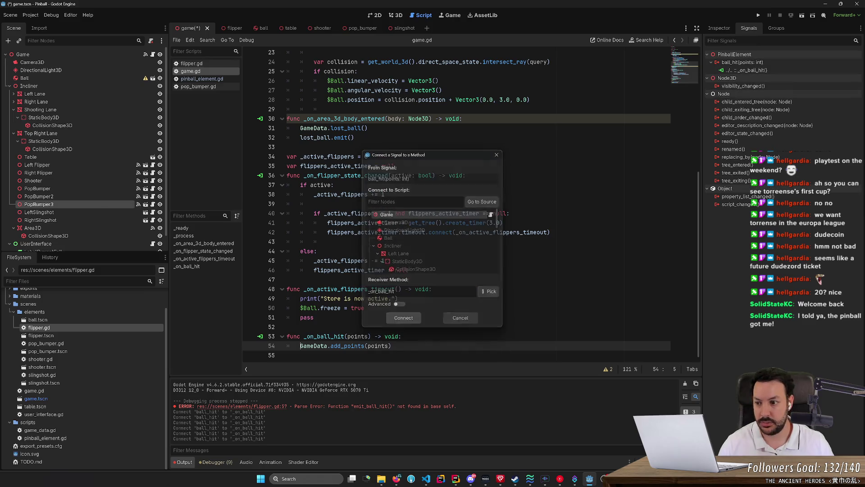
Connect ball_hit from LeftSlingshot and RightSlingshot to _on_ball_hit, then save the scene
click(84, 214)
double_click(753, 63)
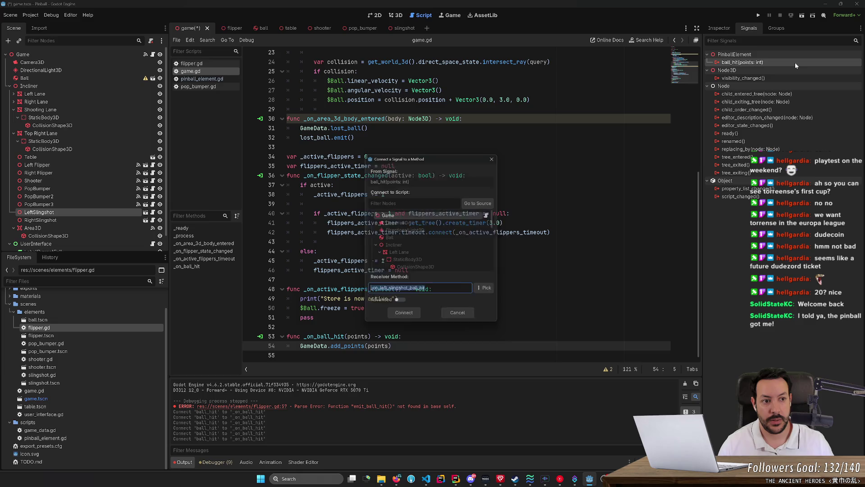
text(_on_ball_hit)
click(406, 319)
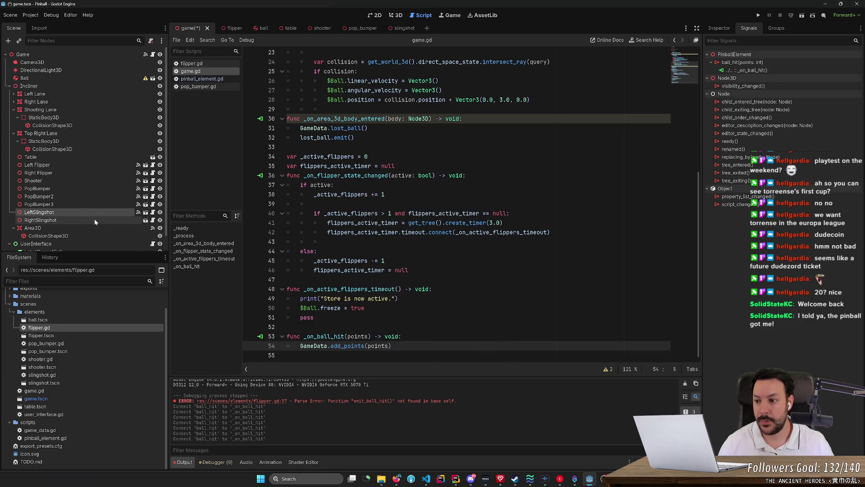
click(97, 221)
double_click(744, 62)
text(_on_ball_hit)
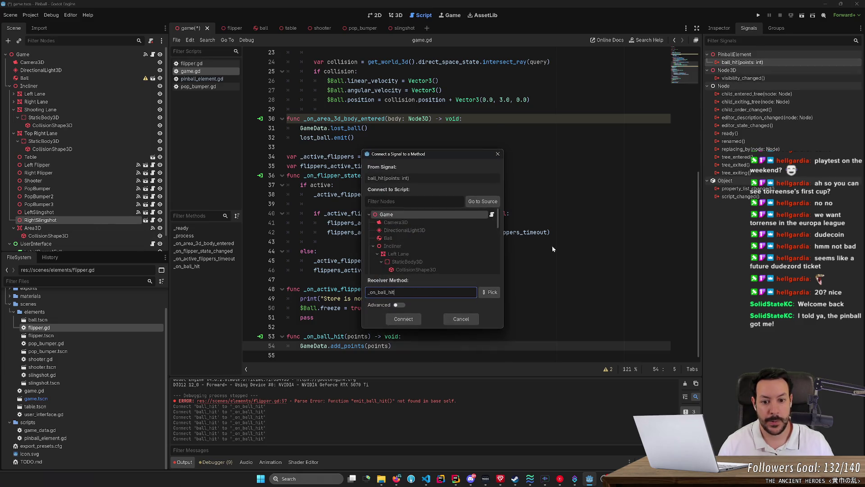
click(403, 319)
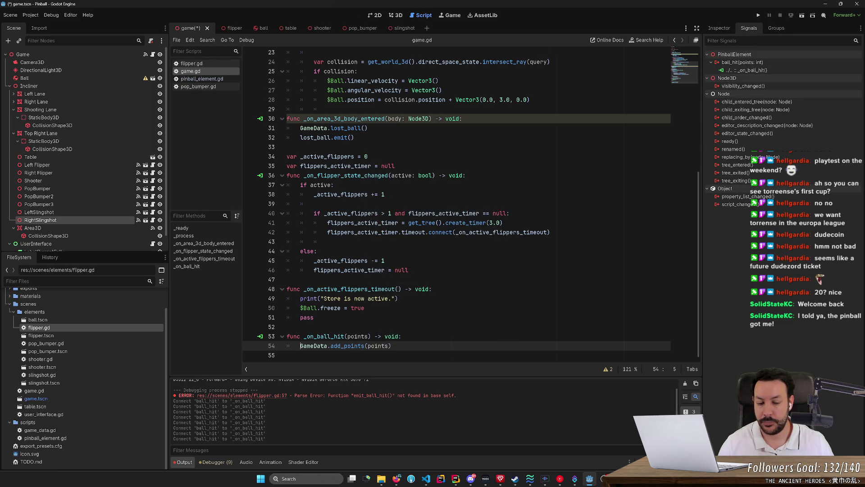
key(ctrl+s)
From the emit_ball_hit error in flipper.gd, jump to its definition in pinball_element.gd and inspect it
click(231, 29)
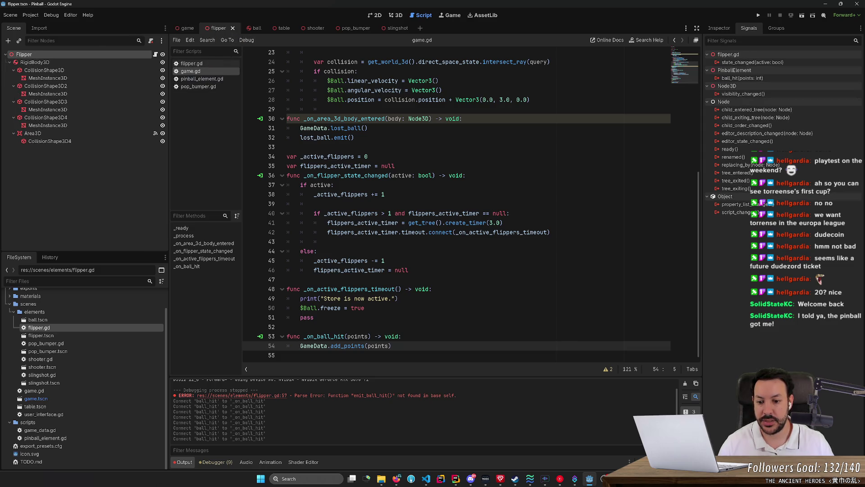
click(205, 63)
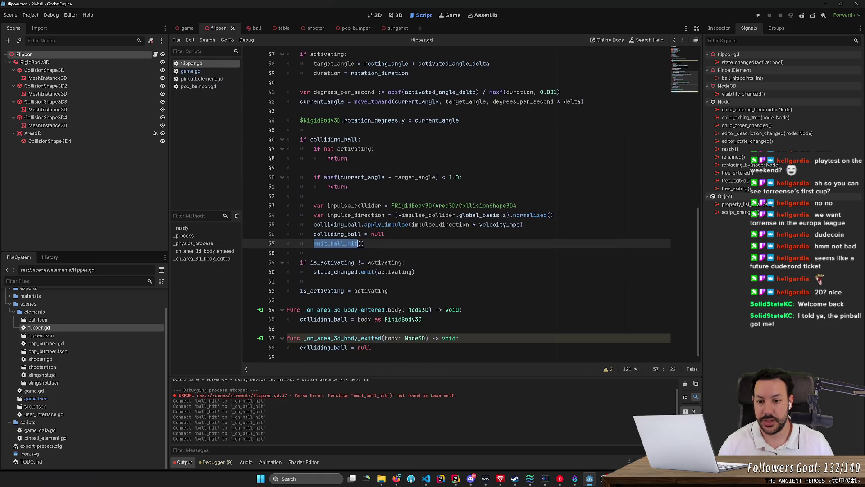
click(338, 244)
ctrl+click(337, 244)
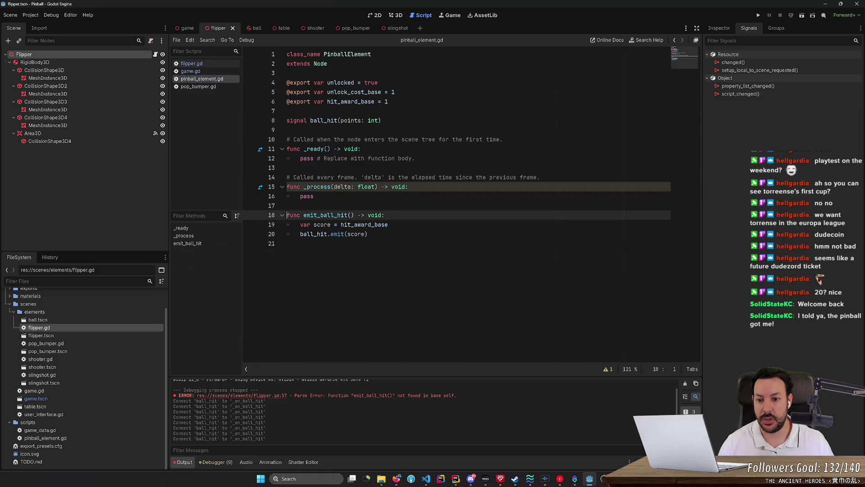
drag(370, 234, 286, 224)
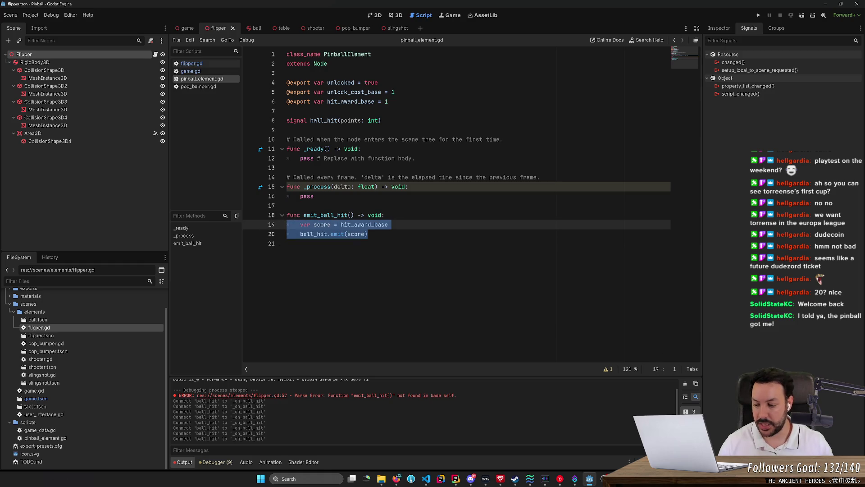
drag(368, 234, 300, 234)
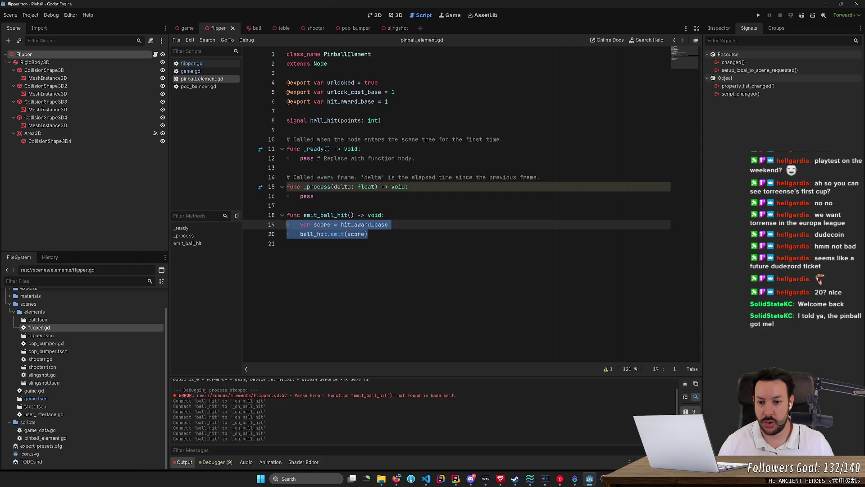
click(328, 215)
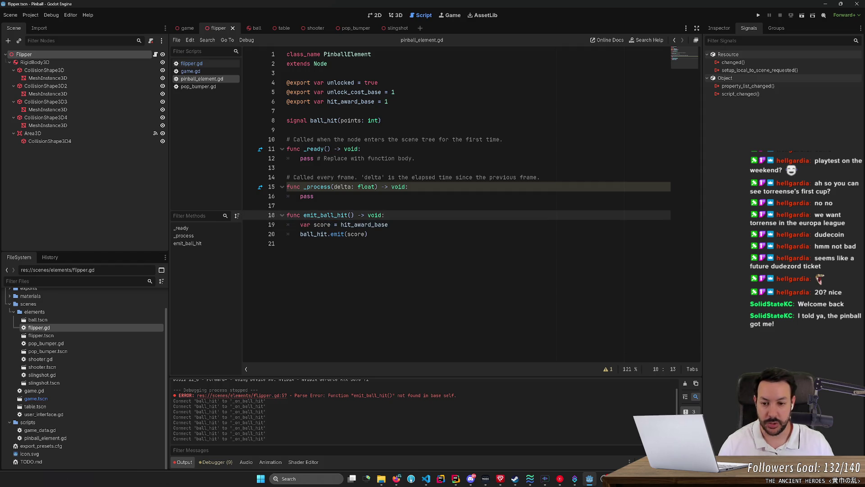
double_click(327, 215)
key(shift+Right)
key(shift+Right)
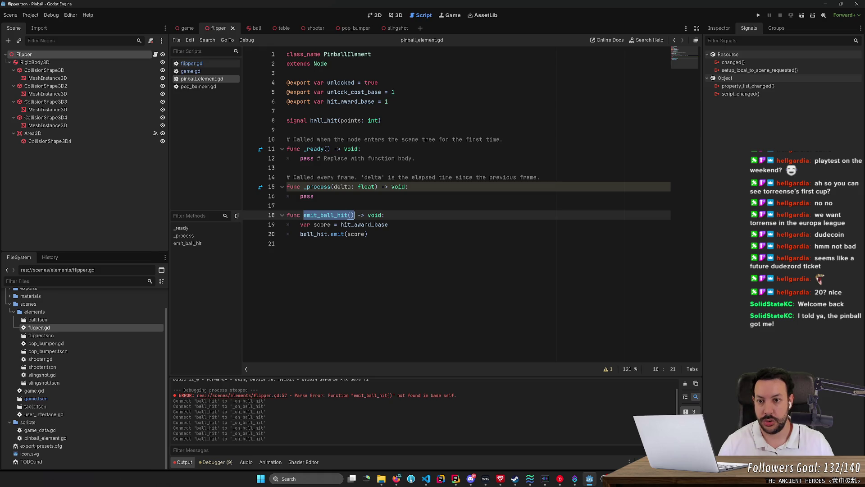
Open shooter.gd in the shooter scene and review the release branch on lines 24–27
click(310, 30)
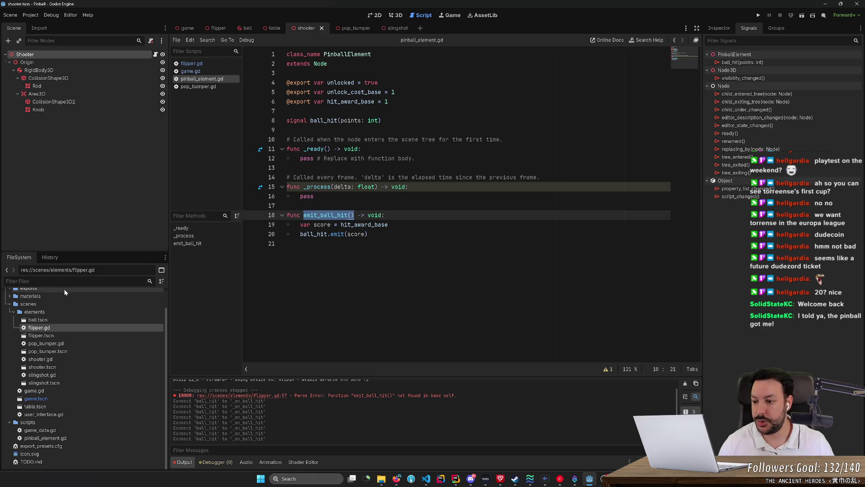
double_click(53, 360)
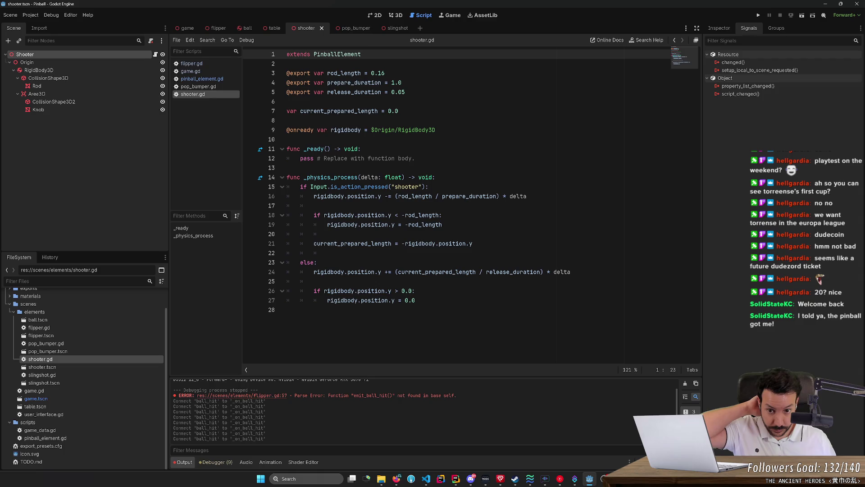
mouse_move(314, 272)
mouse_down()
mouse_move(316, 282)
mouse_move(416, 300)
mouse_up()
click(415, 300)
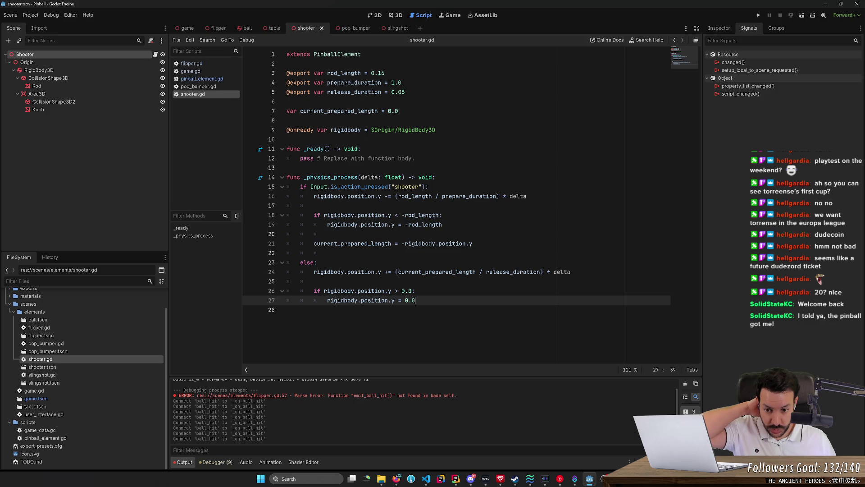
Add an else branch after line 27, remove it again, and save shooter.gd
key(Return)
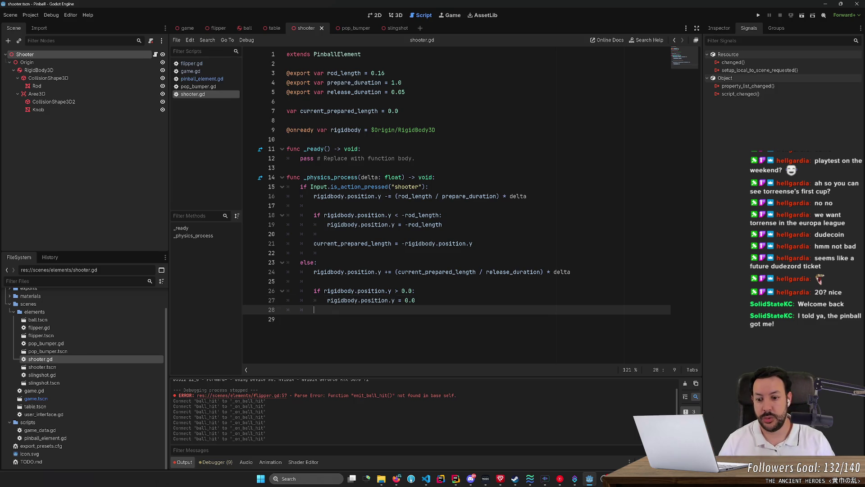
text(else:)
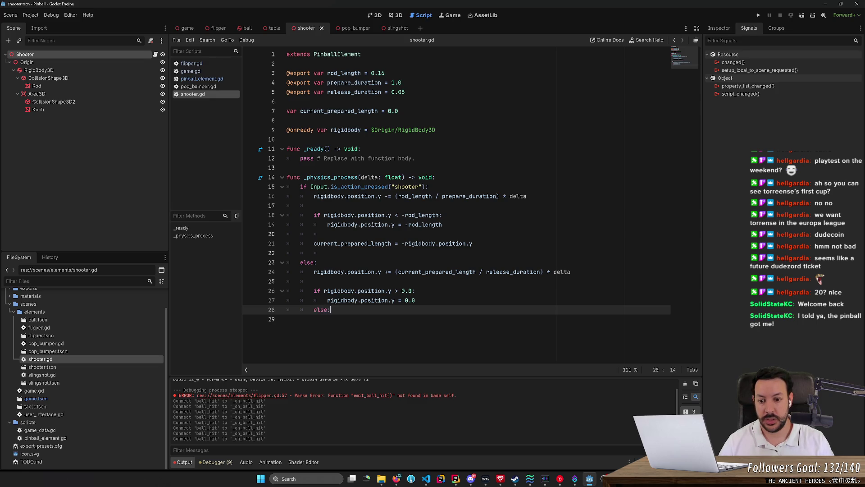
key(Return)
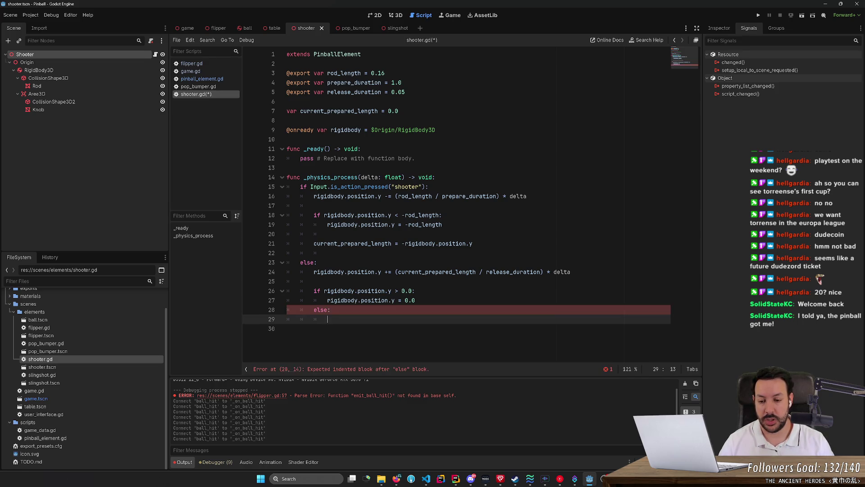
key(shift+Up)
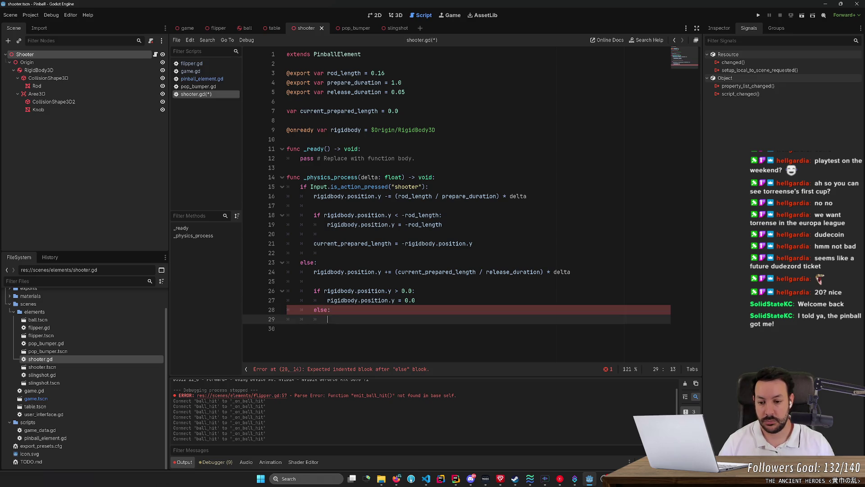
key(shift+Home)
key(Right)
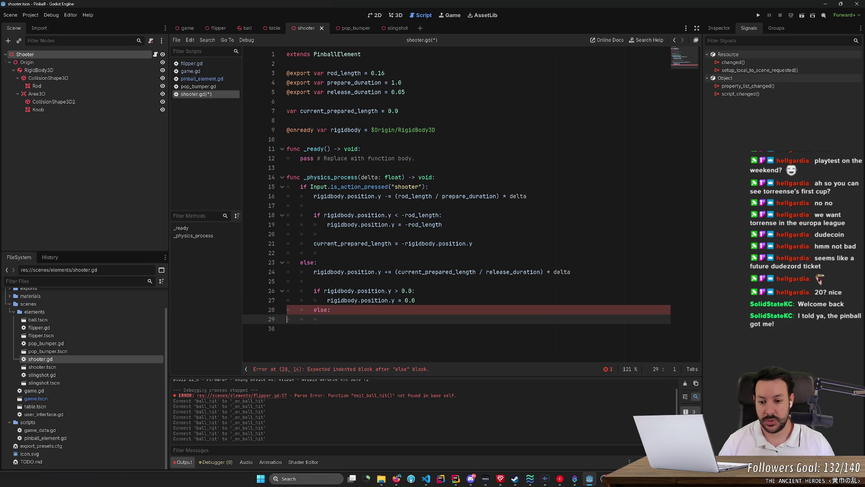
key(Up)
key(Left)
key(Left)
key(Left)
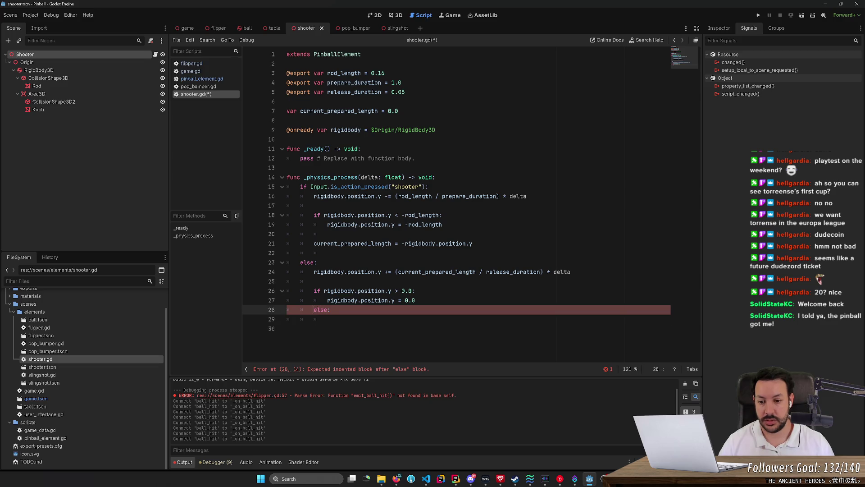
key(shift+Down)
key(shift+Down)
key(BackSpace)
key(BackSpace)
key(BackSpace)
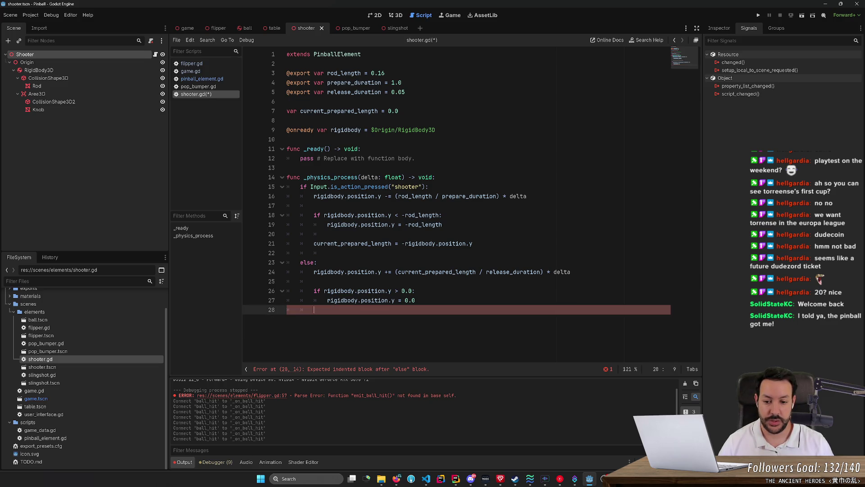
key(ctrl+s)
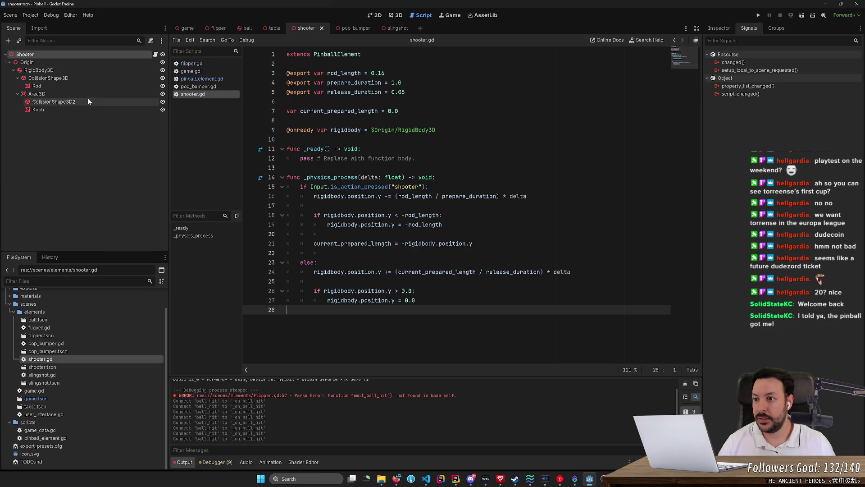
Close the other scene tabs and select LabelPoints under UserInterface to show the 'Ball 1' and '$ 0' labels
click(395, 15)
click(188, 28)
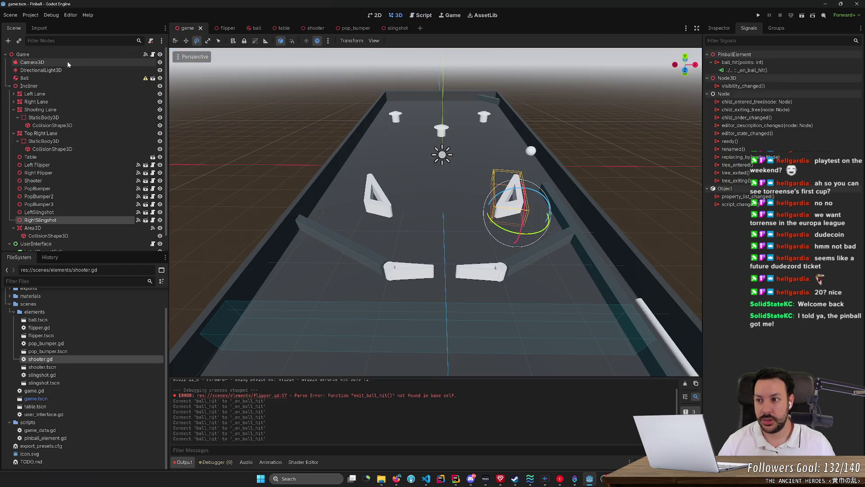
middle_click(226, 28)
middle_click(226, 28)
middle_click(227, 28)
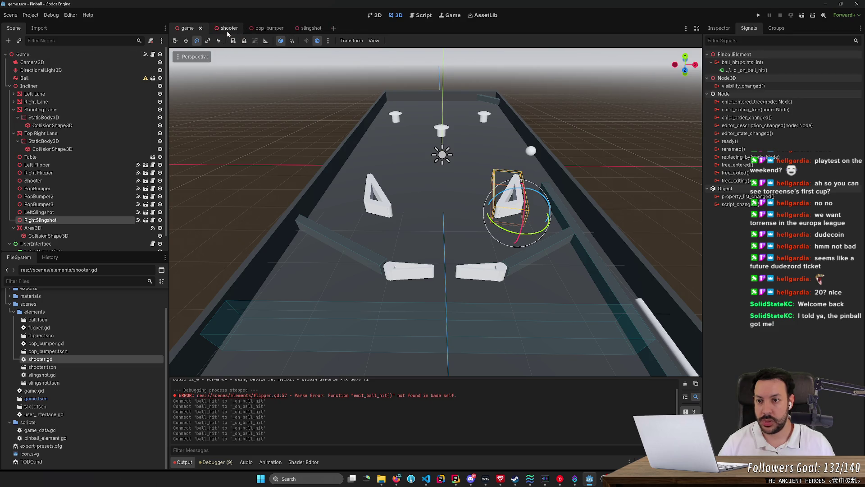
middle_click(227, 28)
middle_click(226, 28)
middle_click(226, 28)
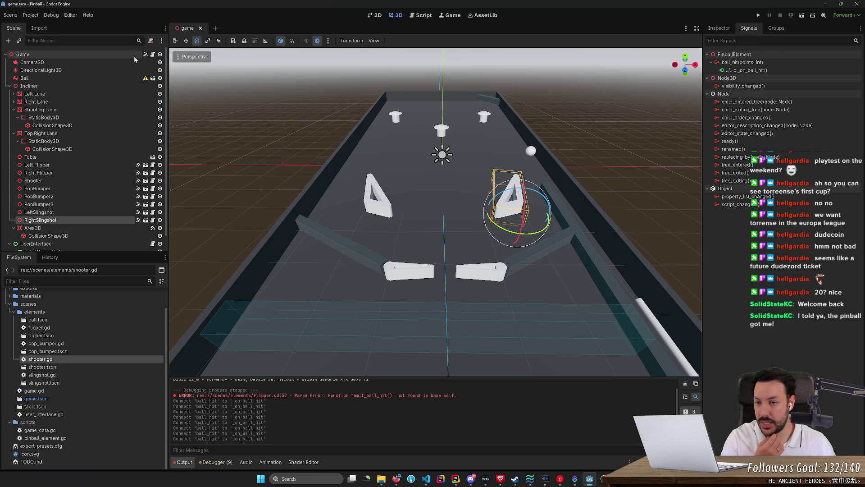
scroll(79, 203, down, 1)
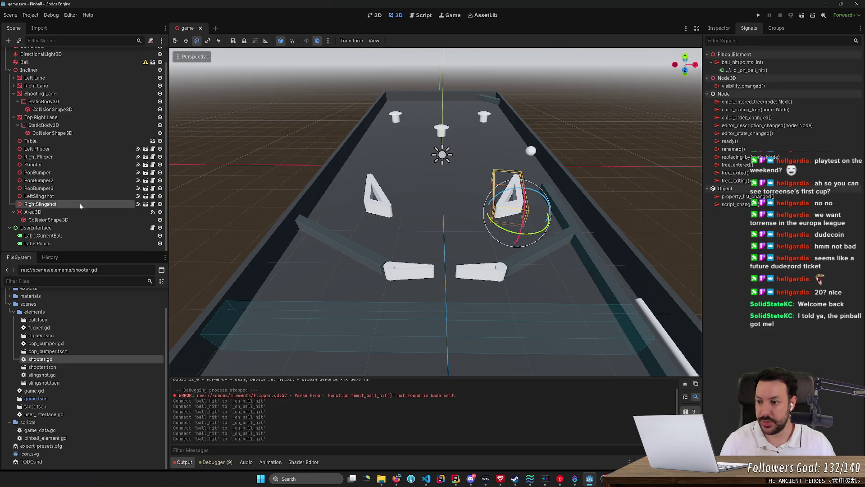
click(71, 240)
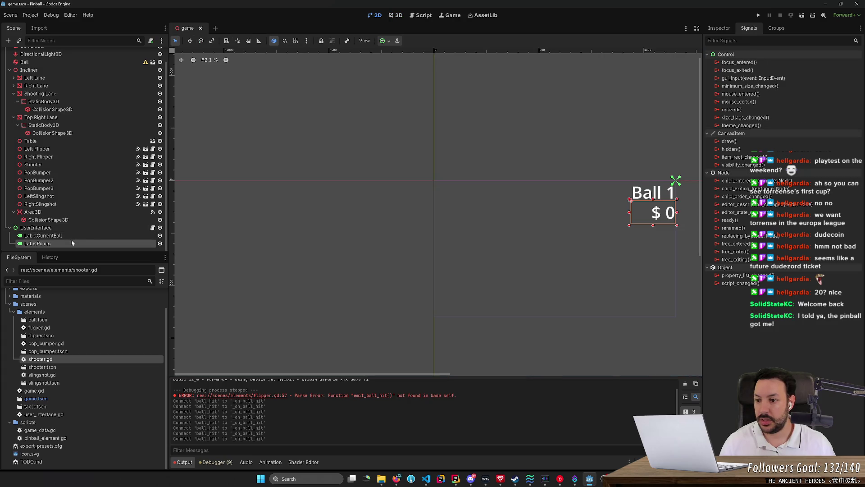
Open user_interface.gd and add an _update_points_label() call to _ready
click(153, 228)
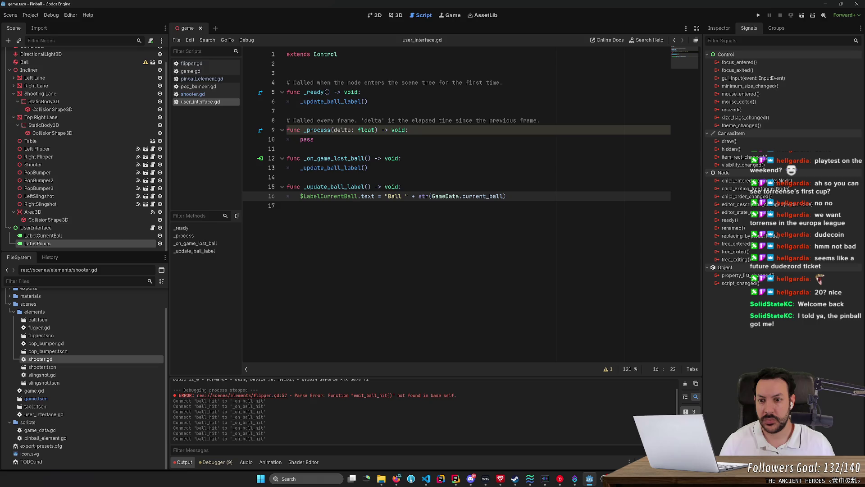
drag(369, 168, 257, 167)
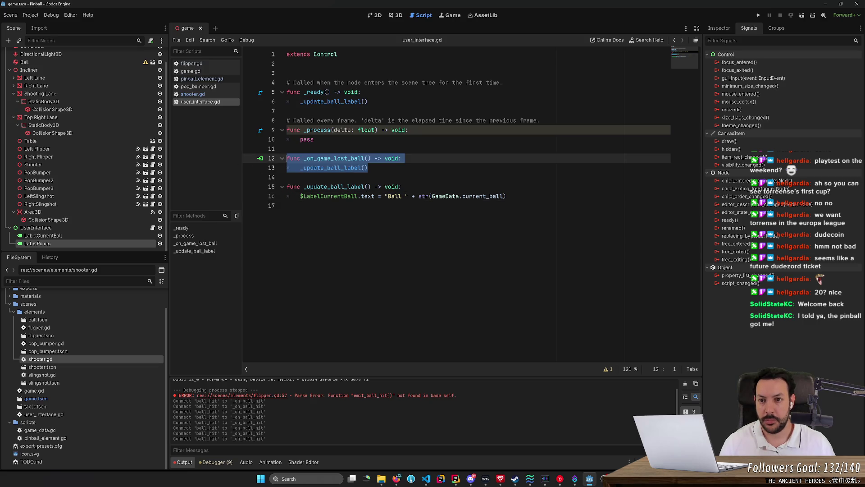
click(368, 102)
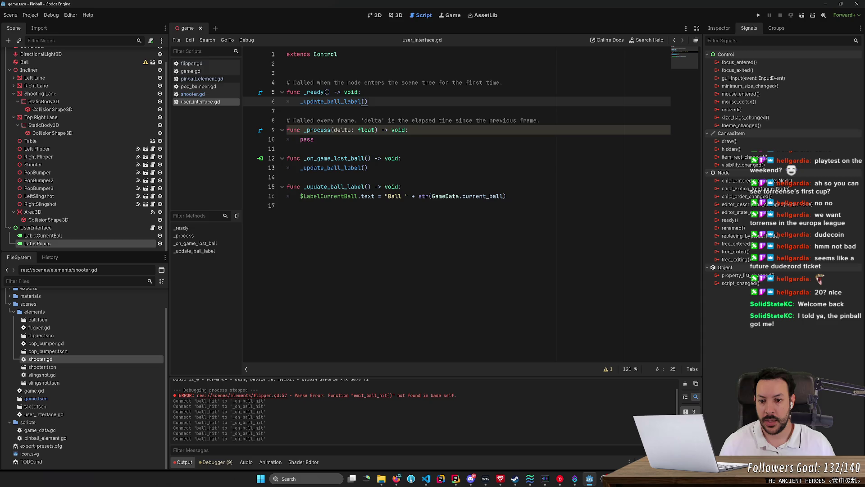
key(Return)
text(_update_)
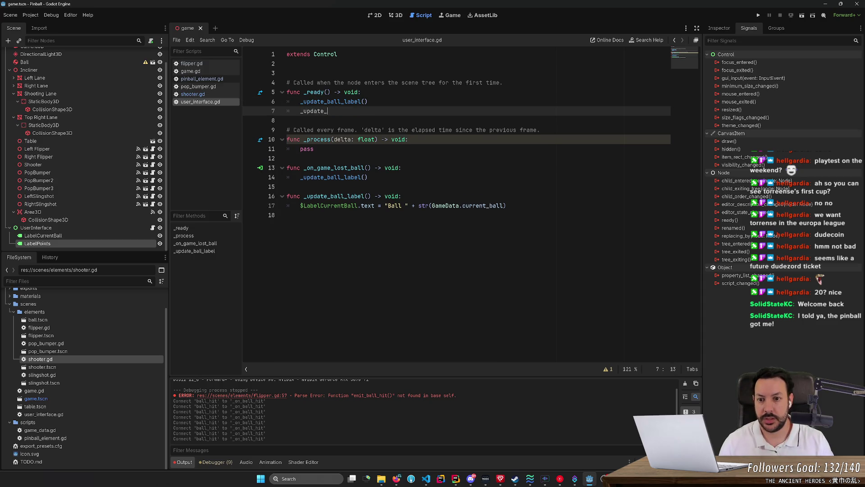
text(points_label())
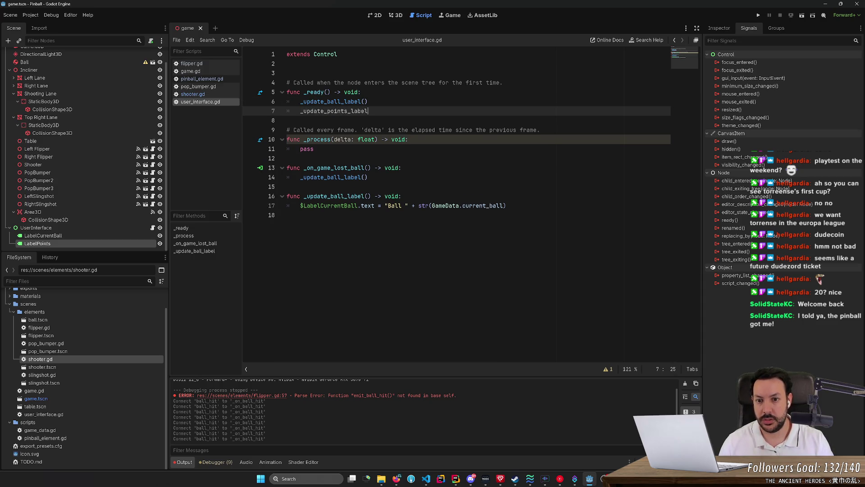
Copy _update_ball_label into _update_points_label with text "$ " + str(GameData.points), then save
drag(286, 196, 288, 215)
key(ctrl+c)
click(288, 215)
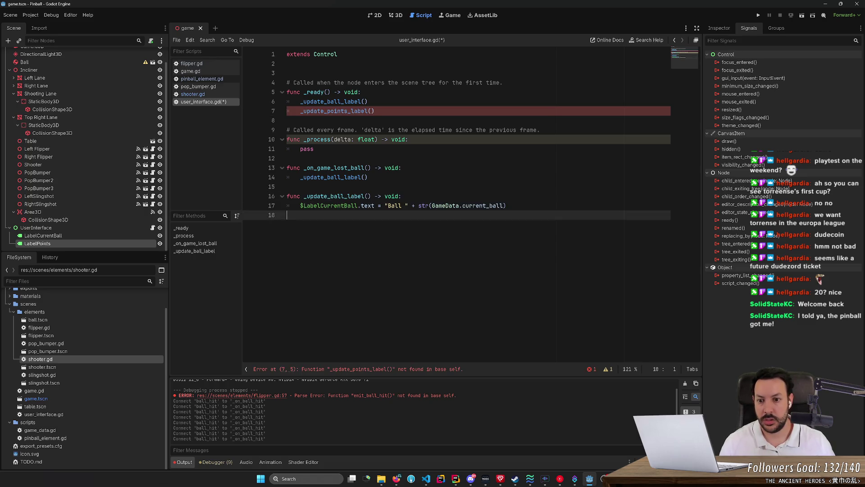
key(ctrl+v)
click(361, 225)
key(BackSpace)
key(BackSpace)
key(BackSpace)
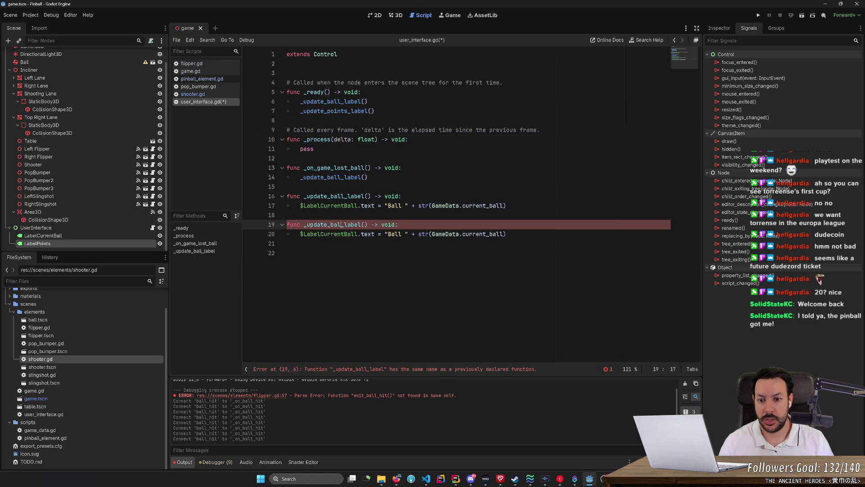
text(points)
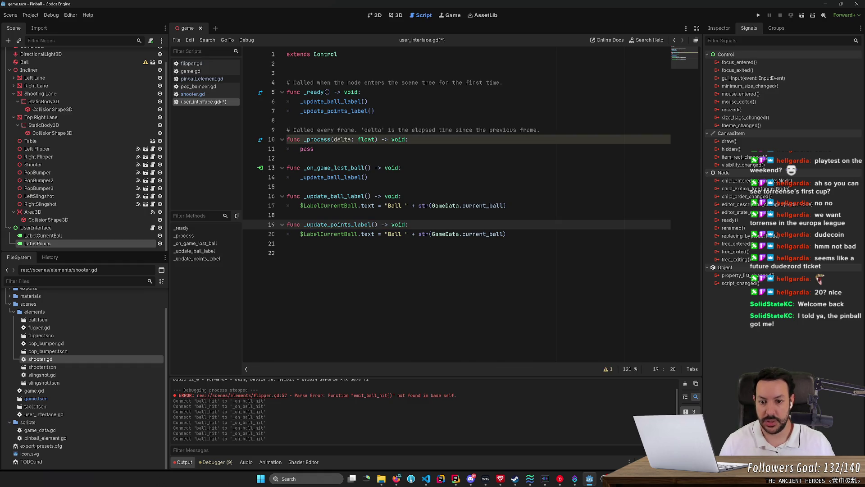
double_click(395, 233)
text($)
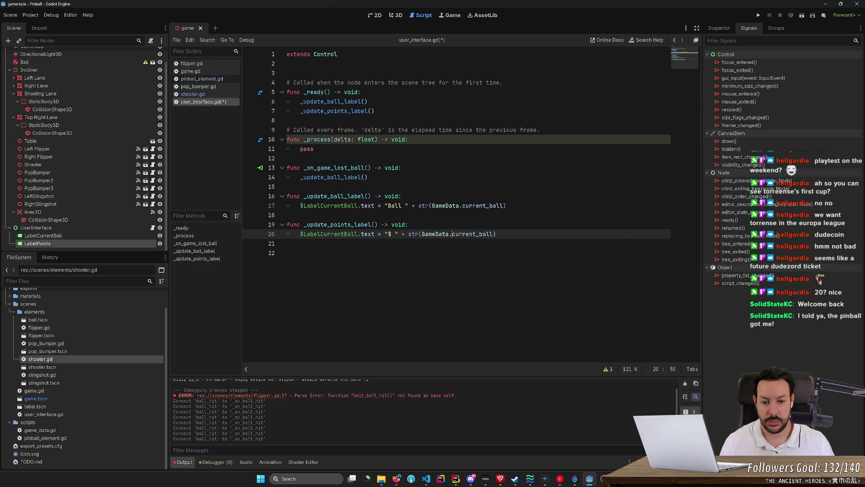
double_click(468, 234)
text(points)
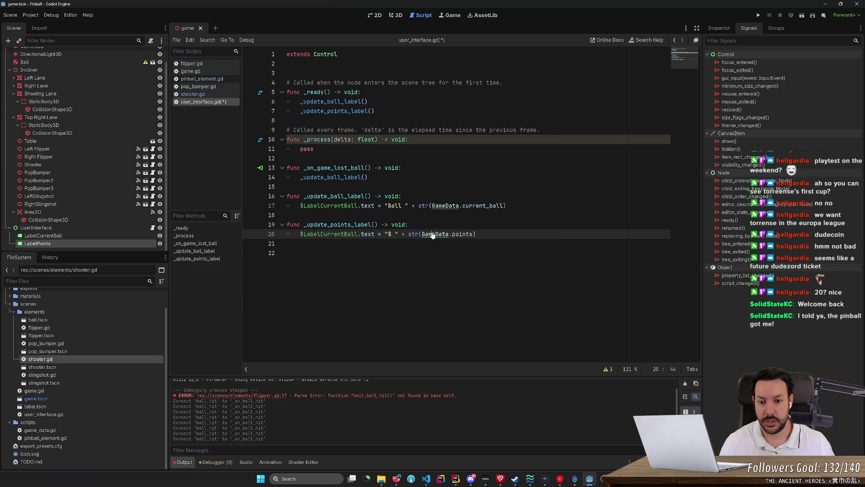
key(ctrl+s)
Open game_data.gd and add var points = 0 below the ball counters
click(446, 205)
ctrl+click(478, 206)
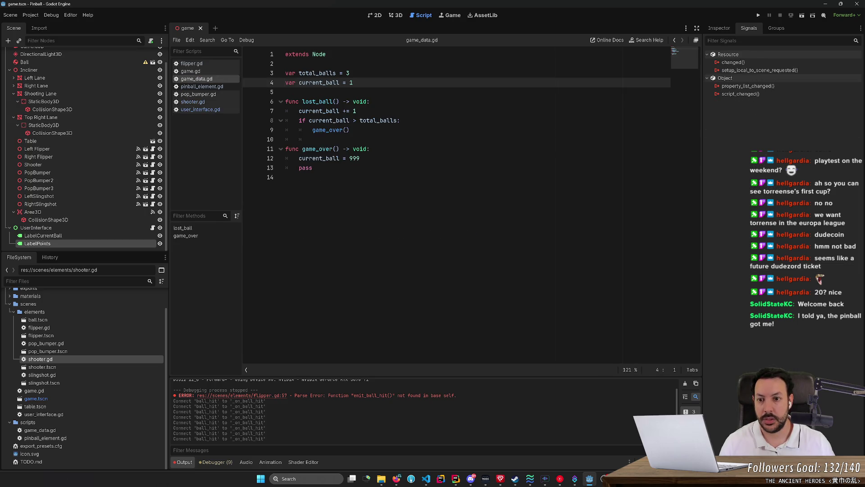
key(End)
key(Return)
key(Return)
text(var )
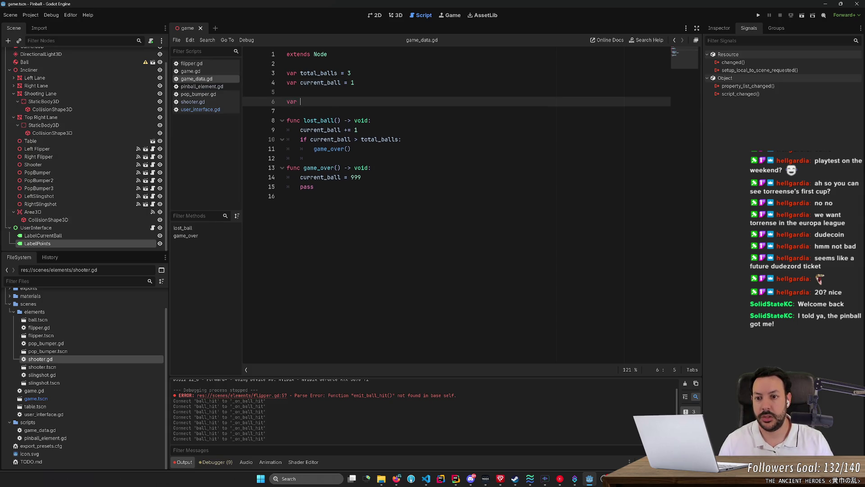
text(points = 0)
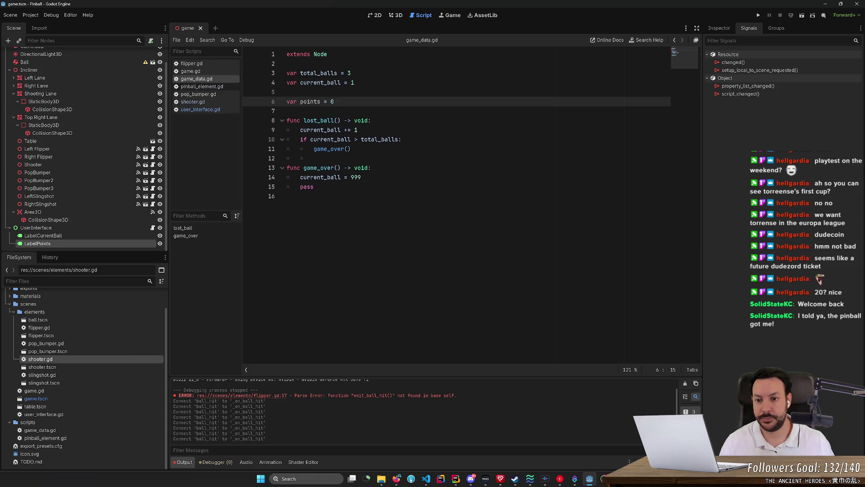
Duplicate the game_over function and rename the copy to add_points(points: int)
key(ctrl+End)
key(shift+Up)
key(shift+Up)
key(shift+Up)
key(ctrl+c)
key(ctrl+End)
key(Return)
key(ctrl+v)
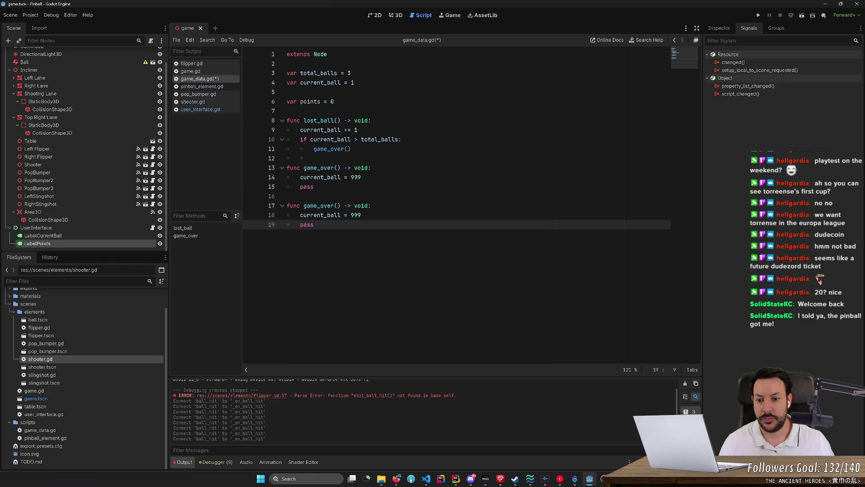
double_click(318, 205)
text(add_poin)
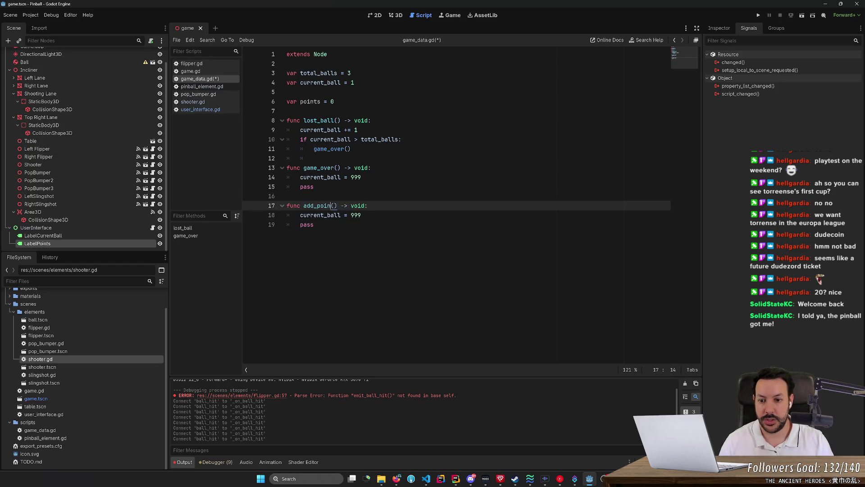
text(ts(points: i)
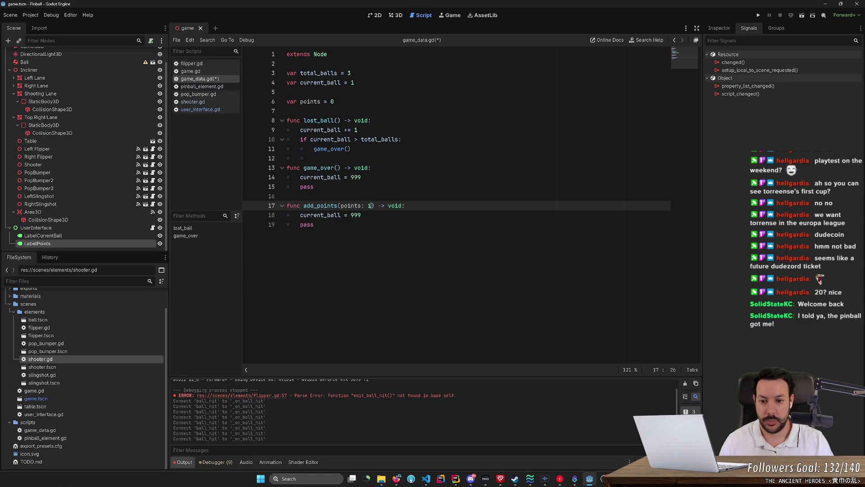
text(nt)
key(Escape)
key(Down)
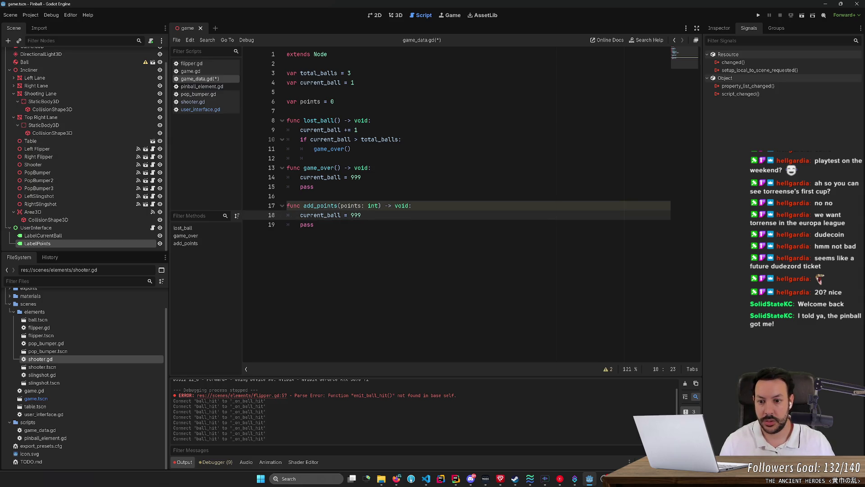
Replace the add_points body with a line that adds points to the counter
key(Up)
key(Up)
key(Up)
key(ctrl+shift+k)
key(Down)
key(Down)
key(Down)
key(End)
key(shift+Up)
key(shift+Home)
key(Delete)
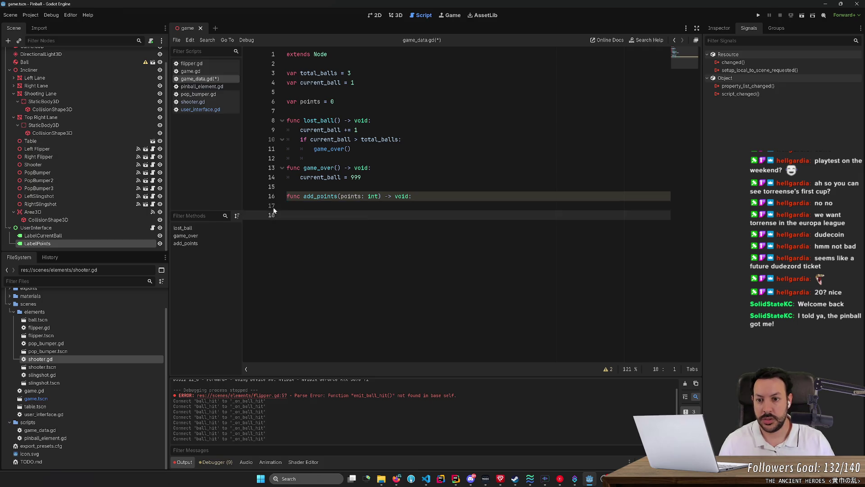
key(Tab)
text(po)
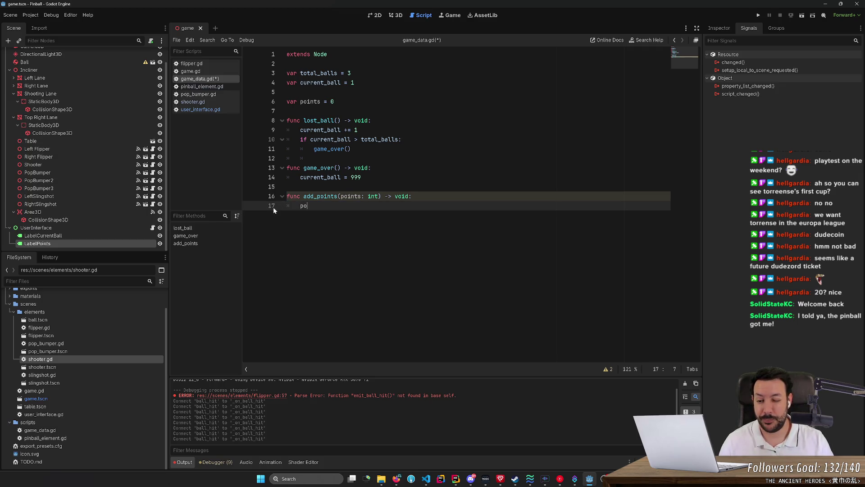
text(= poins)
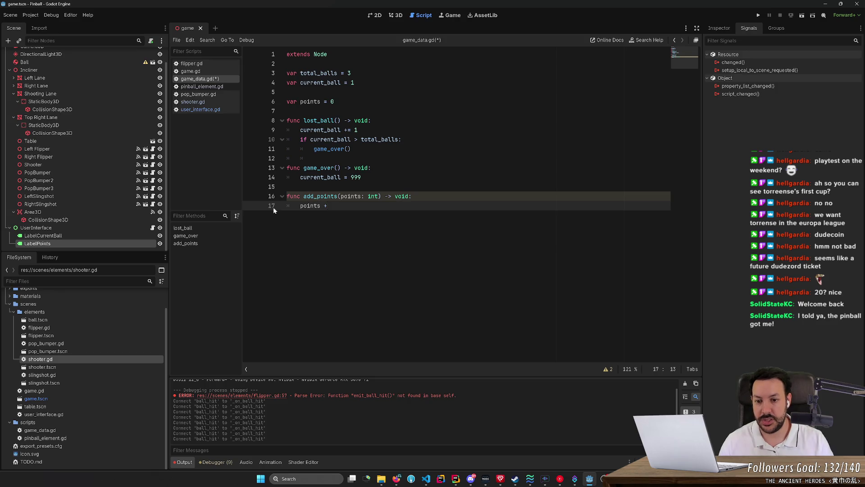
text(ts)
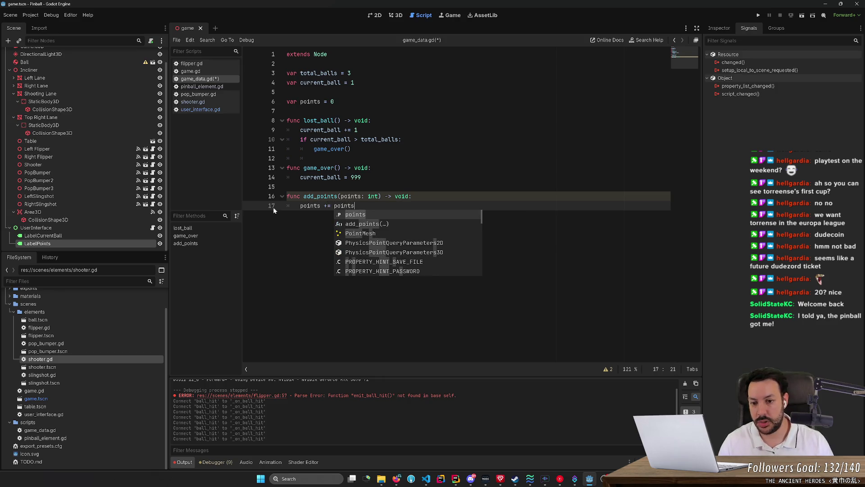
key(Return)
key(Up)
key(ctrl+Left)
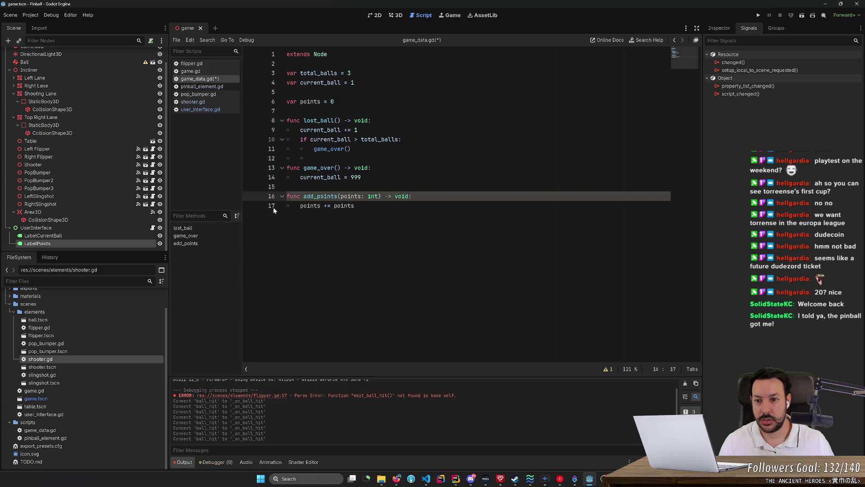
Rename the counter variable to current_points in both places and save game_data.gd
click(300, 102)
text(current_)
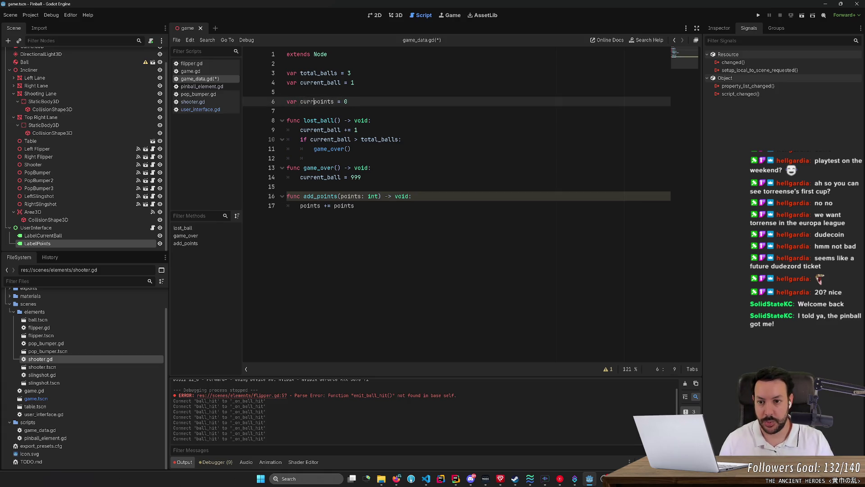
double_click(325, 102)
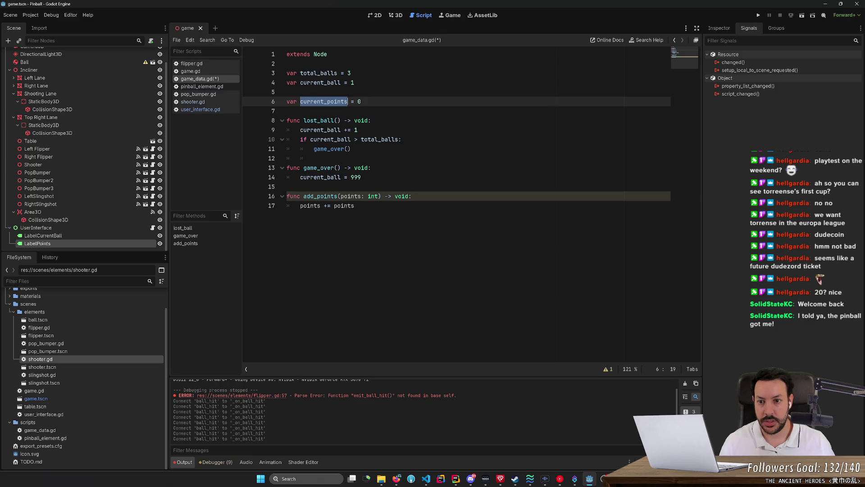
key(ctrl+c)
double_click(309, 206)
key(ctrl+v)
key(ctrl+s)
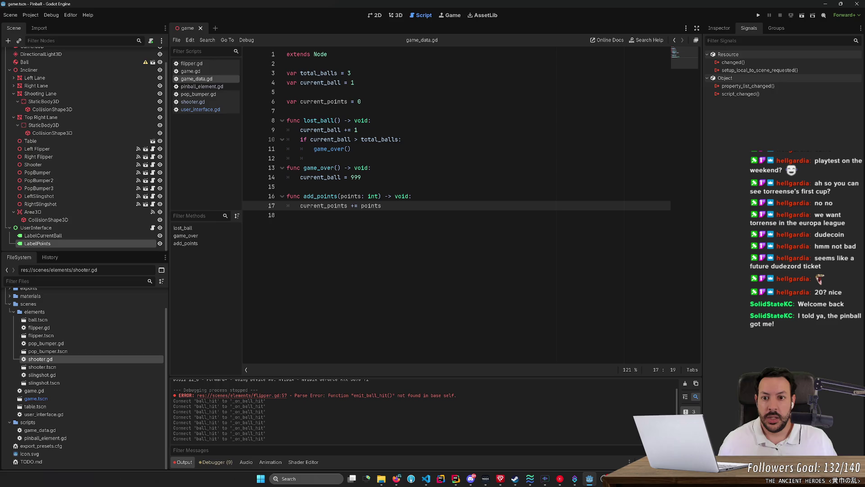
Change the points label text to "$" + str(GameData.current_points), removing the space after $
click(200, 109)
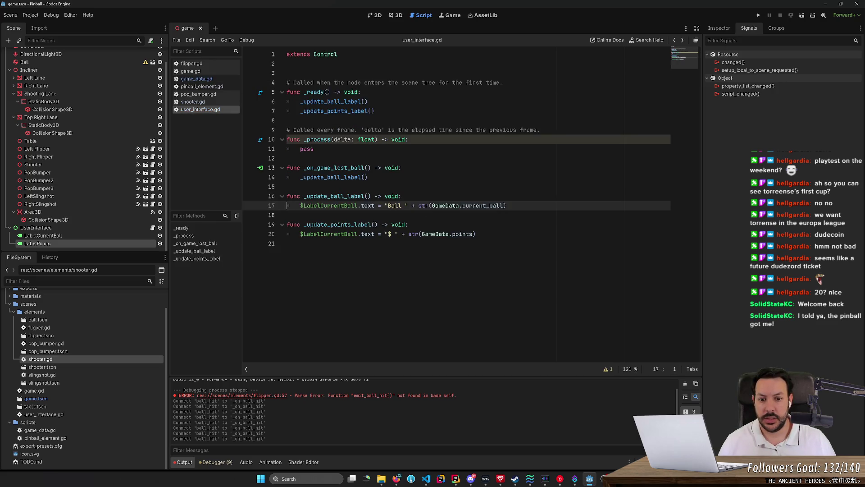
click(452, 234)
text(cr)
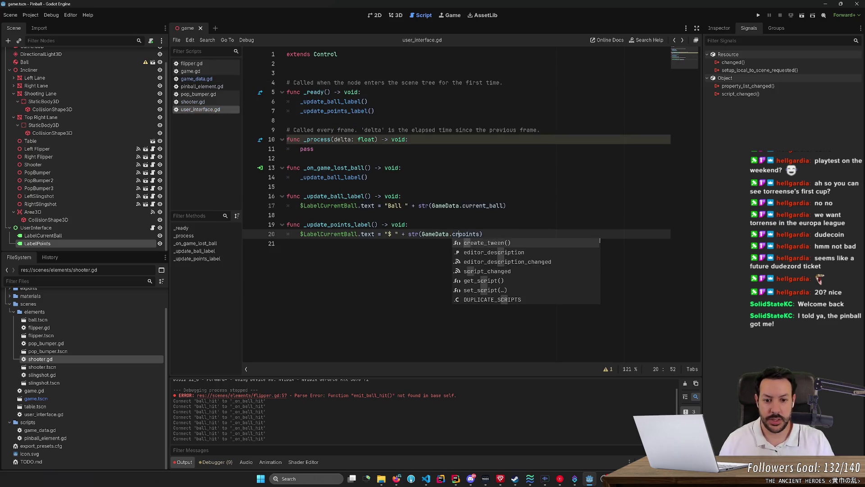
key(BackSpace)
text(urrent_)
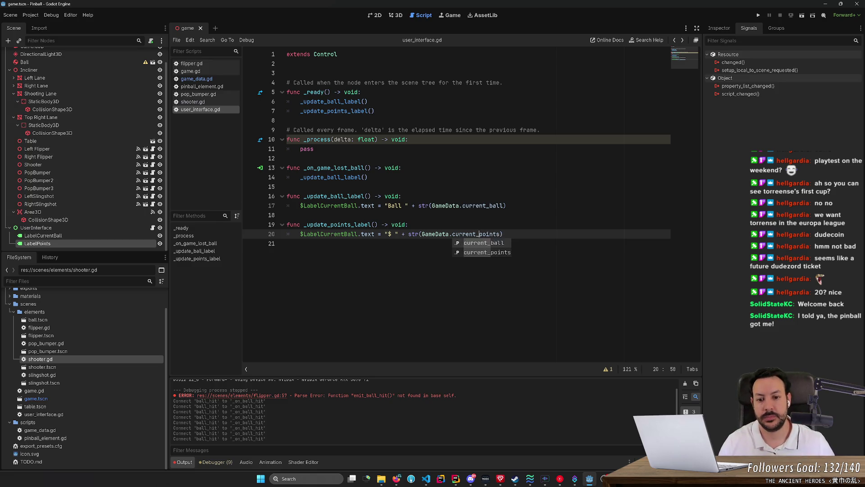
click(394, 234)
key(BackSpace)
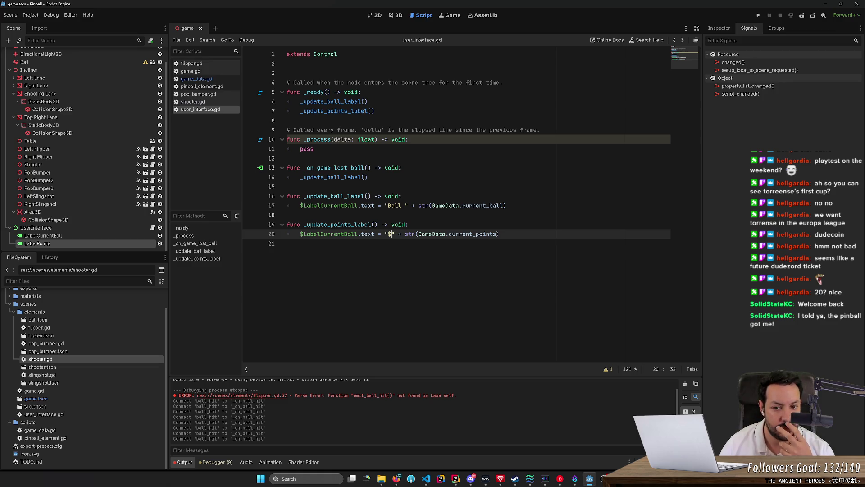
Call _update_points_label() inside _process so the label refreshes every frame
drag(369, 177, 287, 167)
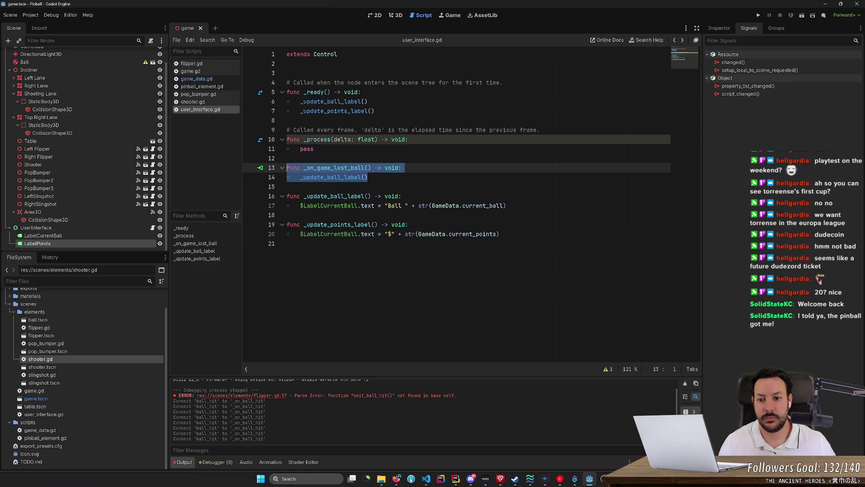
click(287, 187)
key(Return)
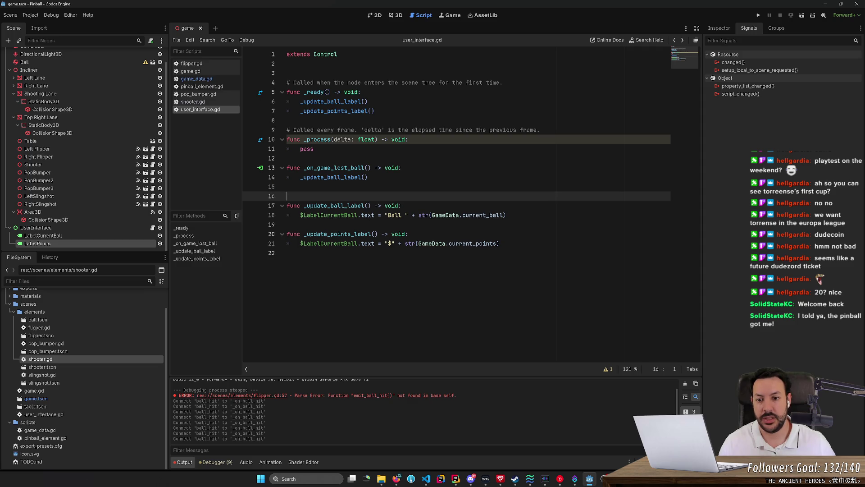
click(408, 139)
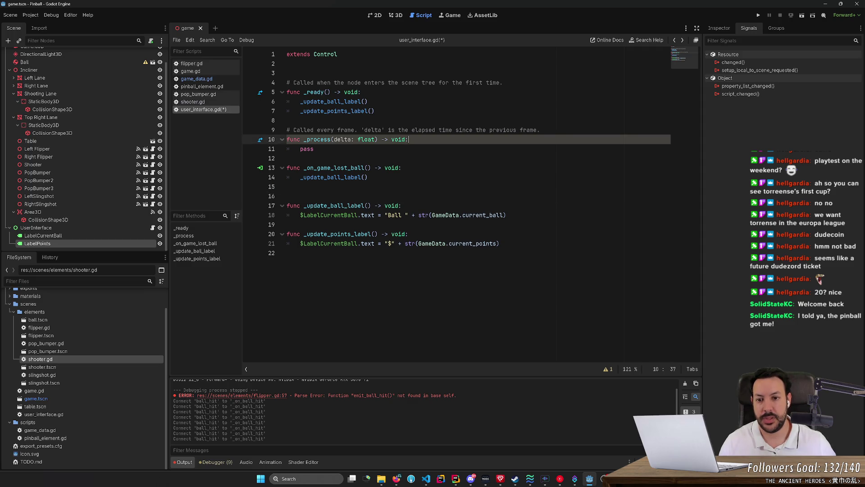
key(Return)
text(_update)
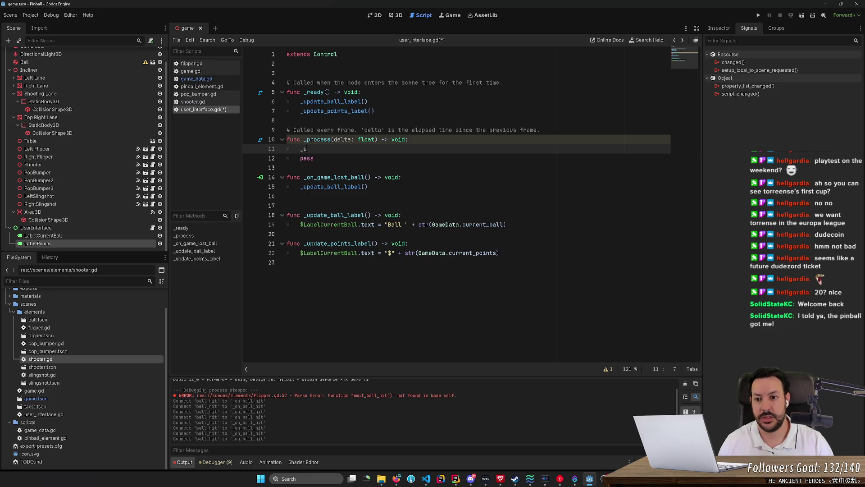
key(Down)
key(Return)
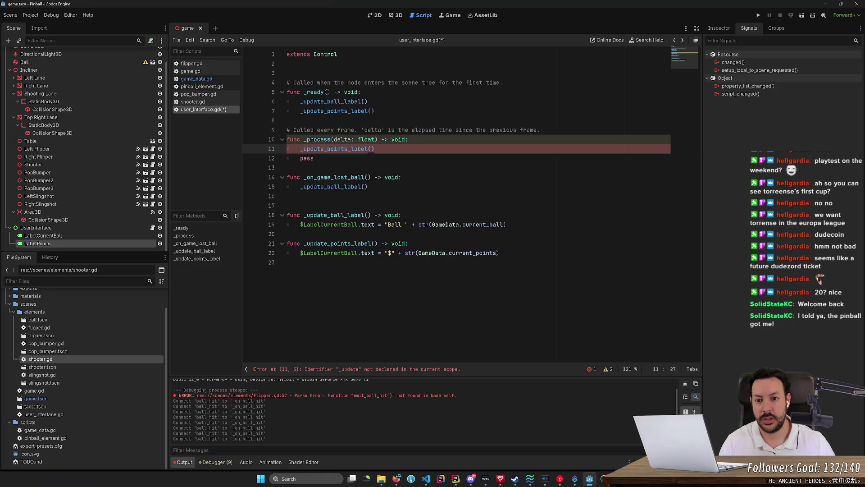
Remove the leftover pass line and template comments, save user_interface.gd, and run the game
click(367, 101)
key(shift+Up)
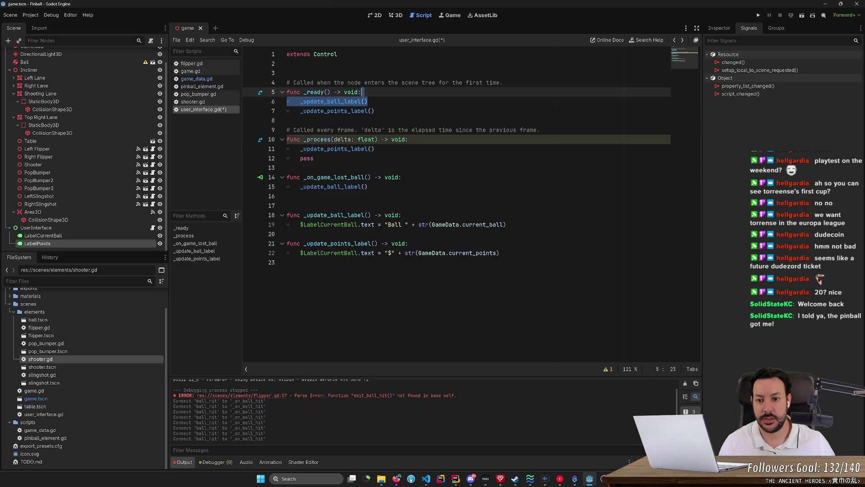
click(374, 149)
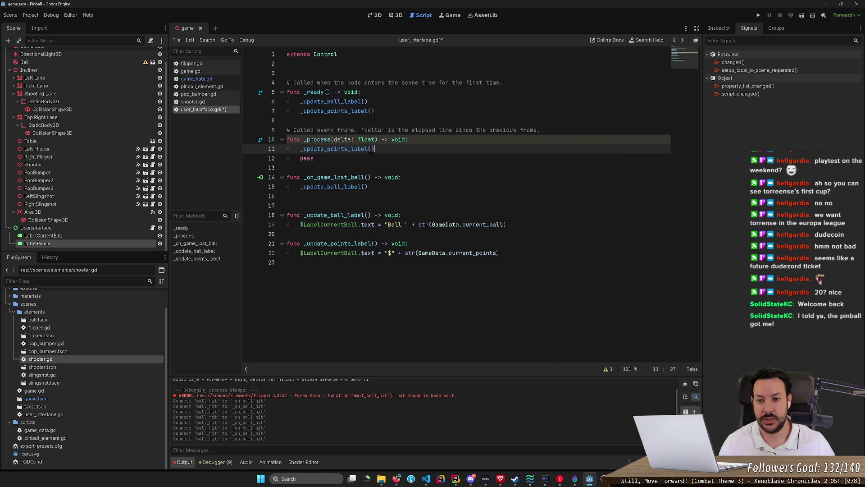
key(Down)
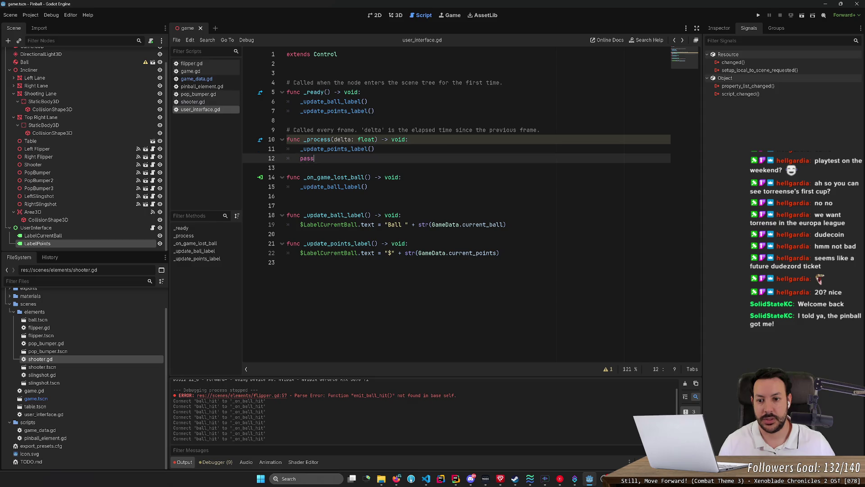
key(ctrl+x)
key(ctrl+s)
click(354, 129)
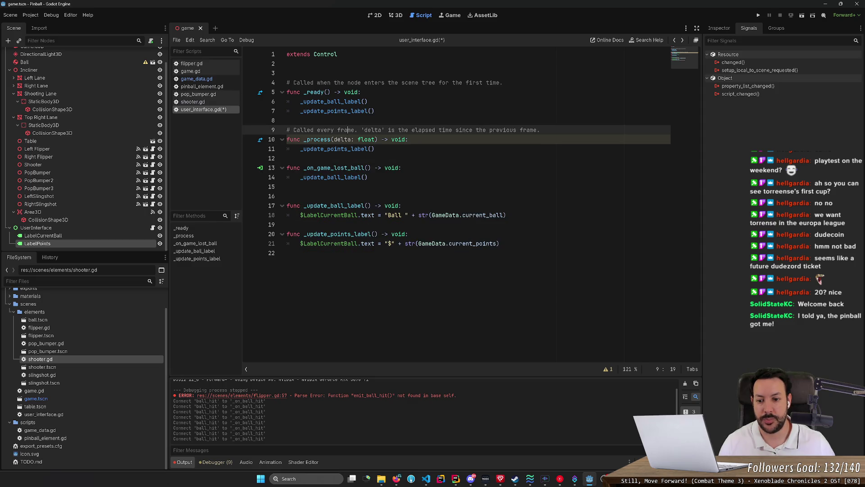
key(ctrl+x)
key(Up)
key(Up)
key(Up)
key(ctrl+x)
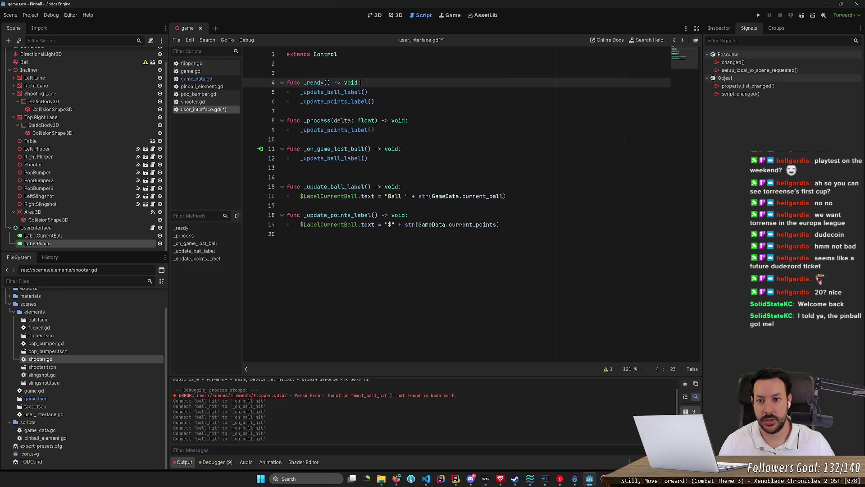
key(ctrl+x)
click(759, 14)
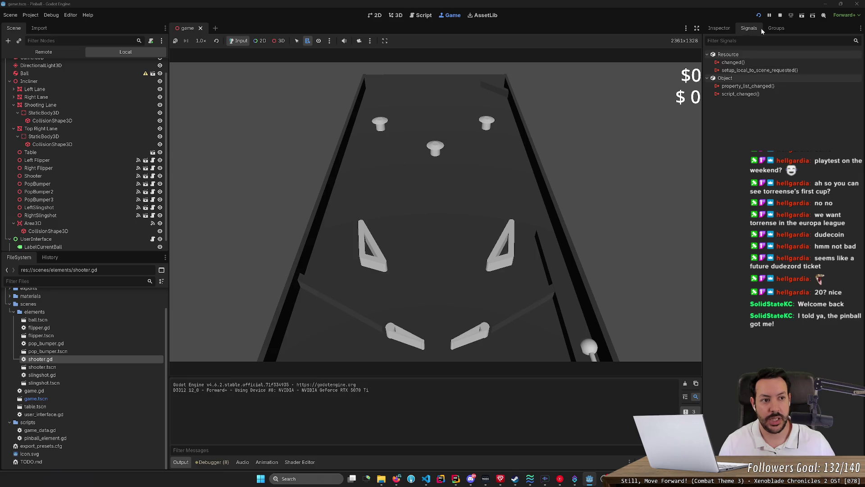
Stop the game and change $LabelCurrentBall to $LabelPoints on line 18, then save
click(780, 14)
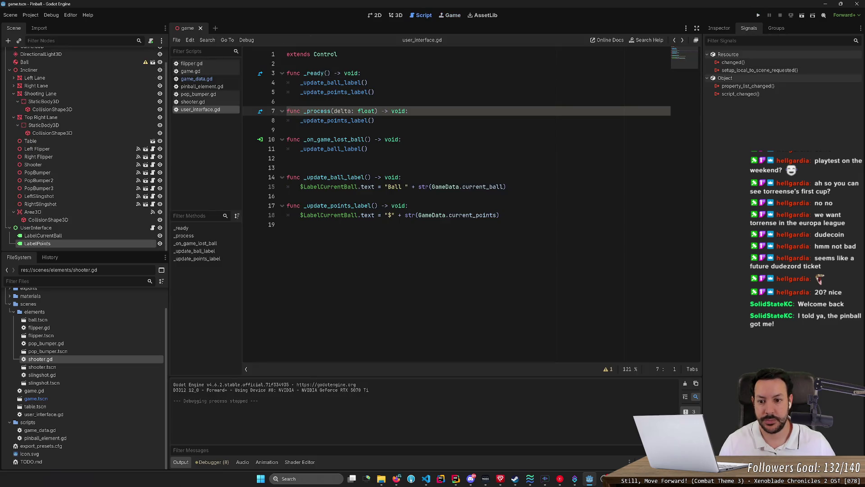
click(334, 215)
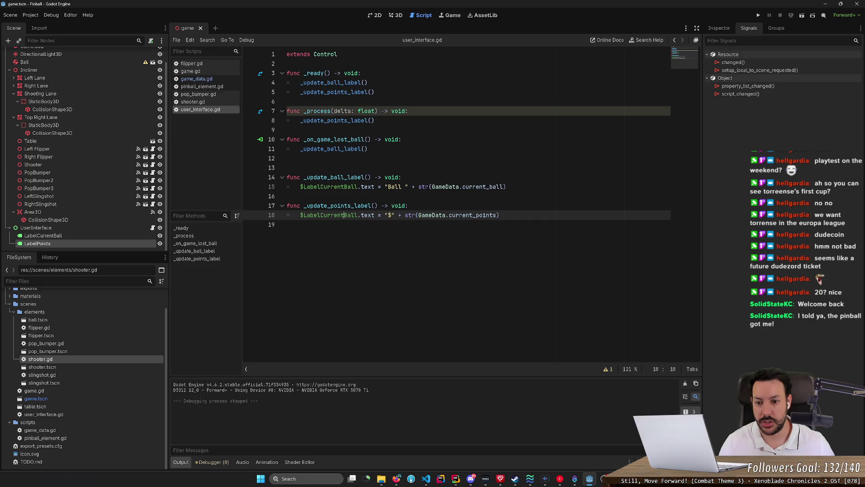
key(ctrl+shift+Right)
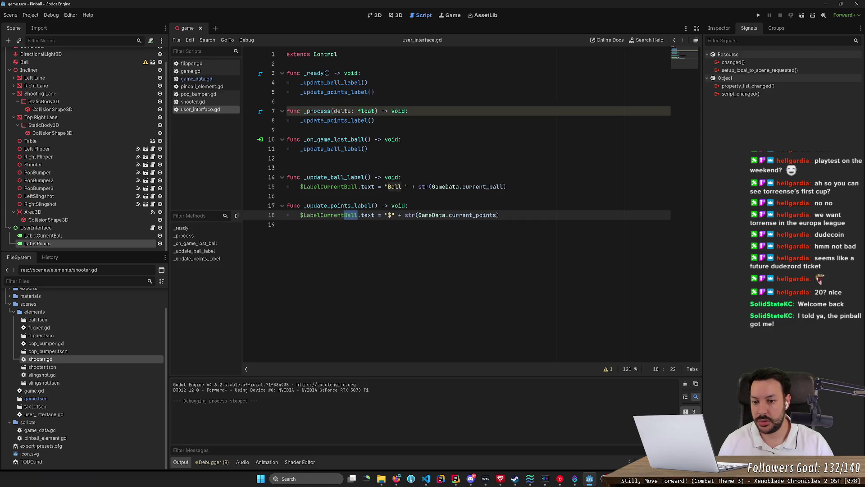
key(BackSpace)
key(BackSpace)
key(BackSpace)
key(BackSpace)
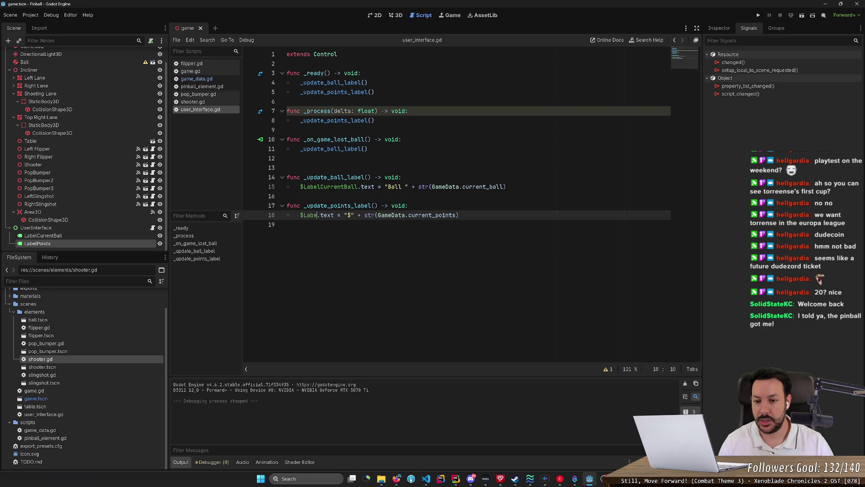
text(lPoints)
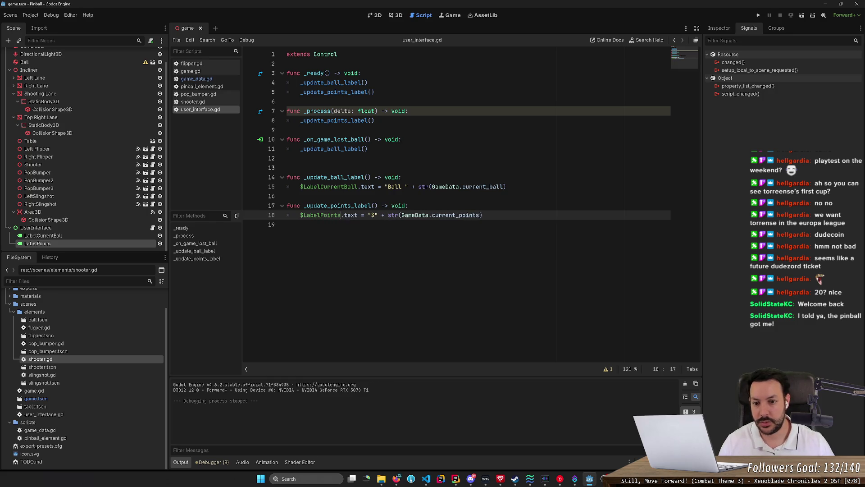
click(339, 215)
key(ctrl+s)
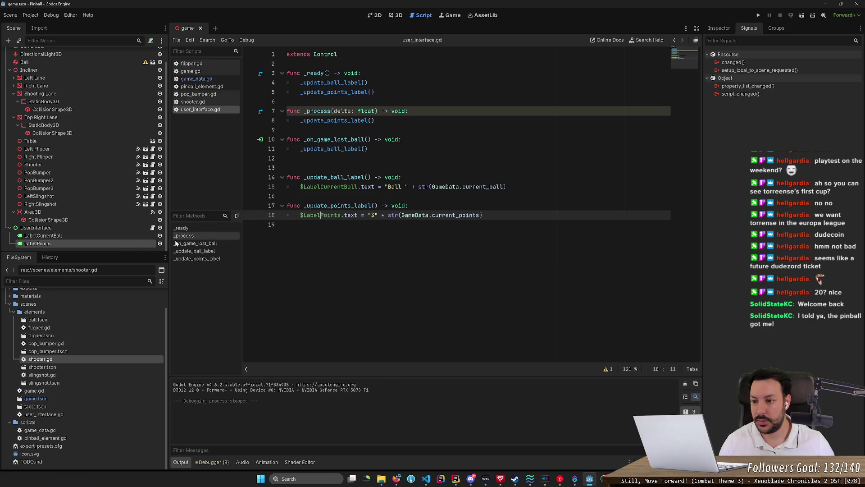
Set the LabelPoints node's Text property to "$0" in the Inspector
click(38, 243)
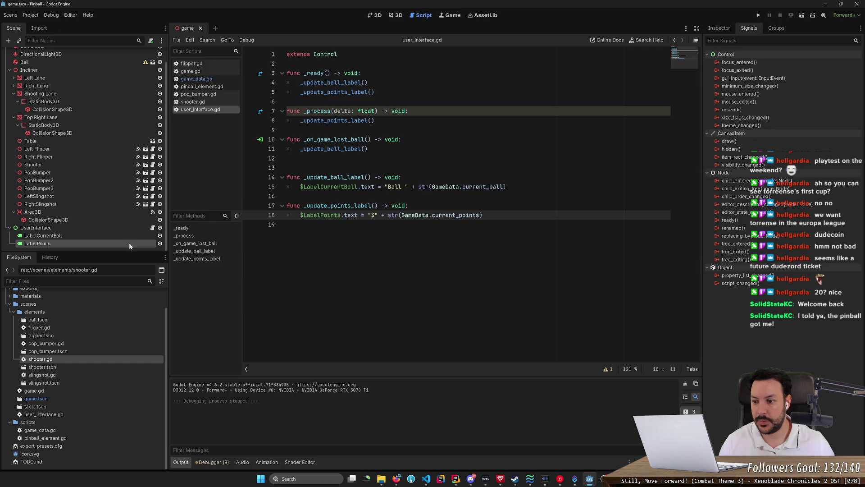
click(721, 28)
click(715, 99)
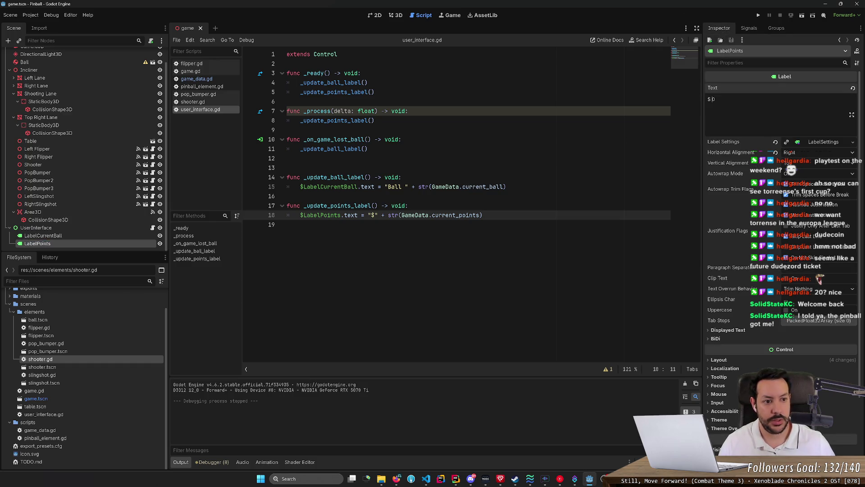
key(ctrl+s)
Run the game and hit the ball with the left flipper so the score reads $1
click(758, 16)
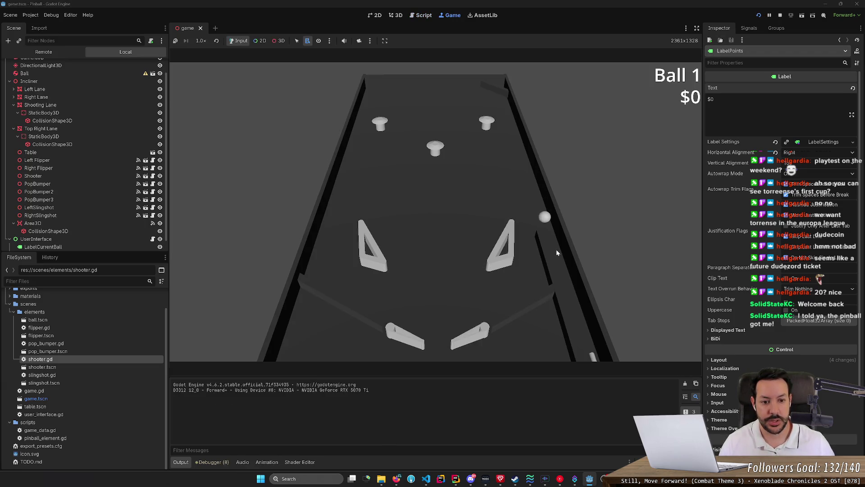
key(Left)
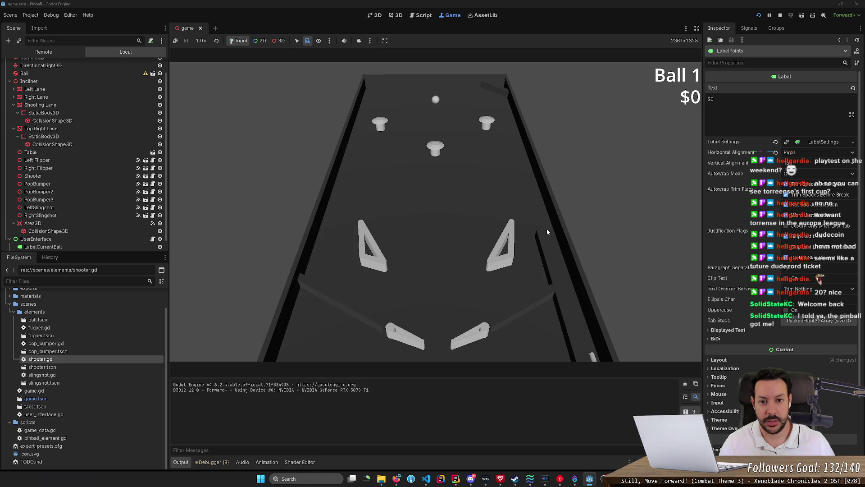
key(Left)
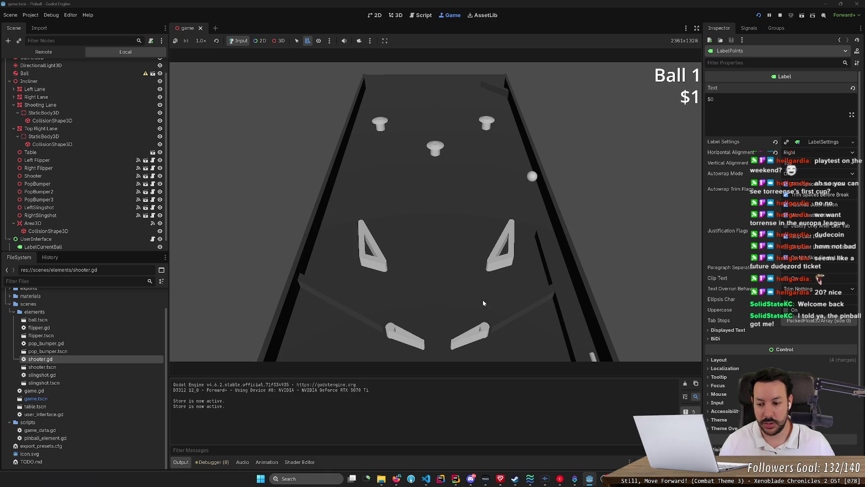
drag(227, 403, 174, 401)
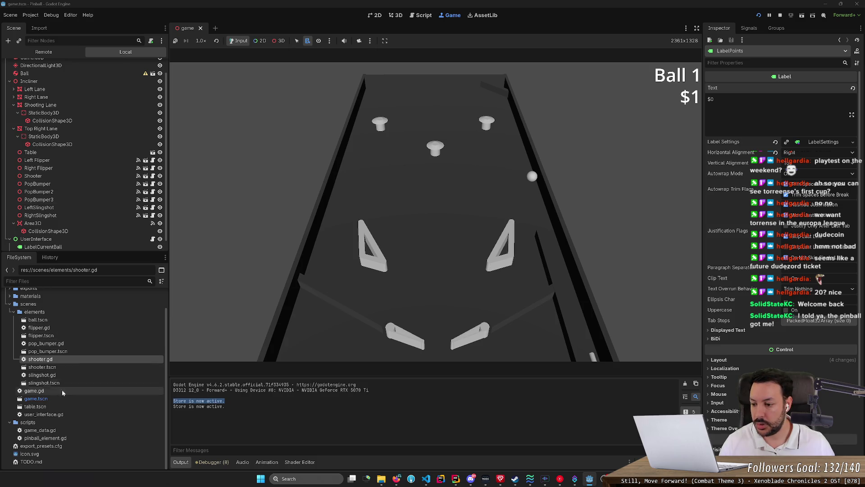
scroll(140, 75, up, 1)
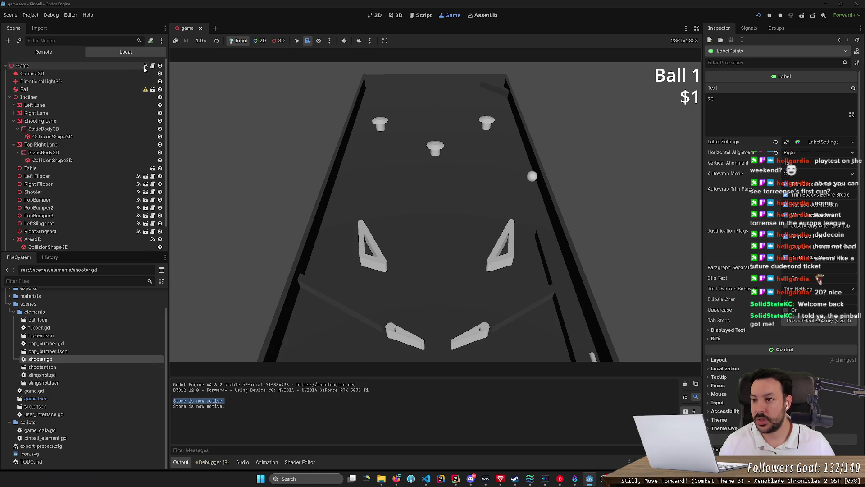
In the Game node's game.gd, comment out the $Ball.freeze = true line in the flippers-timeout function
click(146, 66)
click(145, 67)
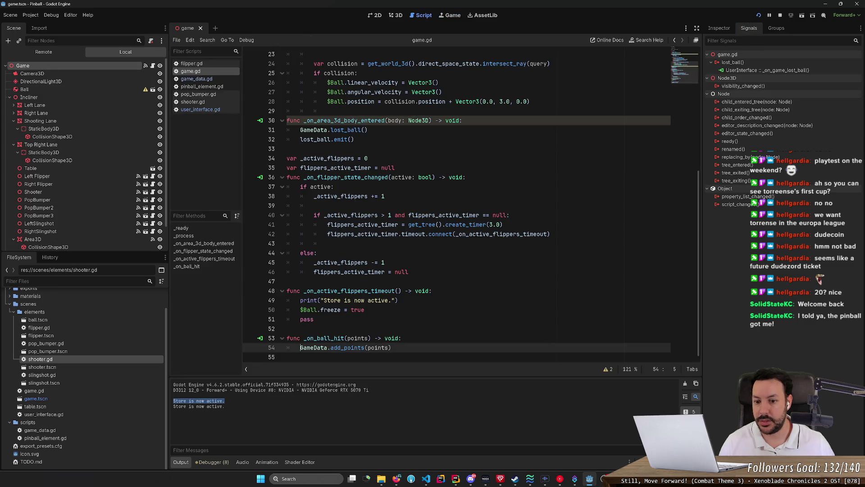
click(314, 319)
click(365, 310)
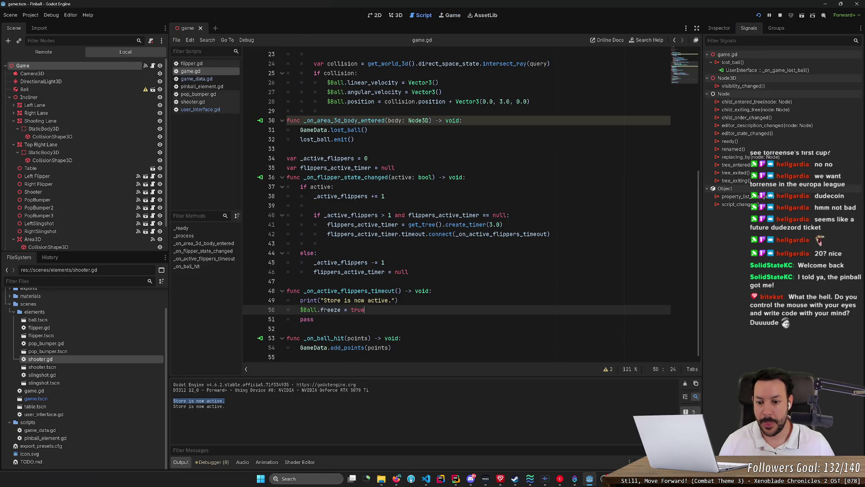
key(ctrl+k)
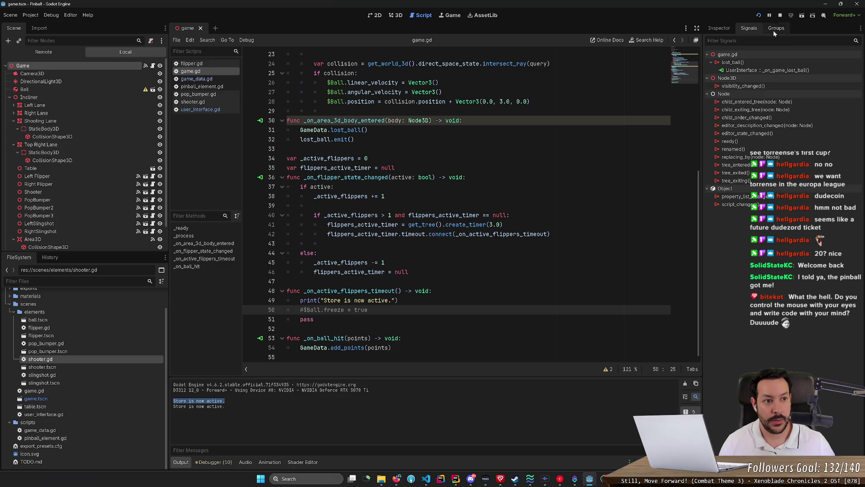
Run the game and flick the left and right flippers to keep the ball in play
click(759, 16)
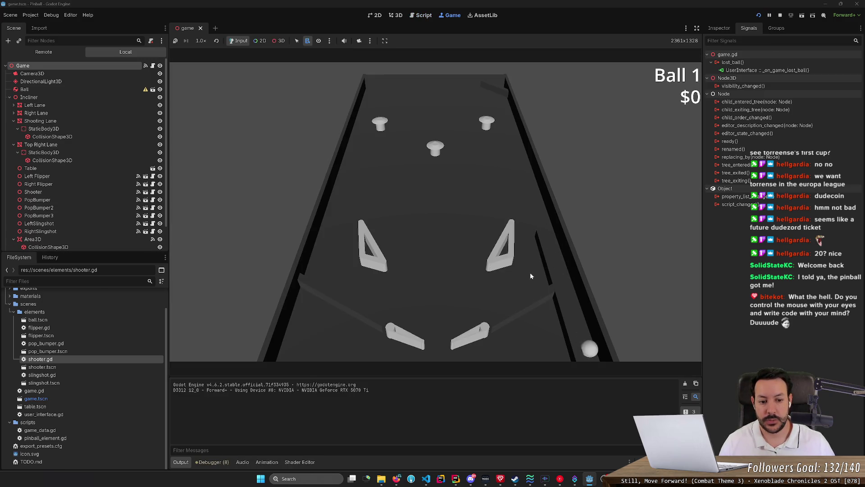
key(Left)
key(Right)
key(Left)
key(Right)
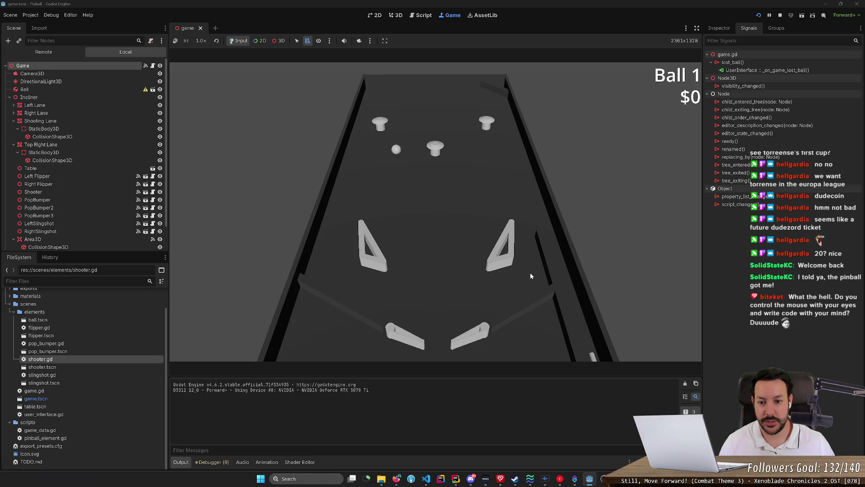
key(Left)
key(Right)
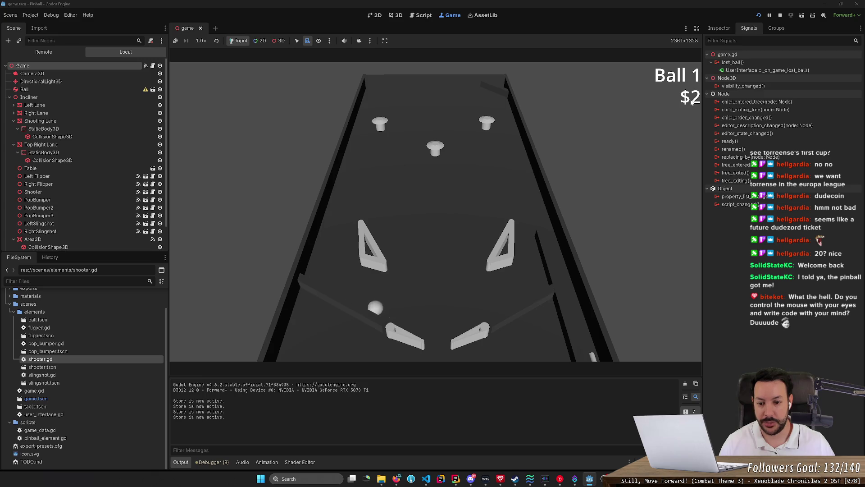
key(Left)
key(Right)
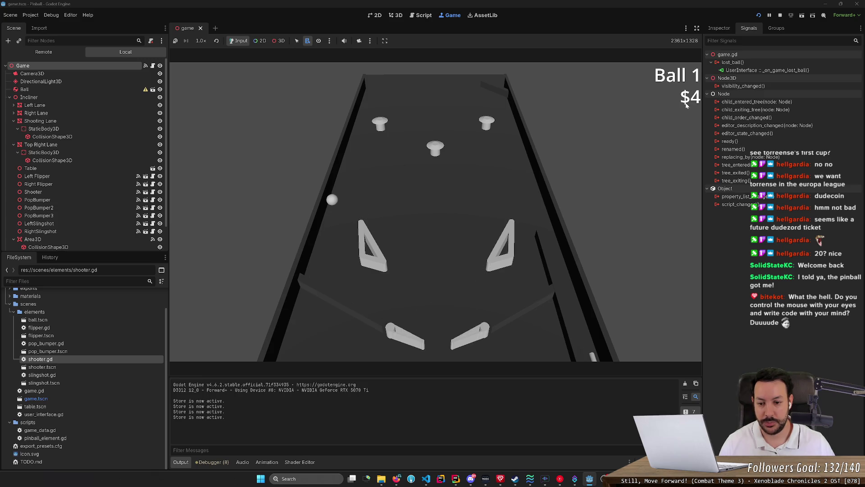
key(Left)
key(Left)
key(Right)
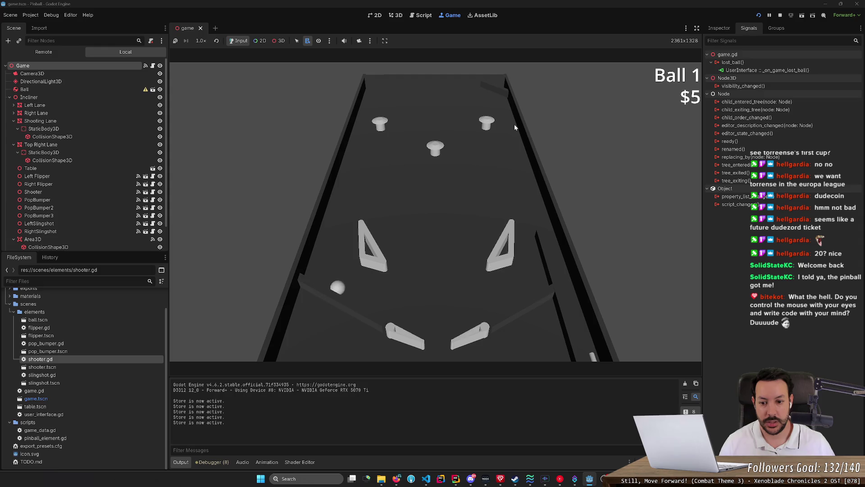
Keep playing into Ball 2, launching it with space, until the score reaches $12, then stop the game
key(Left)
key(Right)
key(Left)
key(Left)
key(Left)
key(Left)
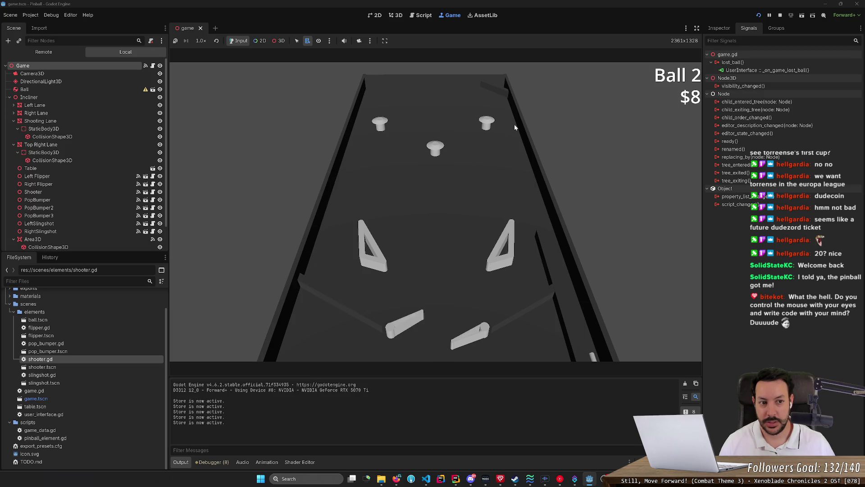
key(Left)
key(Left)
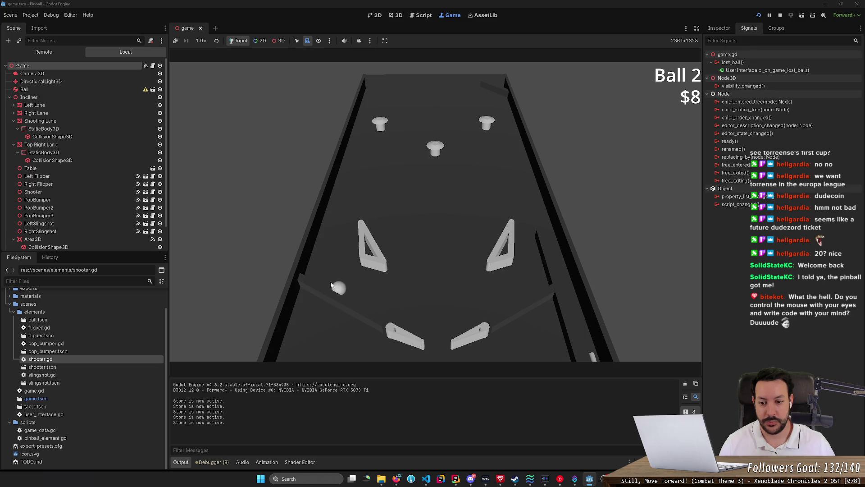
key(Right)
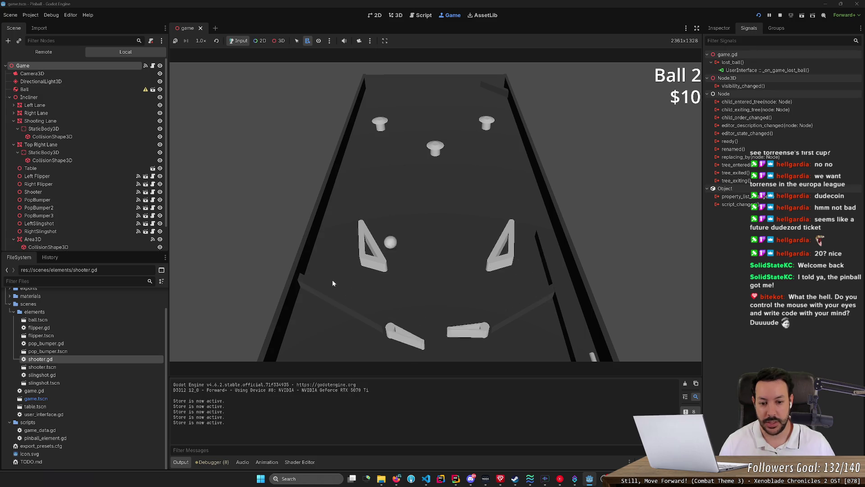
key(Left)
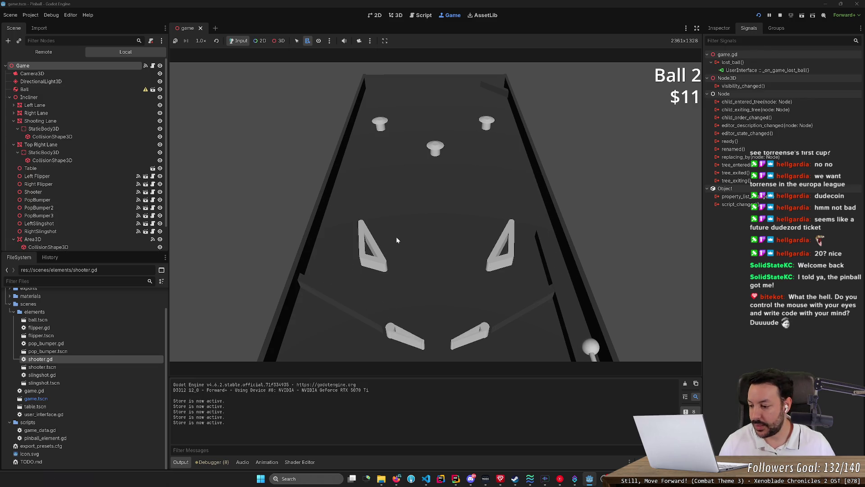
scroll(90, 345, up, 2)
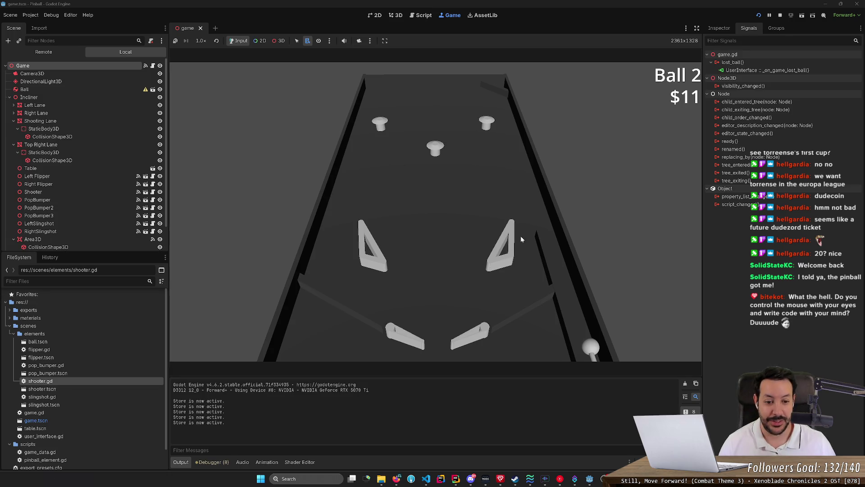
key(space)
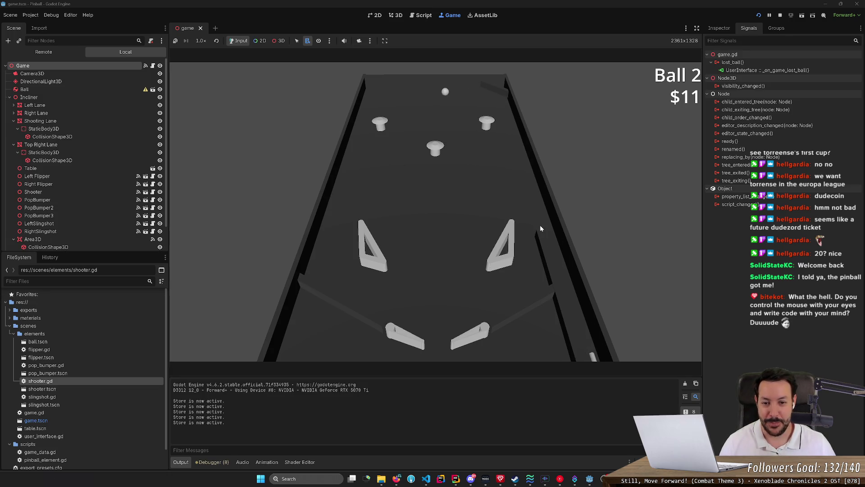
key(Left)
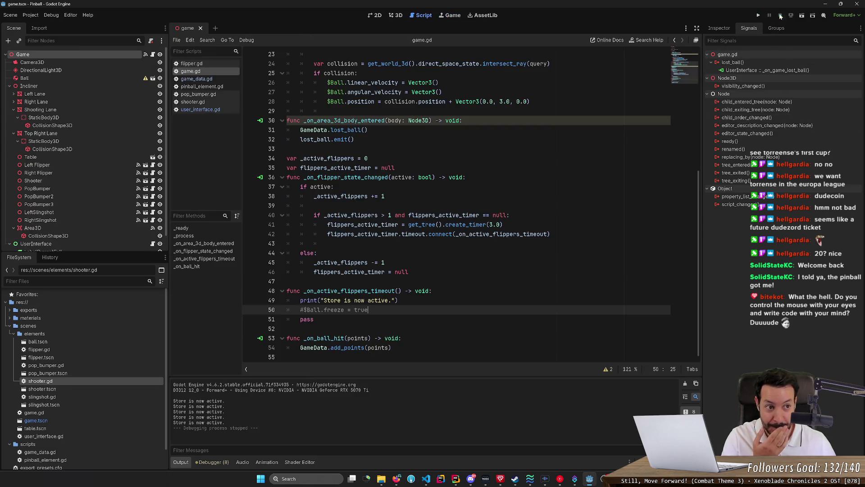
click(780, 15)
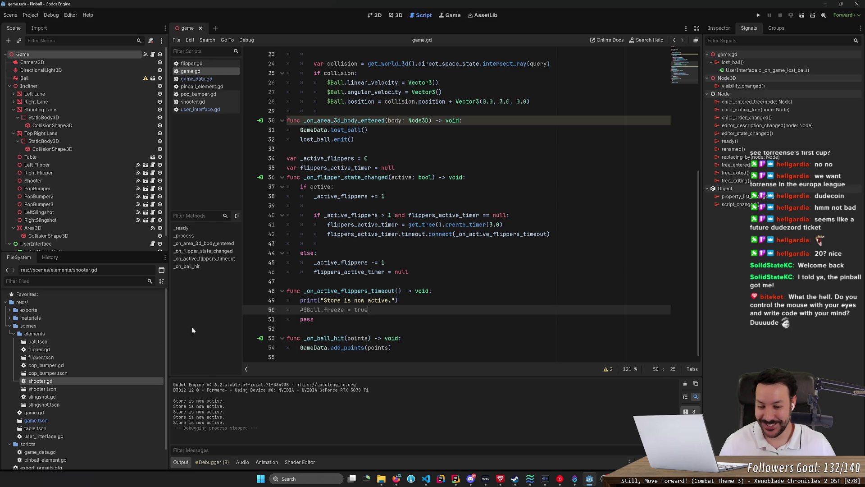
Click the empty line 29 in game.gd, then switch to the 3D view of the pinball table
key(XF86AudioLowerVolume)
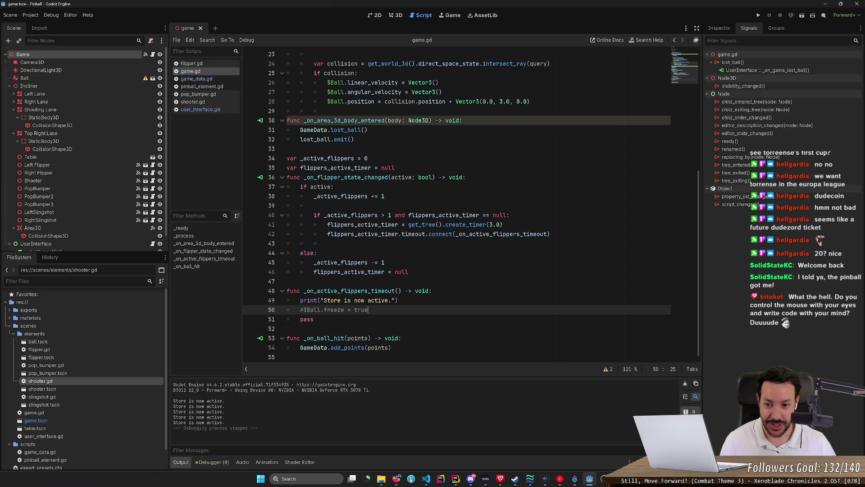
click(327, 111)
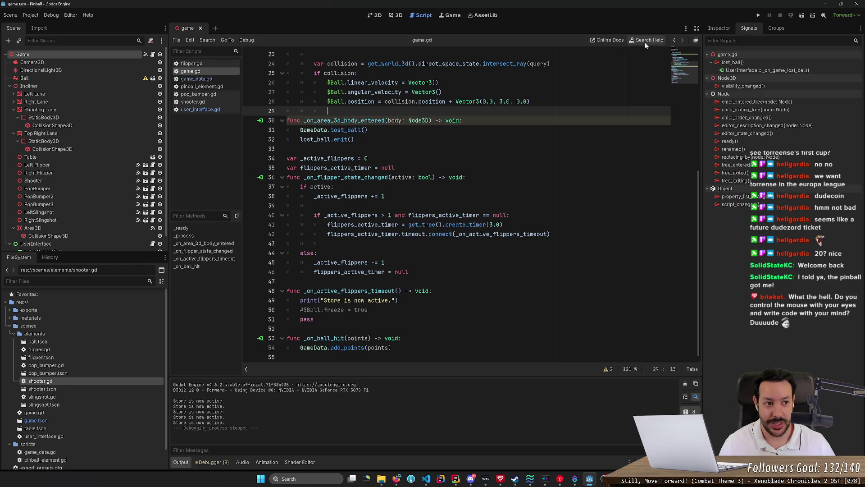
click(397, 16)
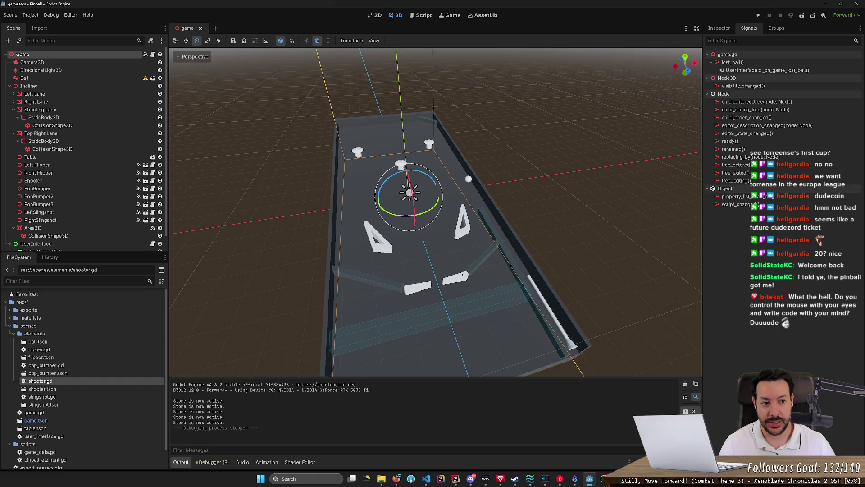
Pick the Move tool (W), zoom the viewport, and orbit to look straight down the table
key(w)
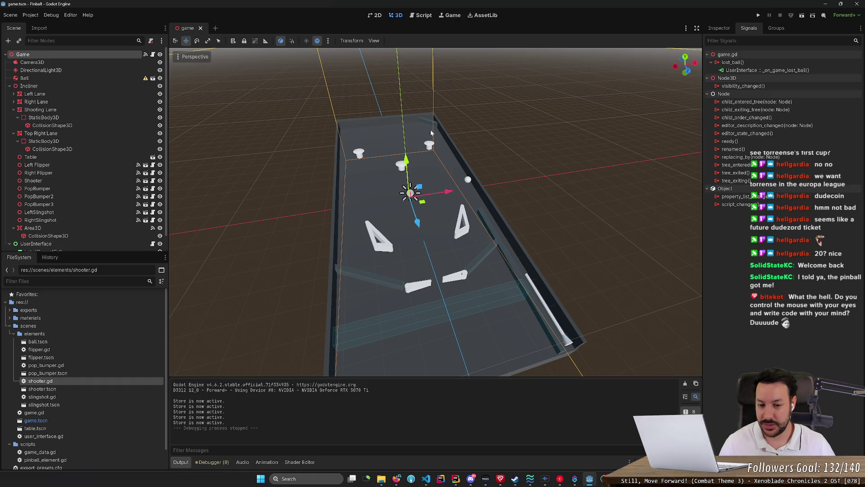
scroll(432, 133, up, 3)
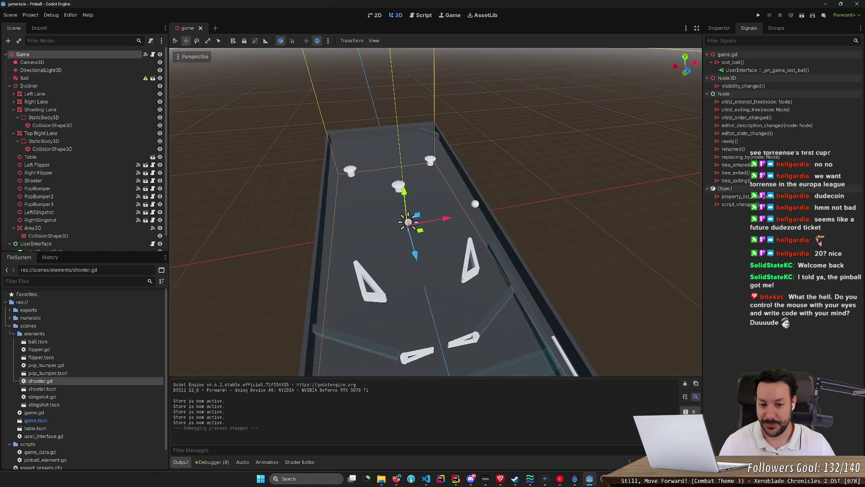
scroll(436, 212, up, 5)
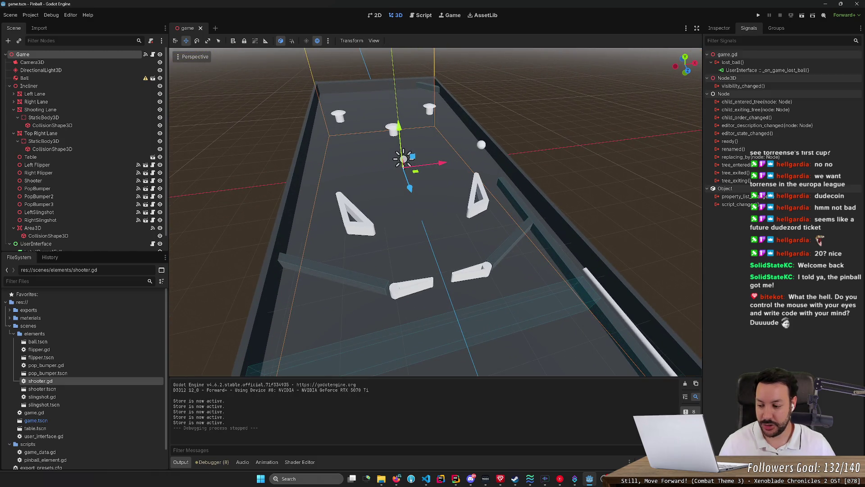
scroll(433, 148, up, 2)
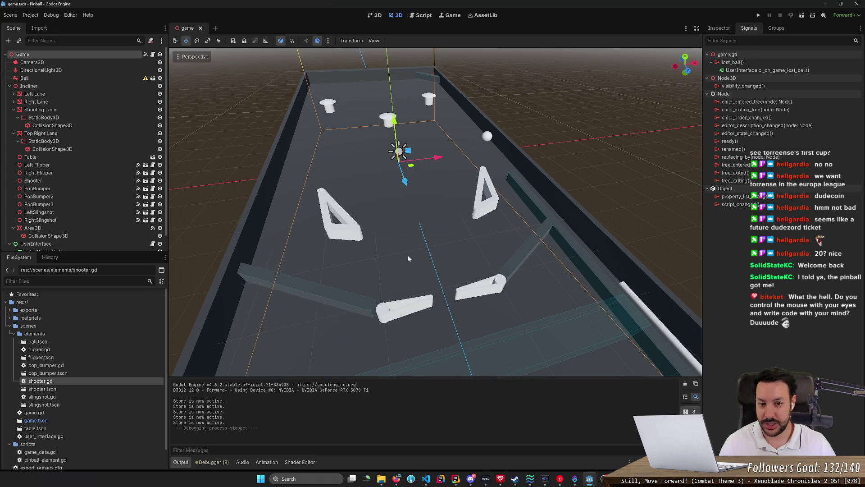
scroll(418, 226, up, 2)
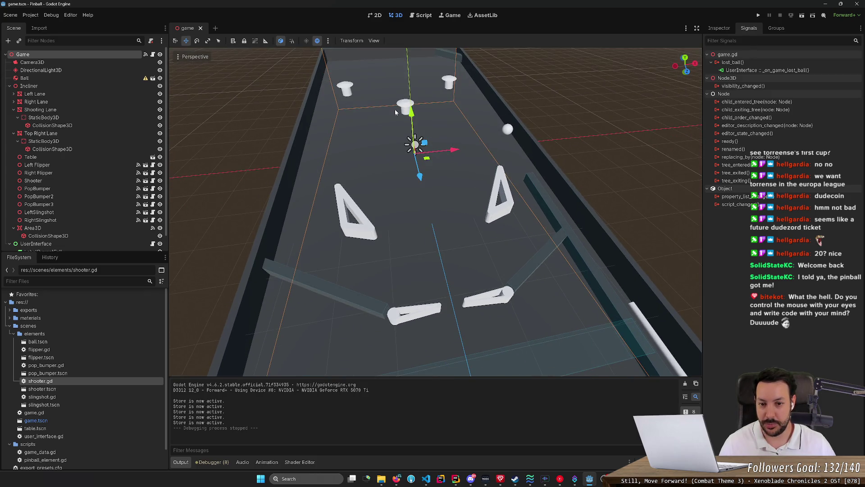
scroll(394, 109, down, 4)
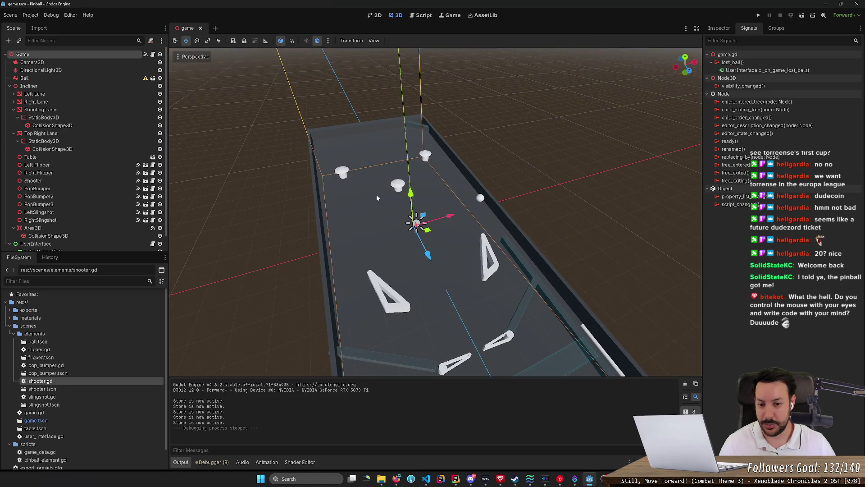
drag(382, 249, 360, 234)
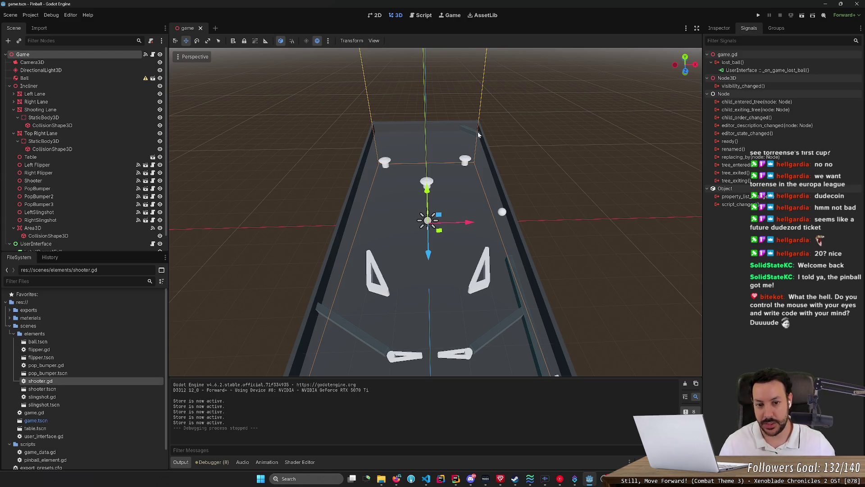
click(473, 159)
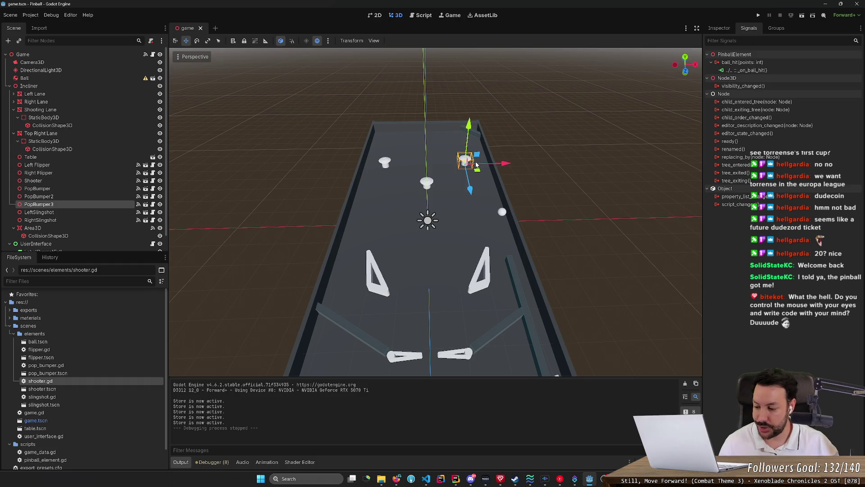
click(571, 219)
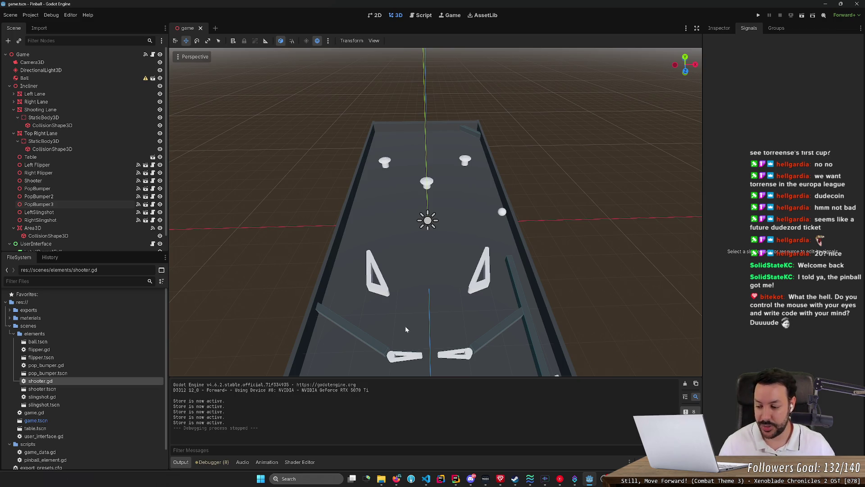
mouse_move(404, 326)
mouse_down()
mouse_move(361, 308)
mouse_move(410, 264)
mouse_up()
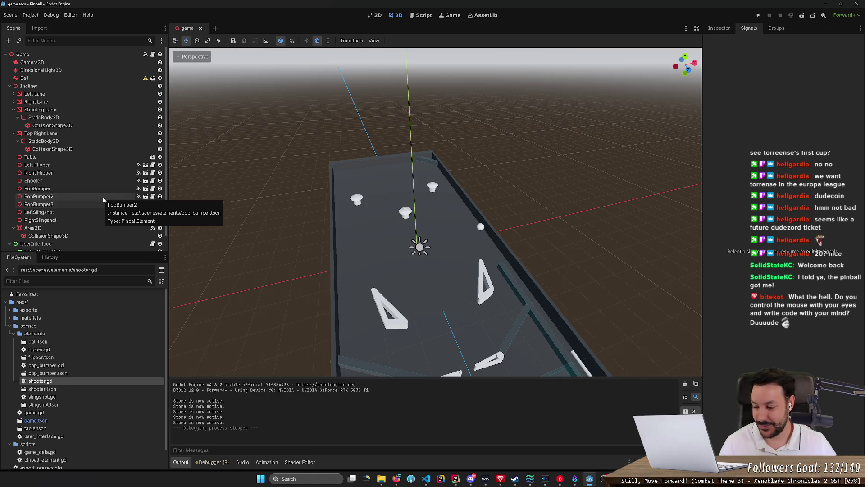
scroll(242, 250, up, 3)
scroll(354, 248, down, 2)
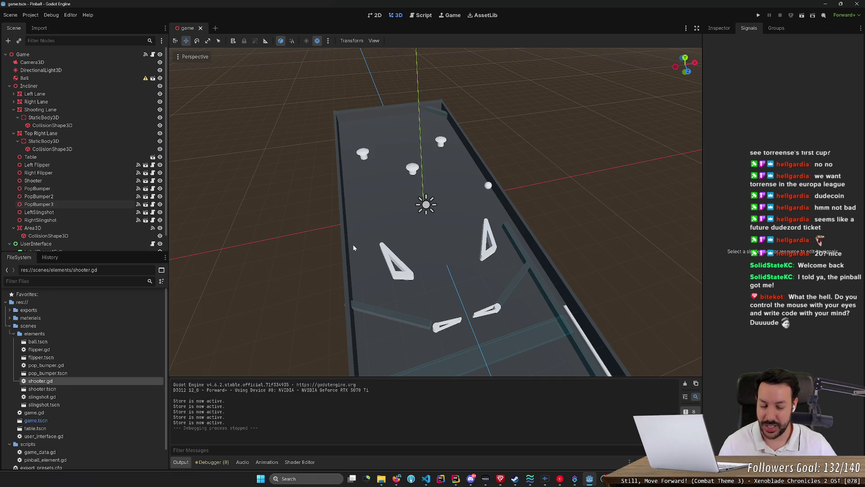
scroll(353, 244, up, 2)
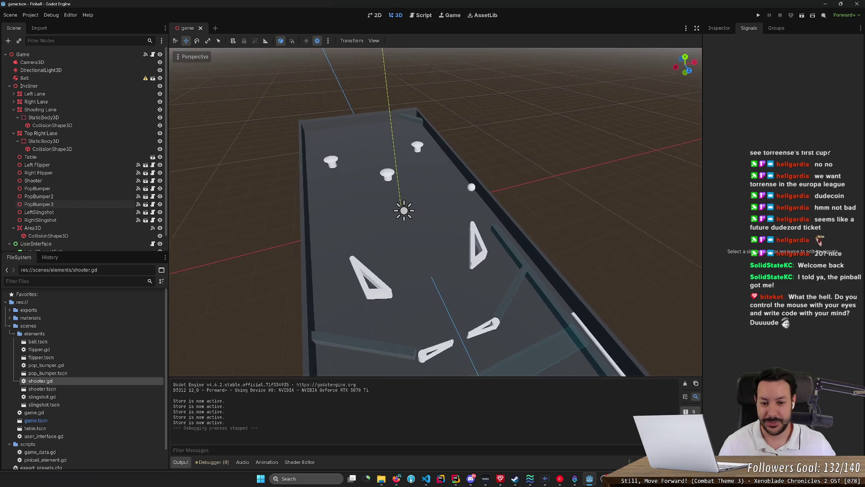
drag(378, 250, 377, 253)
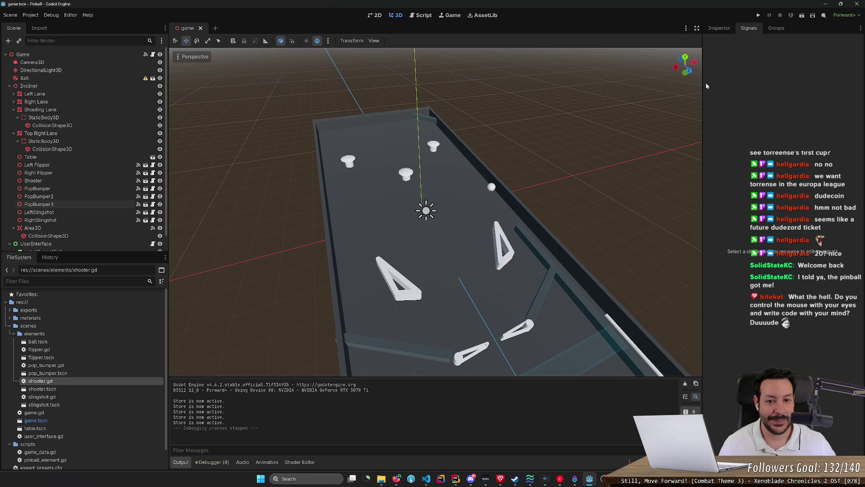
drag(433, 51, 453, 77)
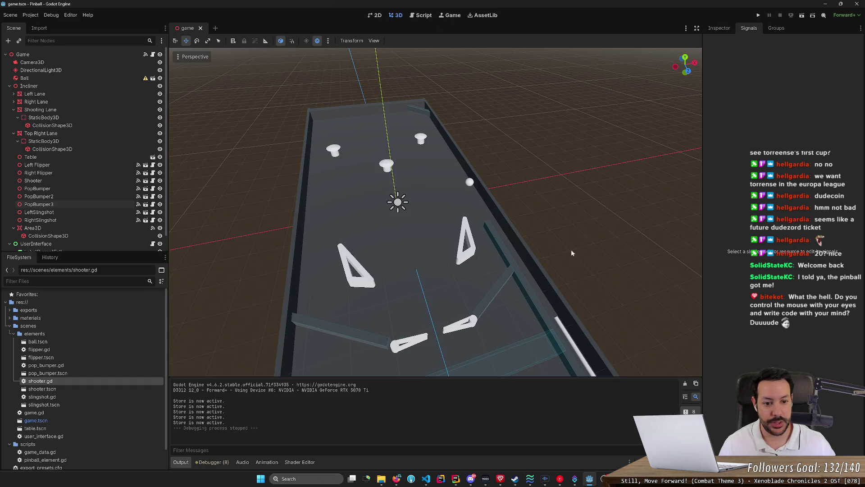
Run the pinball game and launch the ball up the shooting lane with space
click(759, 15)
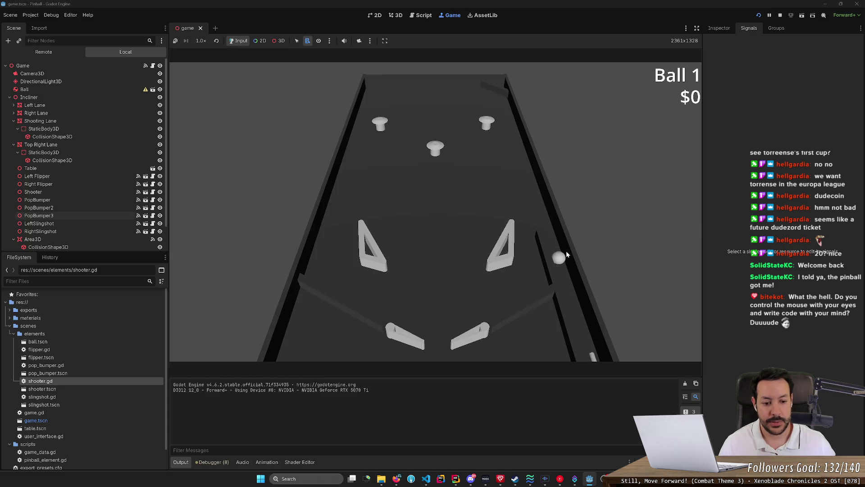
key(space)
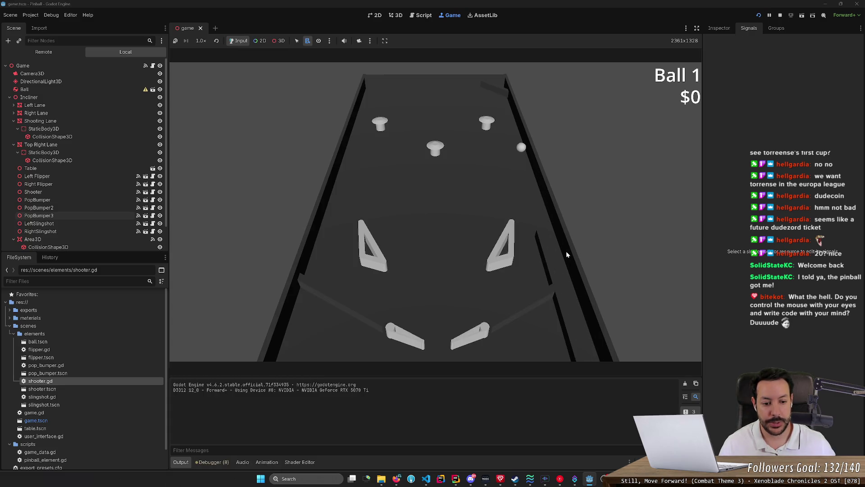
key(space)
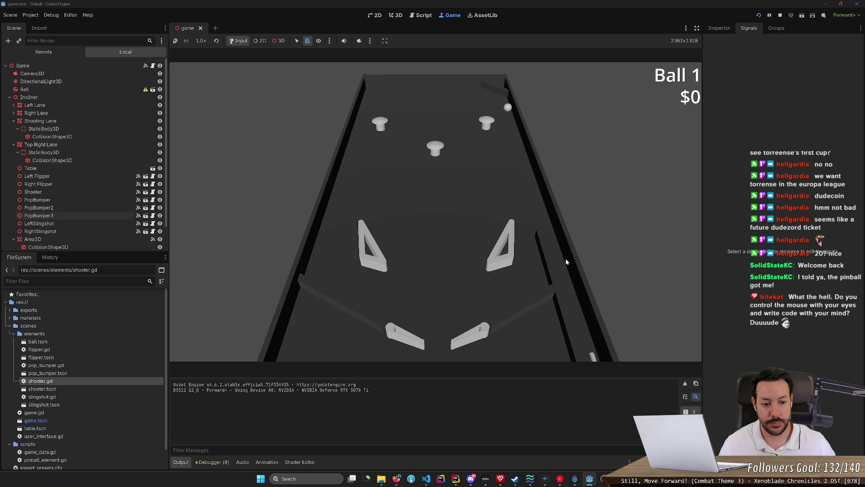
key(space)
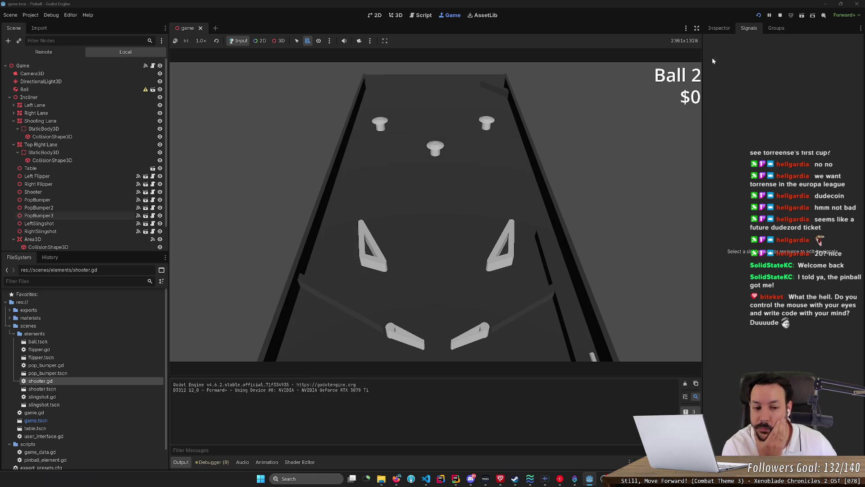
Restart the game and play with the plunger and flippers until the score reads $1 on Ball 2
click(758, 16)
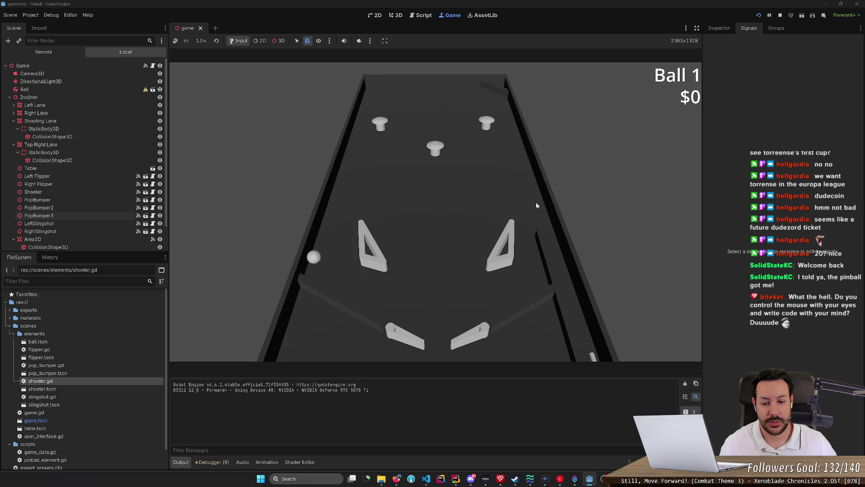
key(Left)
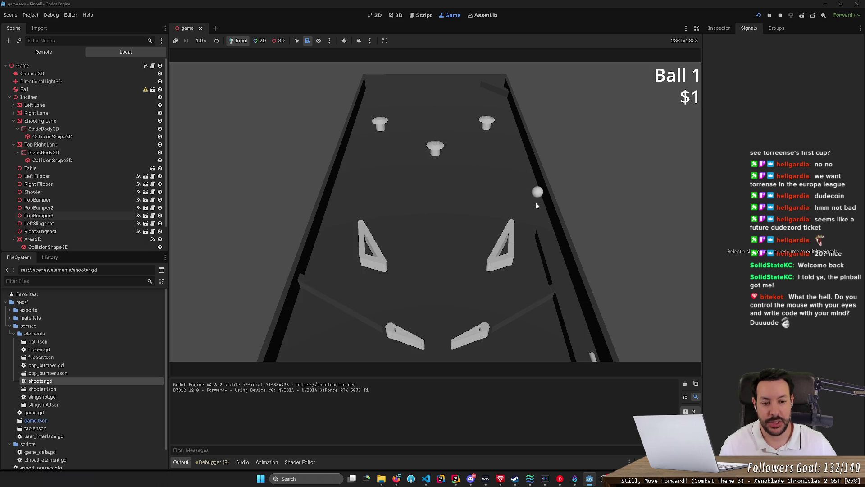
key(space)
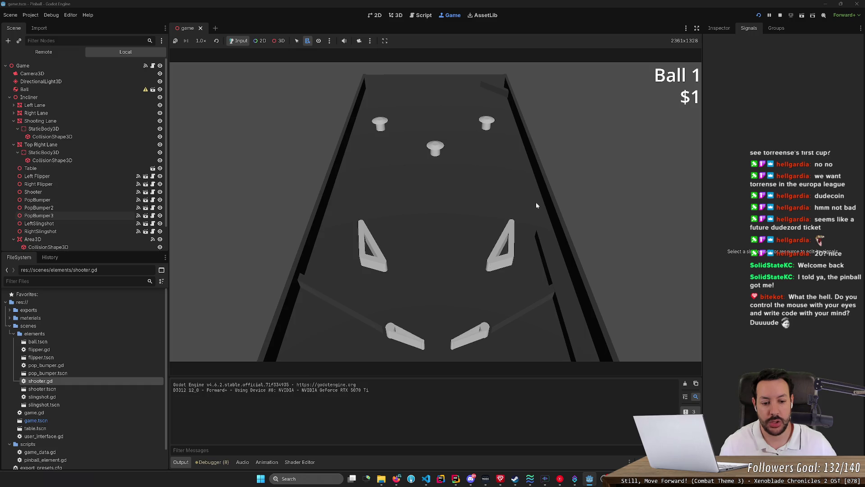
key(Right)
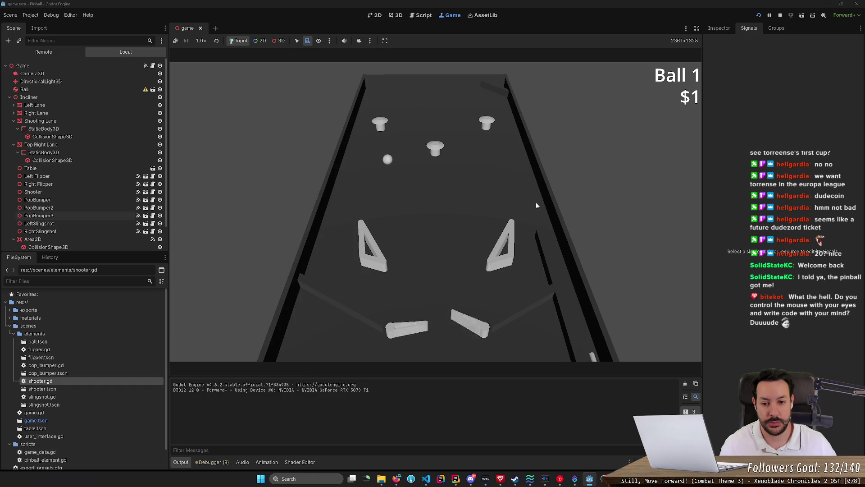
key(Left)
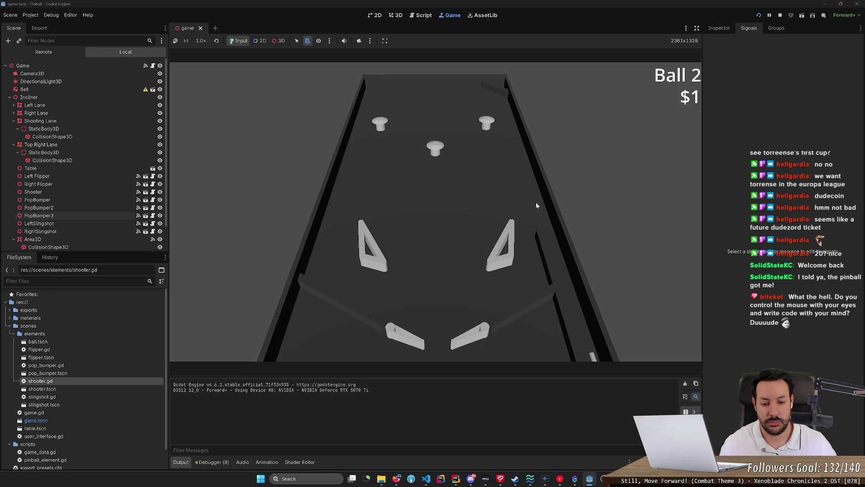
key(Left)
key(Right)
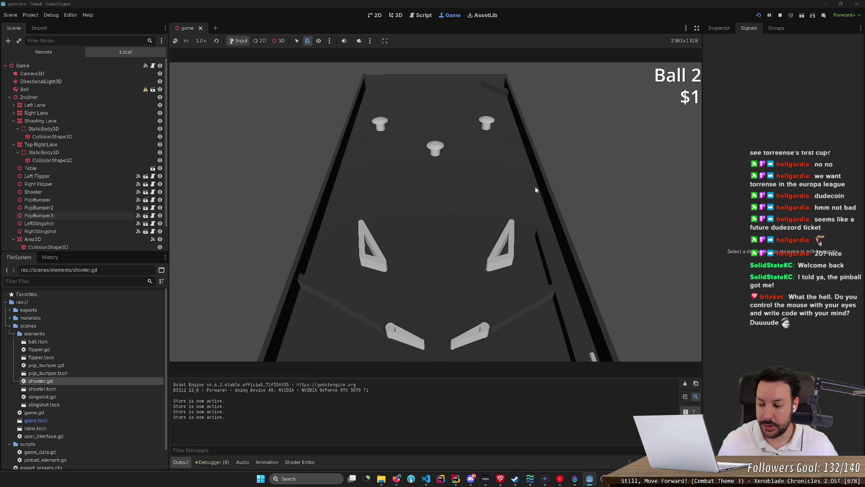
key(Left)
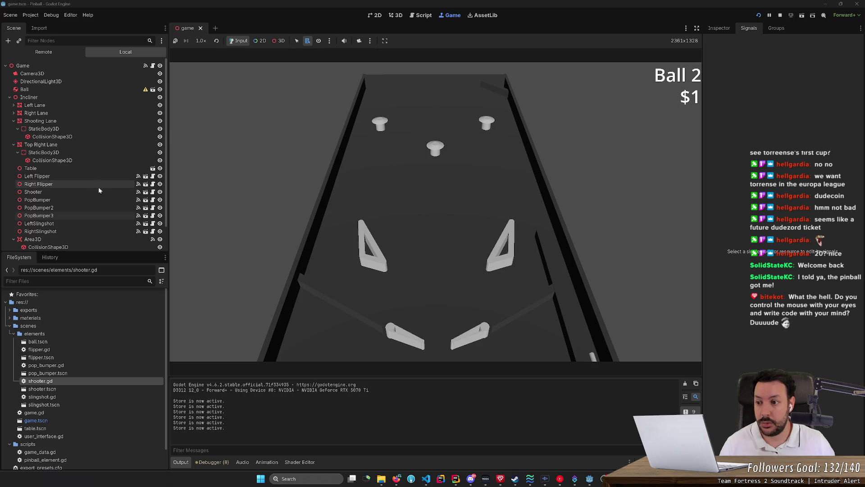
Stop the game with F8, select PopBumper through RightSlingshot, and show their shared Hit Award Base 3 in the Inspector
click(88, 176)
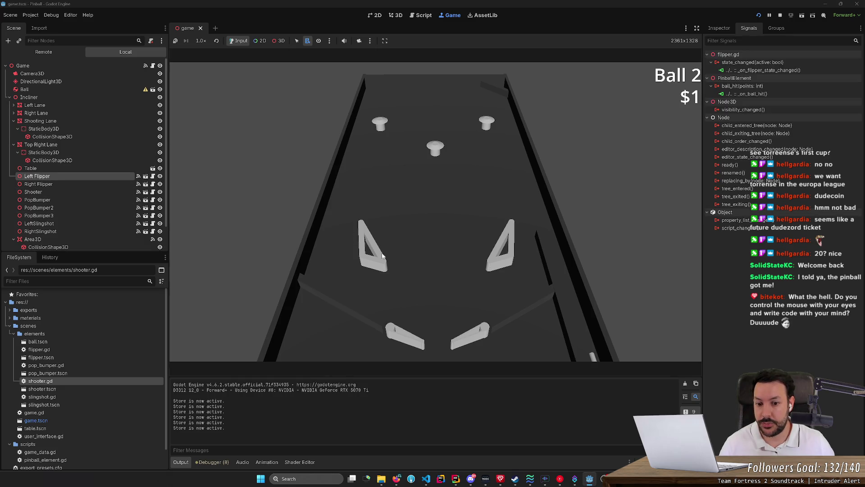
key(F8)
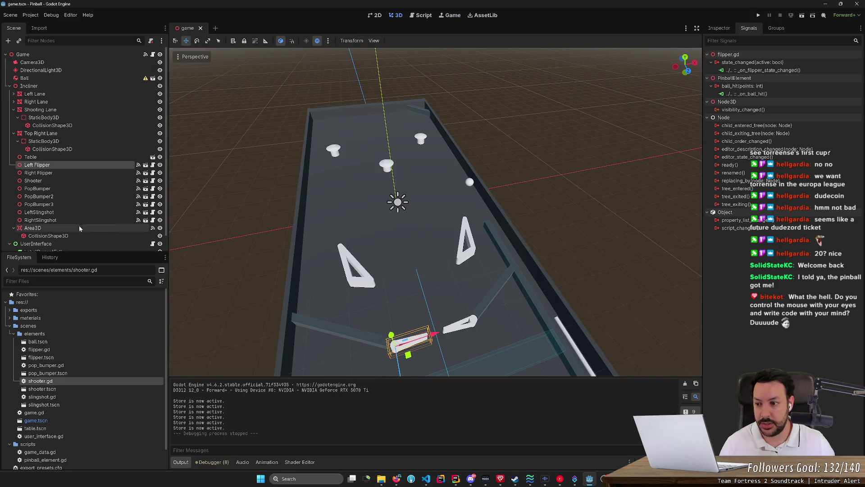
click(69, 218)
shift+click(66, 190)
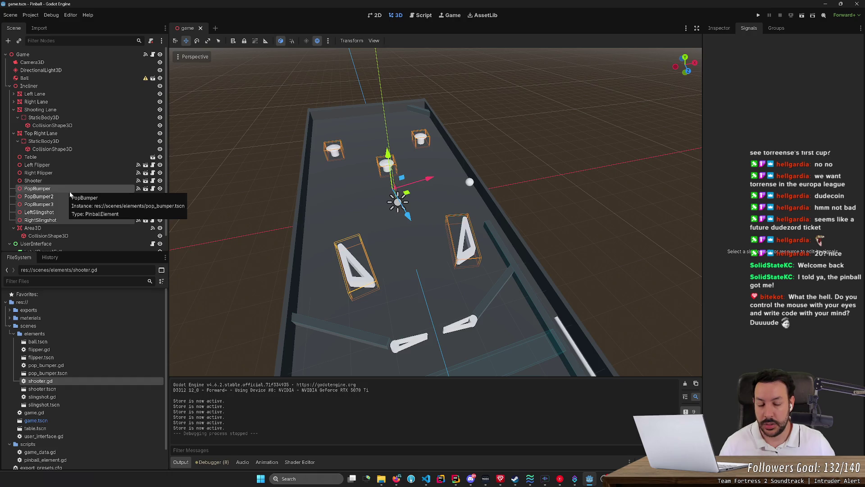
click(718, 28)
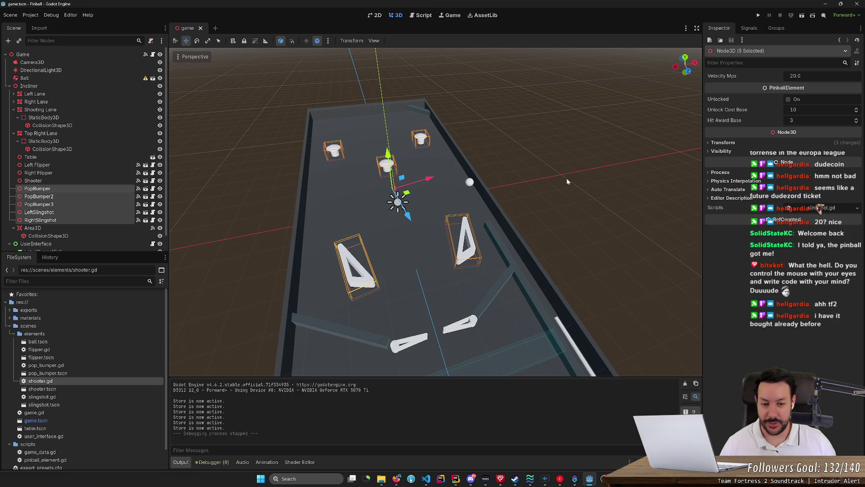
drag(566, 178, 567, 136)
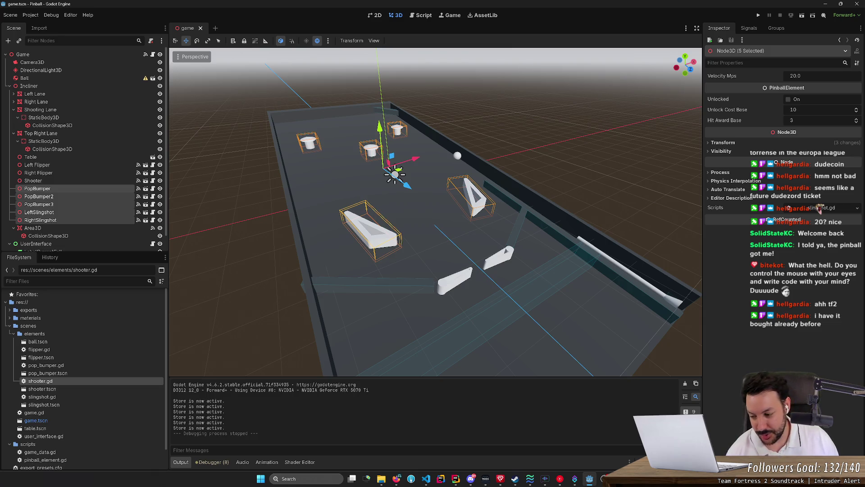
drag(567, 135, 569, 177)
key(e)
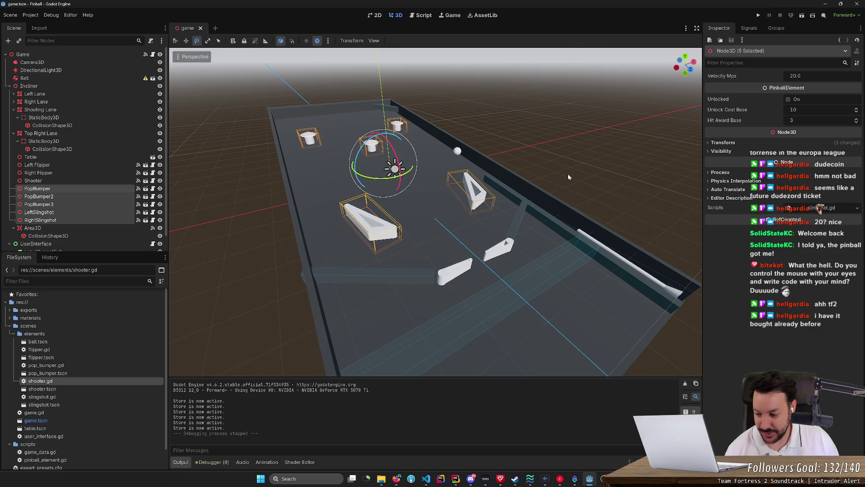
mouse_move(568, 174)
mouse_down()
mouse_move(568, 203)
mouse_move(568, 162)
mouse_move(568, 174)
mouse_up()
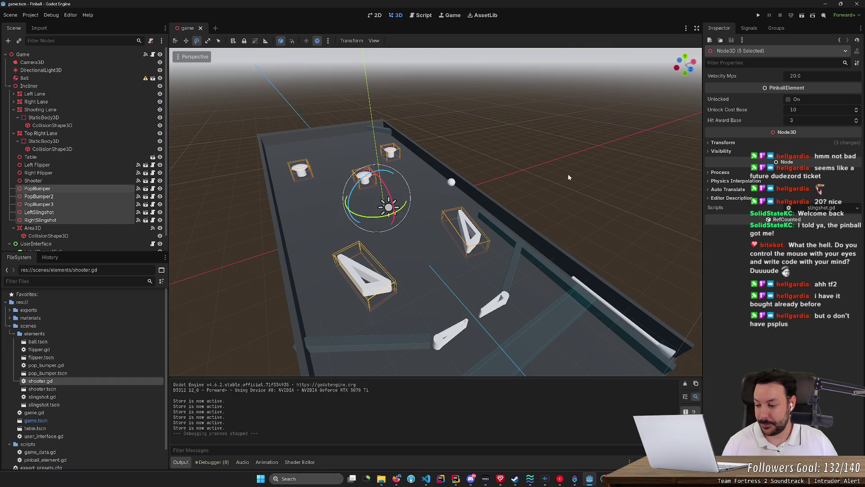
key(q)
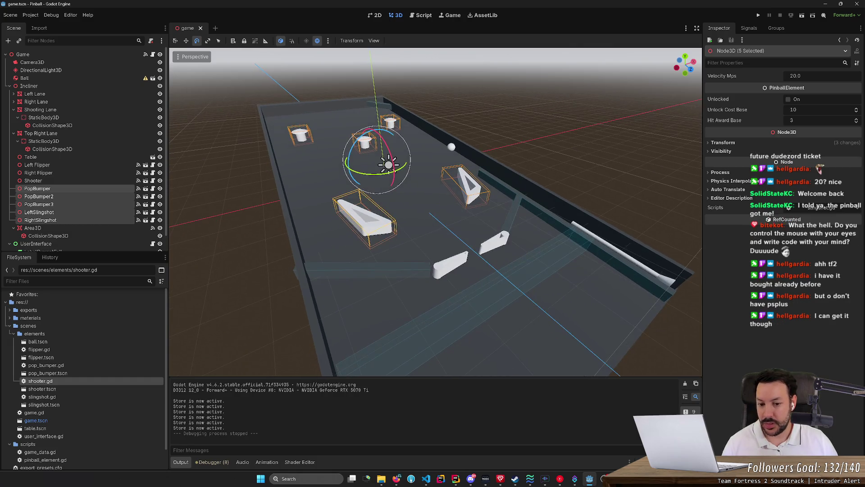
key(s)
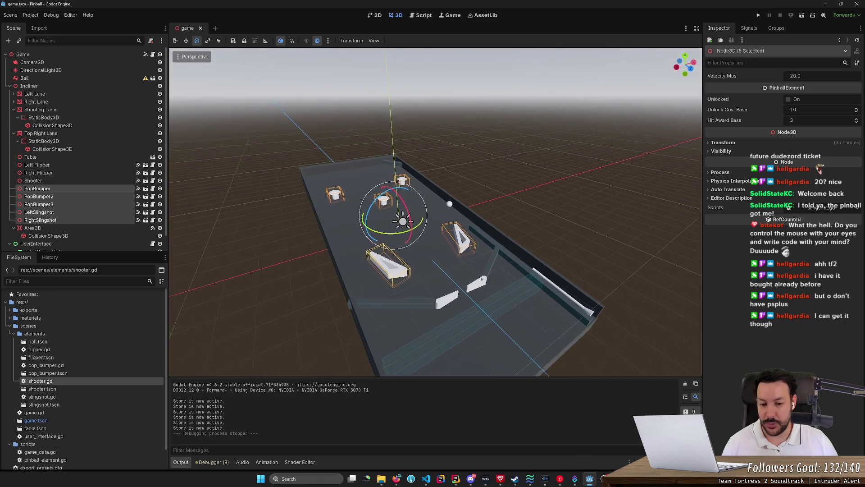
key(w)
key(w)
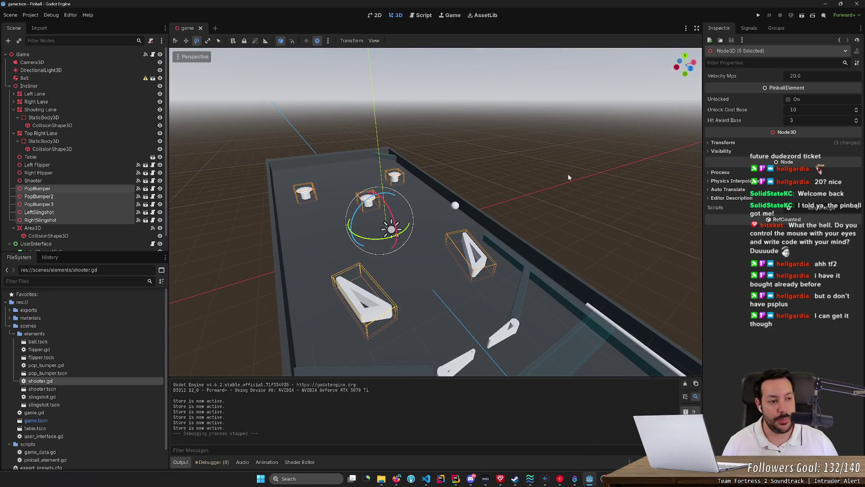
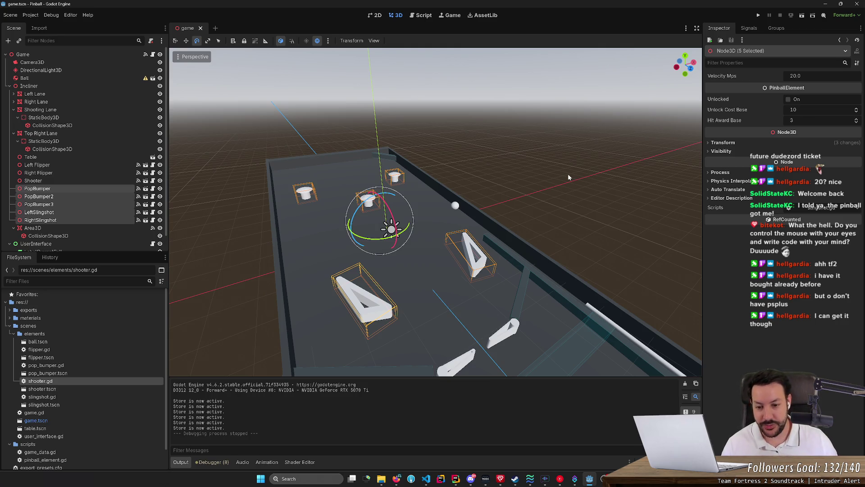
Survey the pinball table in the 3D viewport, then open the PopBumper's pop_bumper.gd script
drag(568, 174, 571, 194)
drag(433, 239, 432, 242)
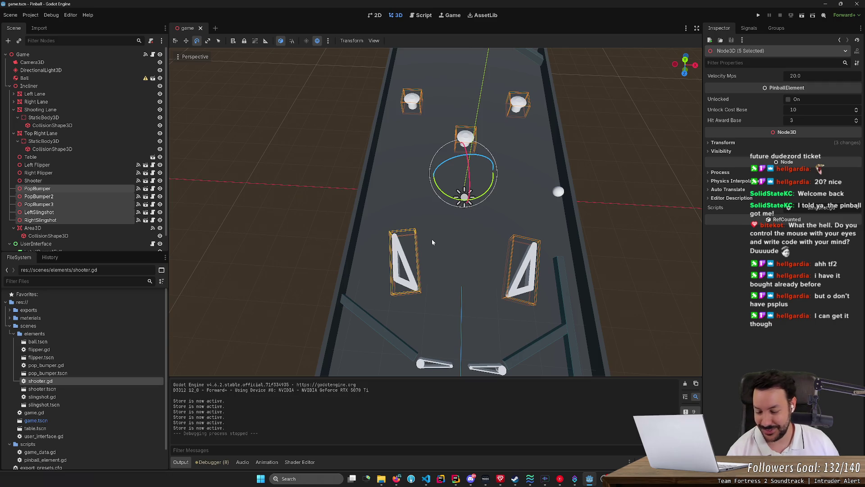
scroll(434, 242, down, 2)
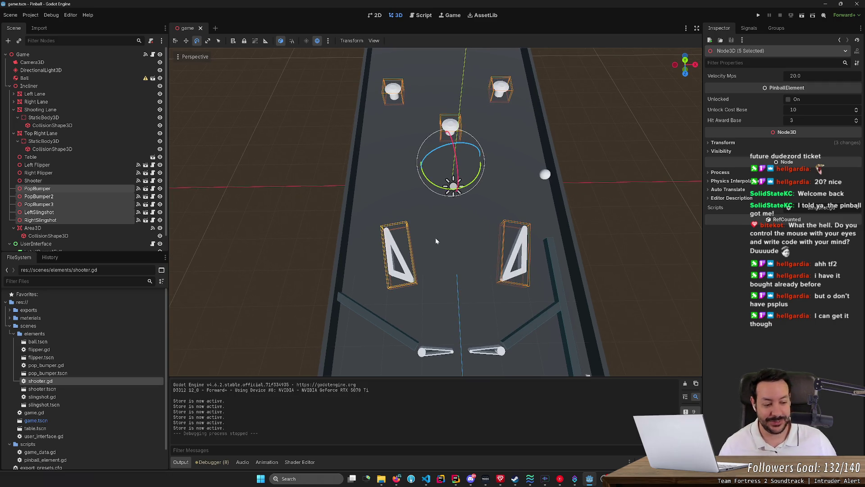
scroll(435, 211, up, 1)
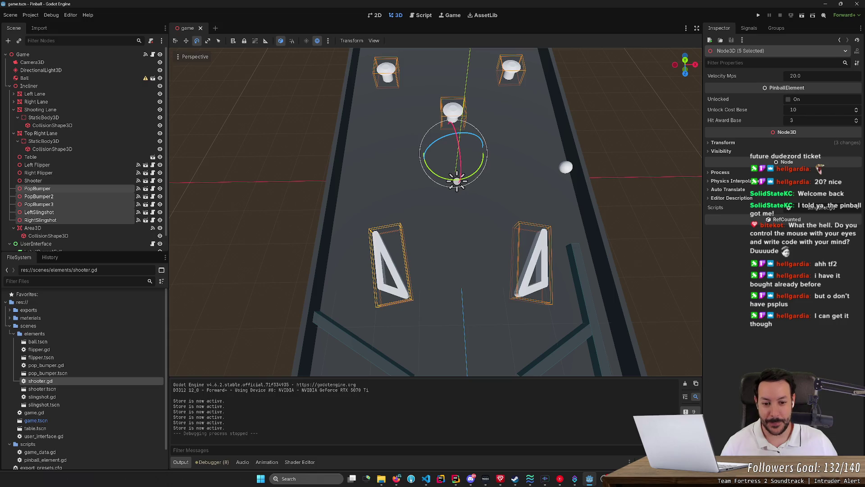
scroll(435, 211, down, 1)
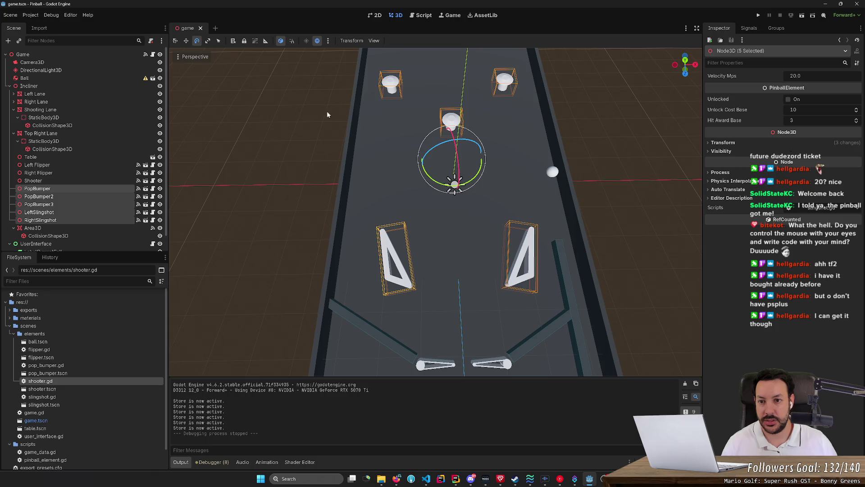
click(153, 195)
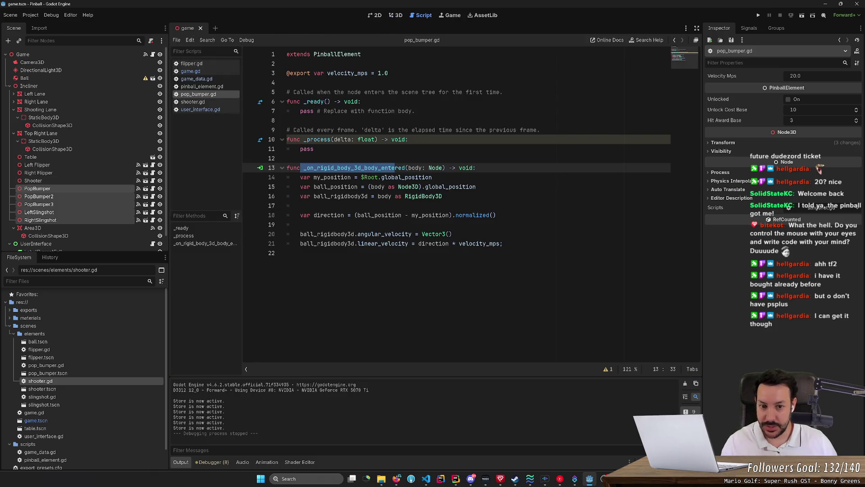
Add an 'if !unlocked: return' guard at the top of _on_rigid_body_3d_body_entered
click(476, 168)
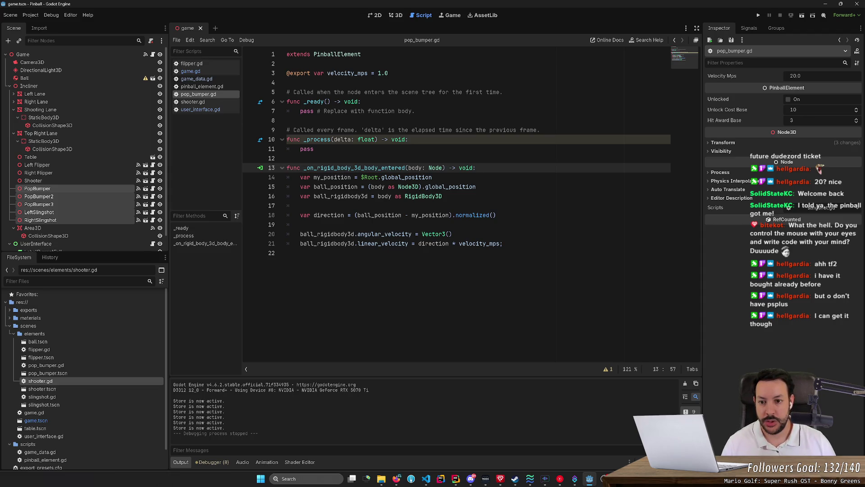
key(Return)
text(if )
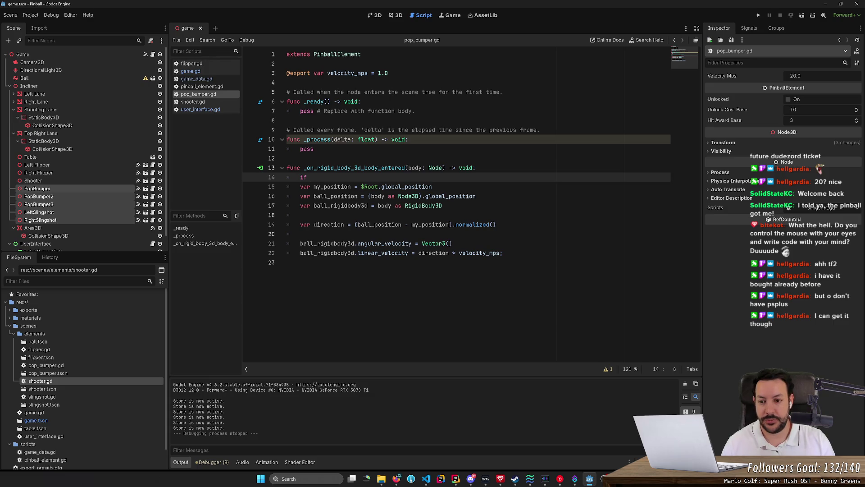
text(!unlock)
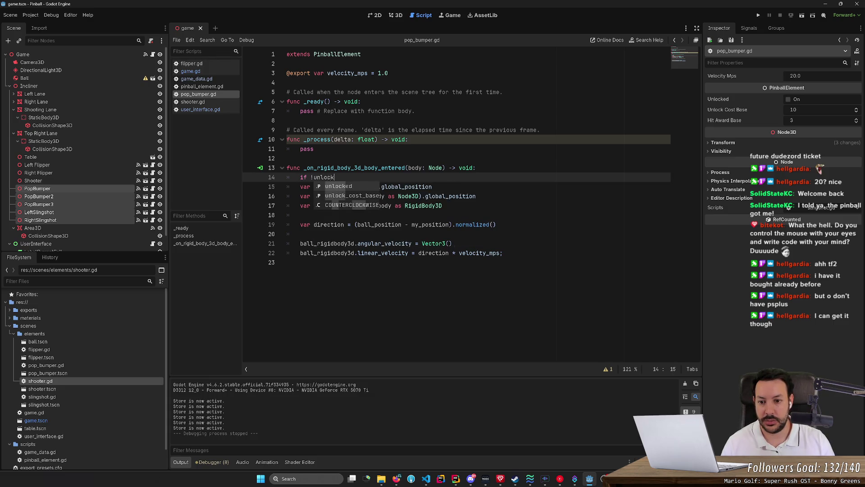
key(Return)
key(Return)
key(BackSpace)
key(Tab)
text(return)
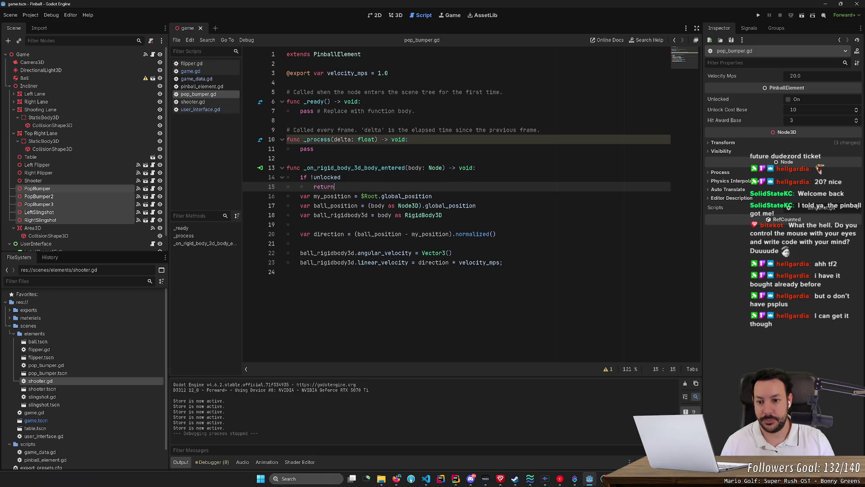
key(Up)
text(:)
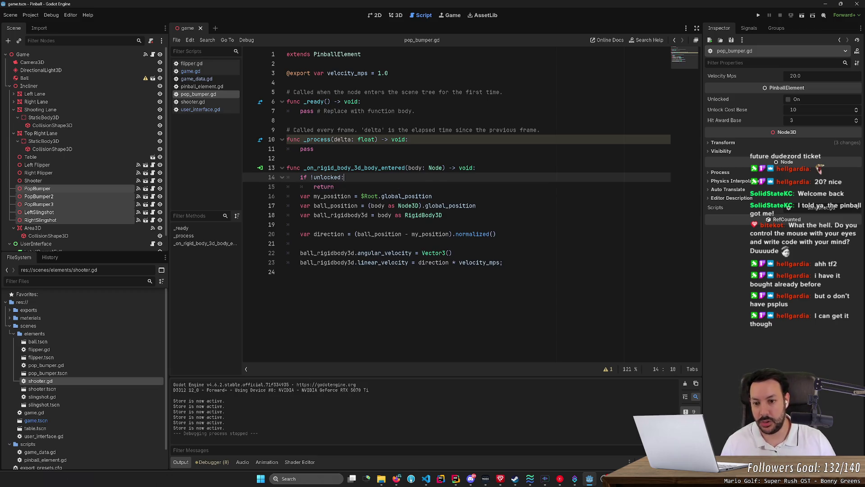
key(Down)
key(Return)
Append emit_ball_hit() to the handler, save, and select the guard lines for copying
key(ctrl+End)
key(Tab)
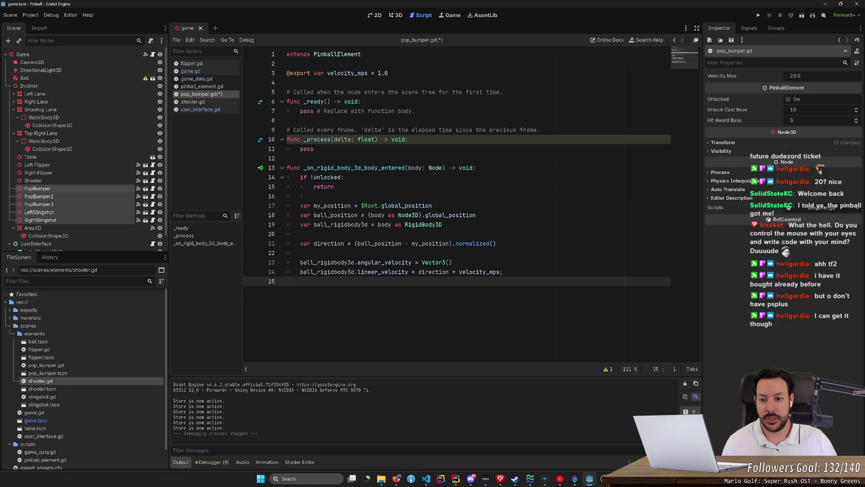
key(Return)
text(emit)
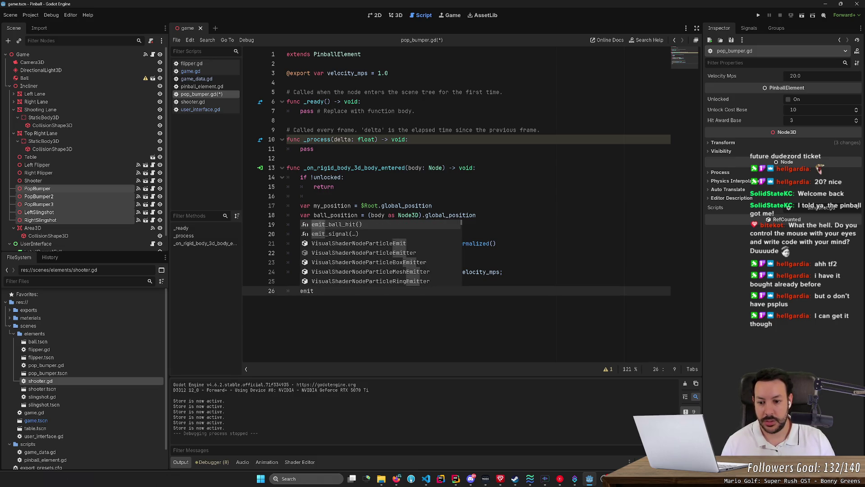
key(Return)
key(Up)
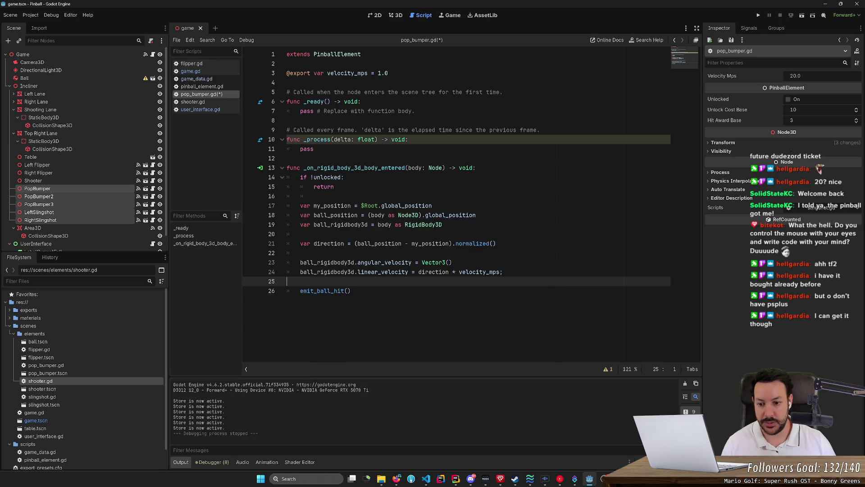
key(BackSpace)
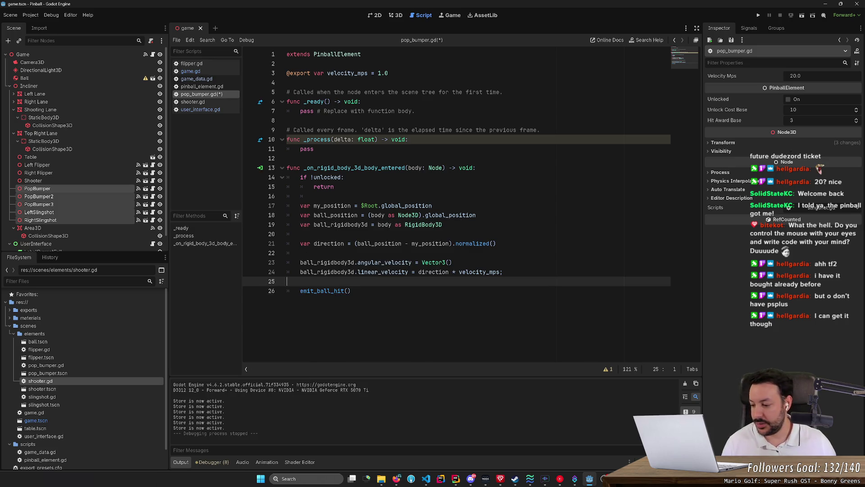
key(ctrl+s)
click(350, 290)
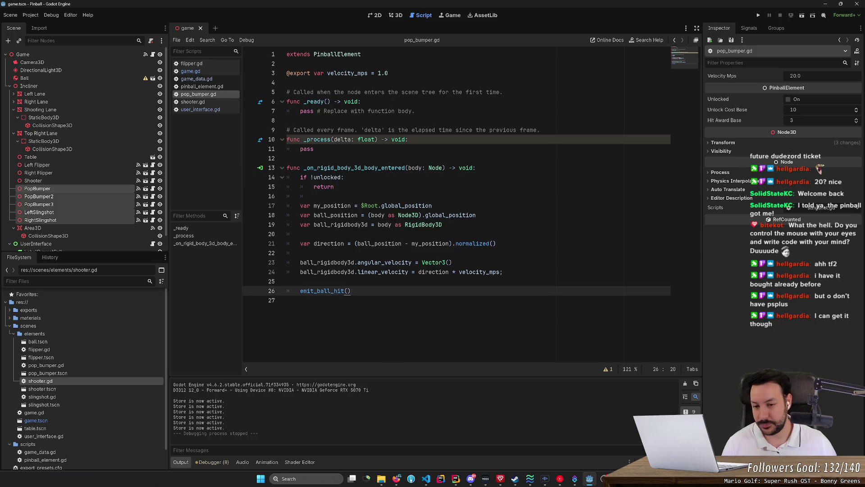
drag(334, 187, 275, 180)
key(ctrl+c)
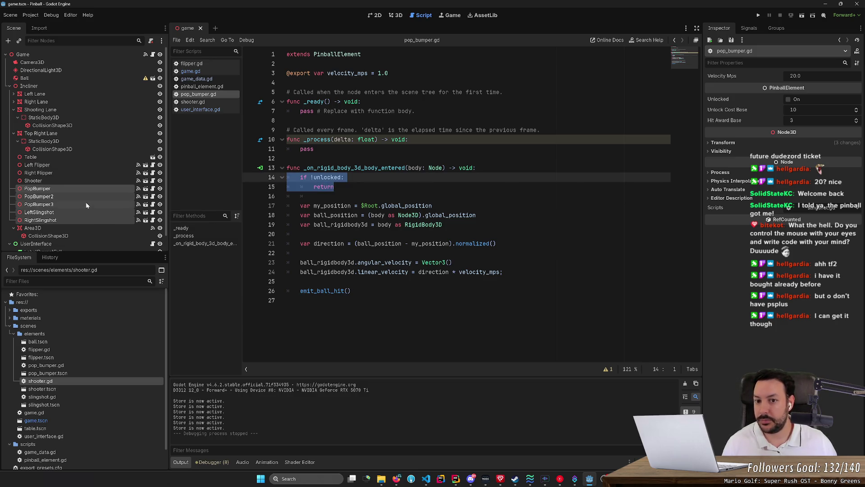
Open LeftSlingshot's slingshot.gd and paste the unlocked guard at the top of its handler
click(152, 212)
click(475, 168)
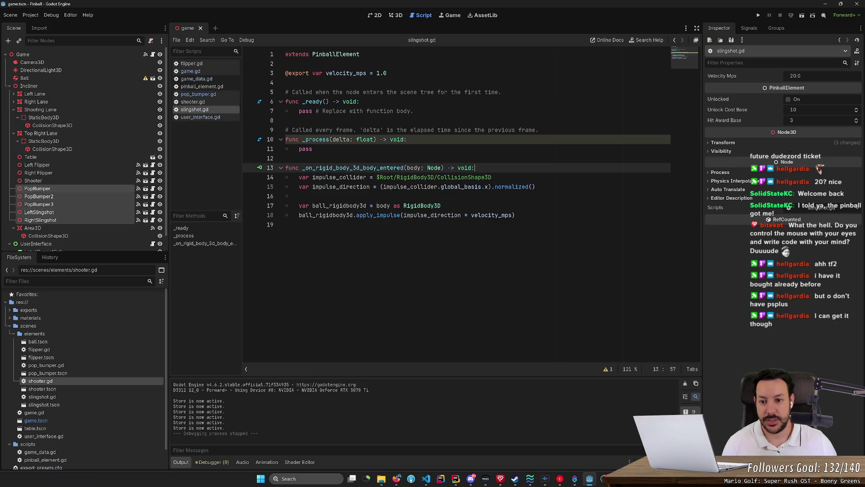
key(Return)
key(ctrl+v)
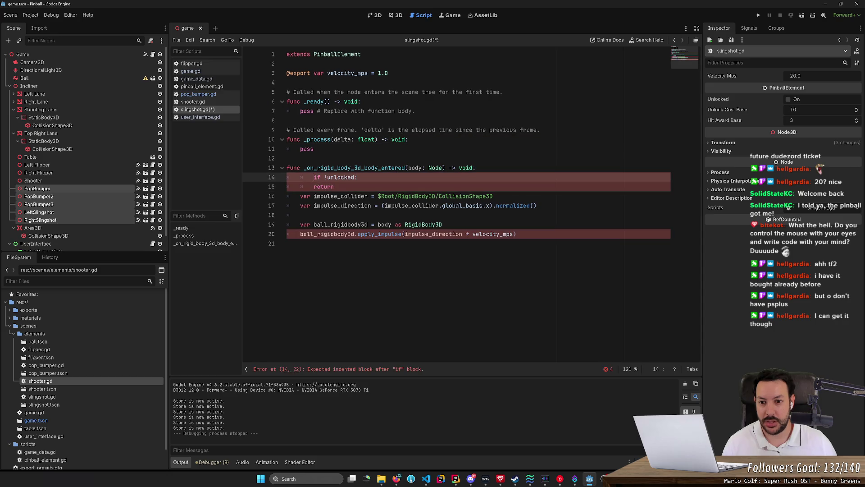
key(Return)
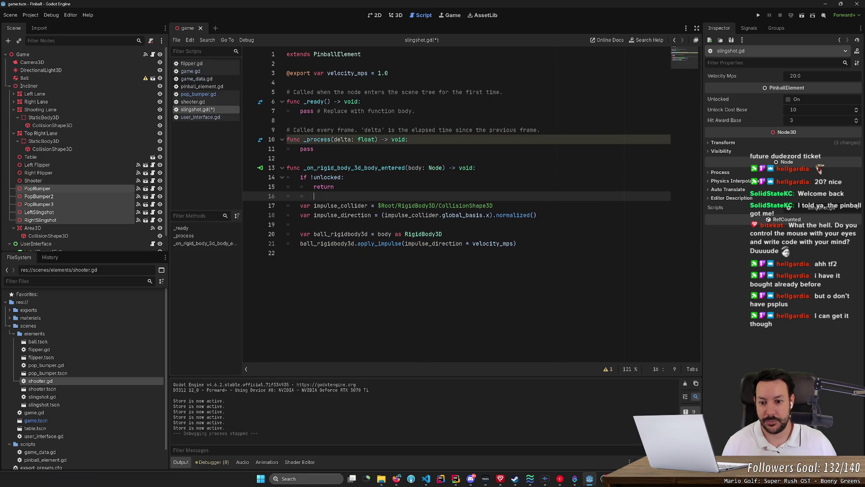
Add emit_ball_hit() after the apply_impulse line, save slingshot.gd, and run the game
click(517, 243)
key(Return)
key(Return)
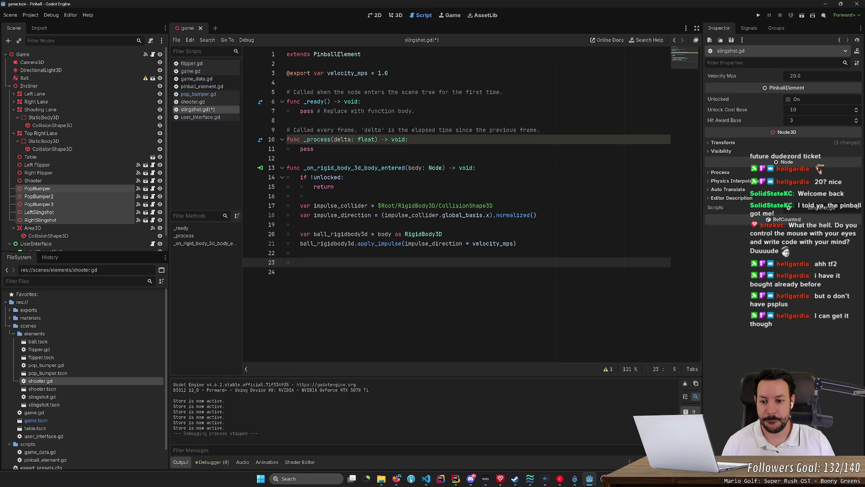
text(em)
key(Return)
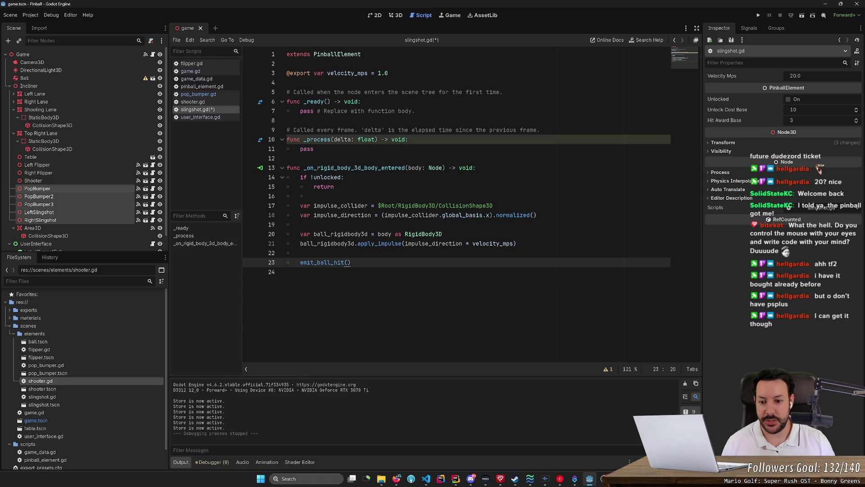
key(ctrl+s)
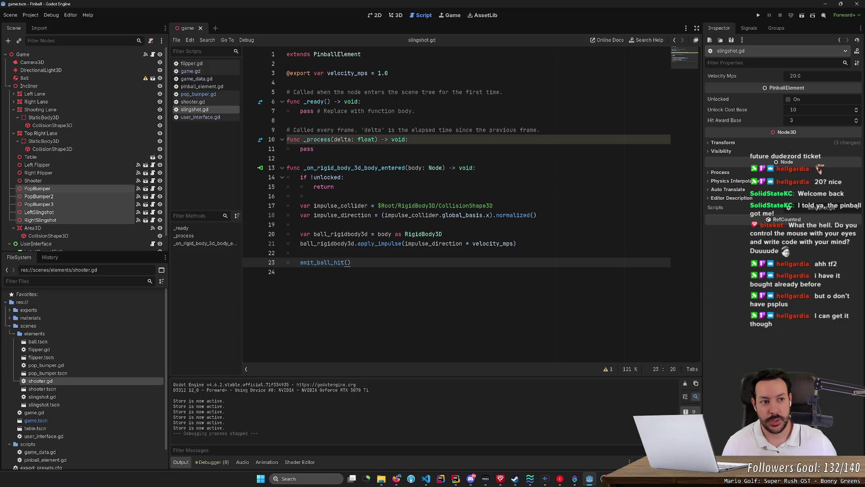
click(759, 15)
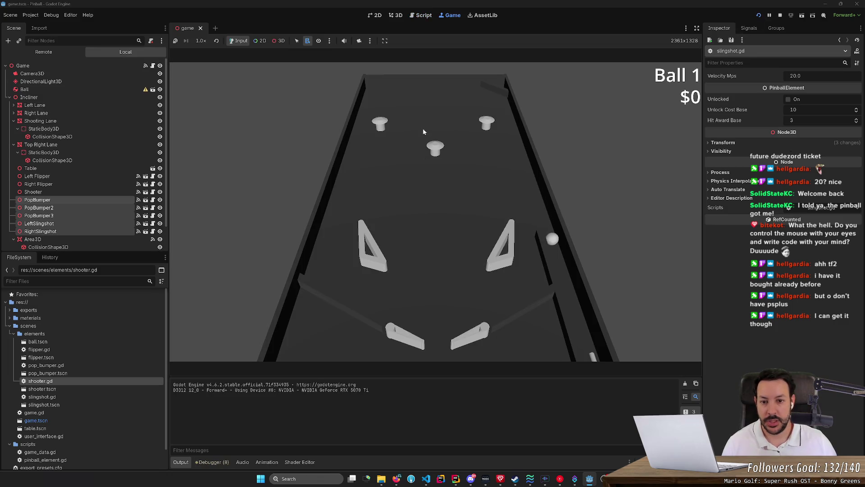
Teleport the ball three times near the top bumpers, including beside the top-left bumper
click(436, 118)
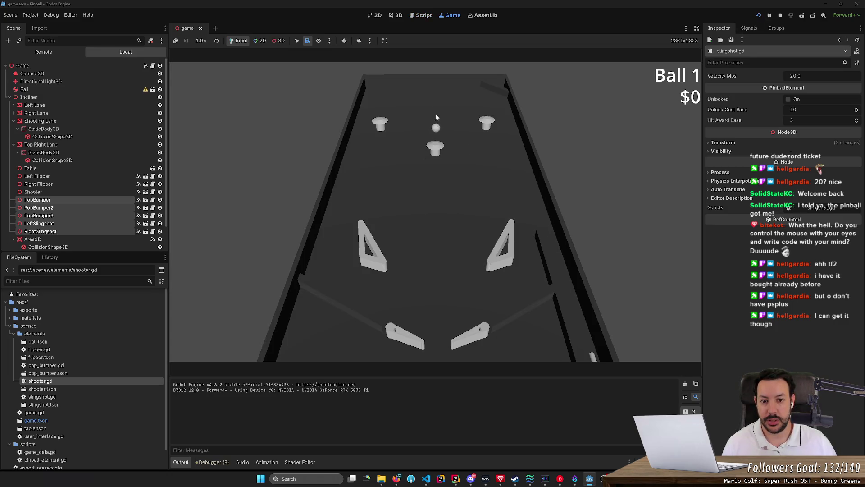
click(434, 122)
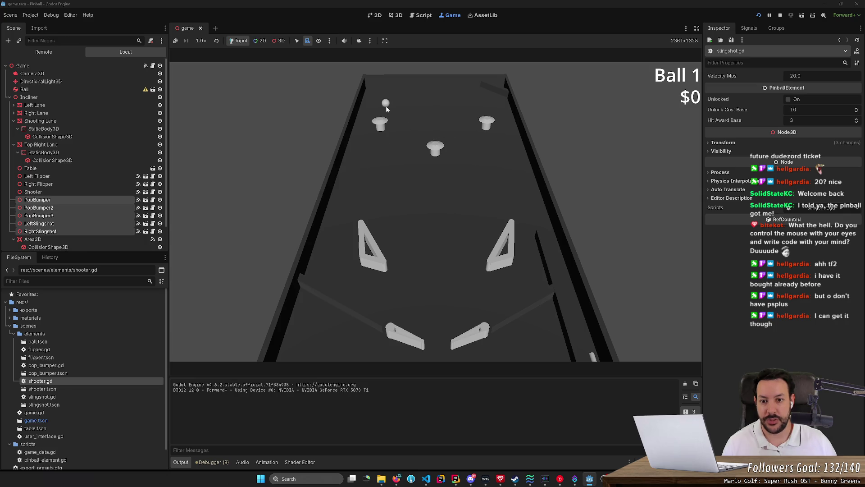
click(387, 108)
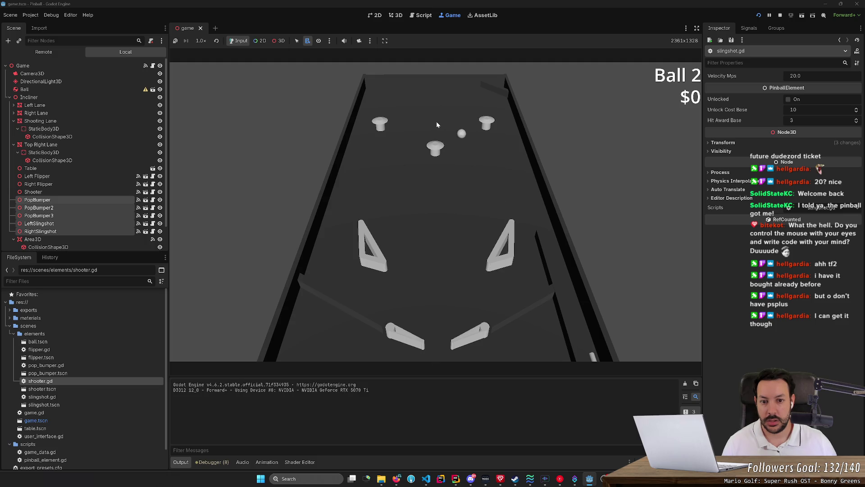
Stop the game and open the PopBumper scene for editing
click(781, 16)
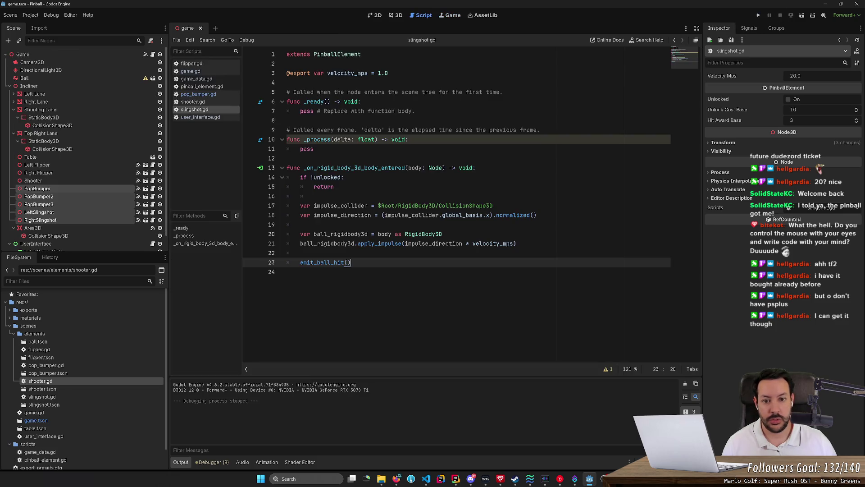
click(120, 189)
click(145, 188)
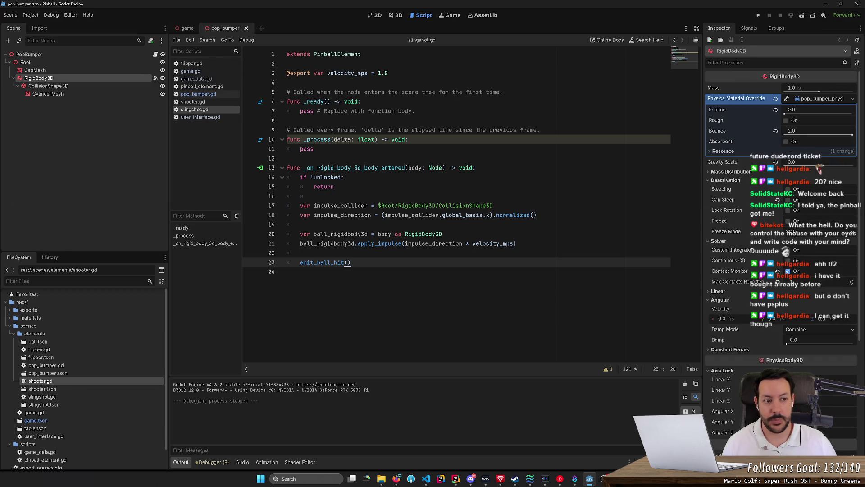
Set the bumper's physics material Bounce to 0.0, save the scene, and relaunch the game
click(835, 101)
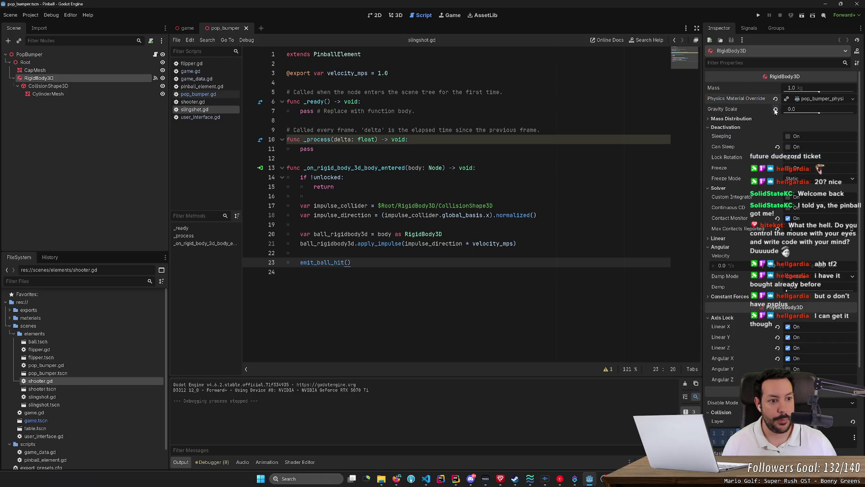
click(854, 99)
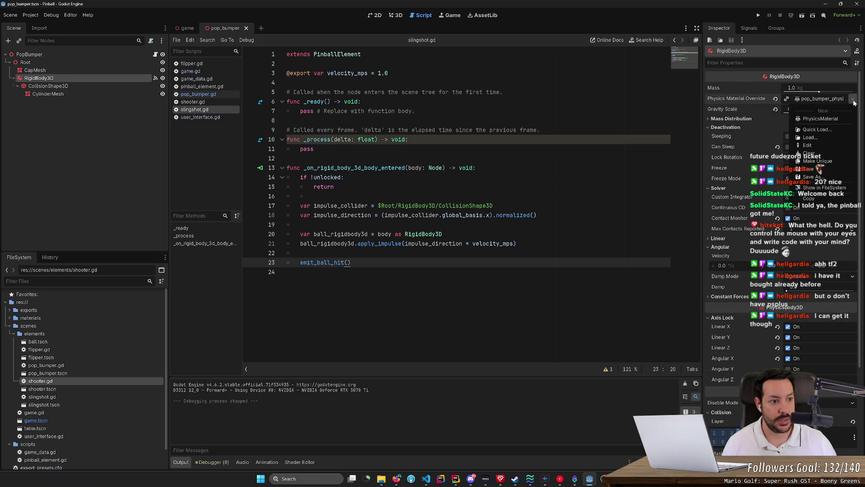
click(811, 140)
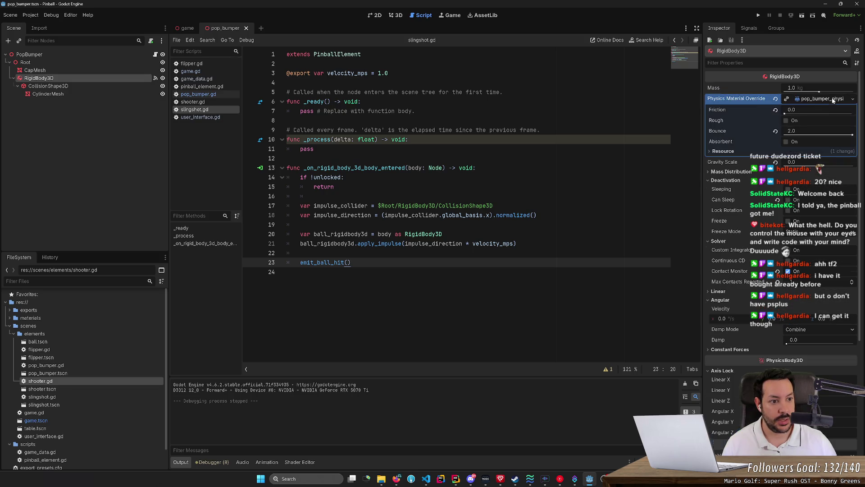
click(817, 129)
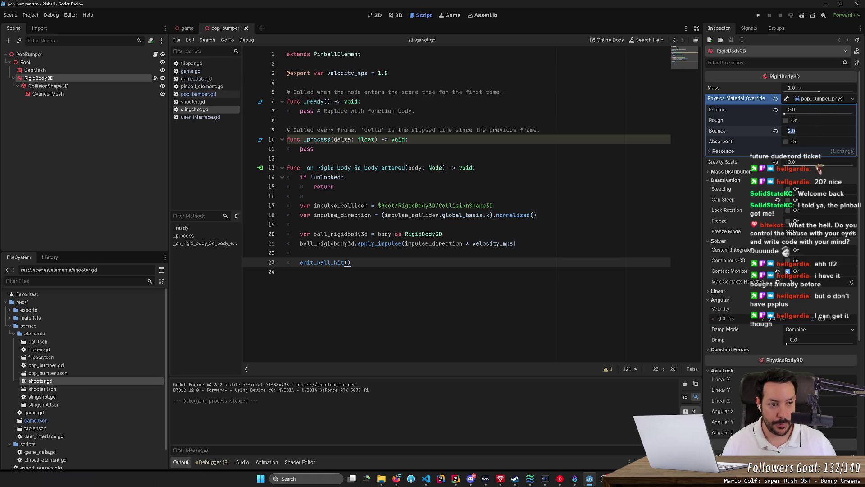
text(0)
key(Return)
key(ctrl+s)
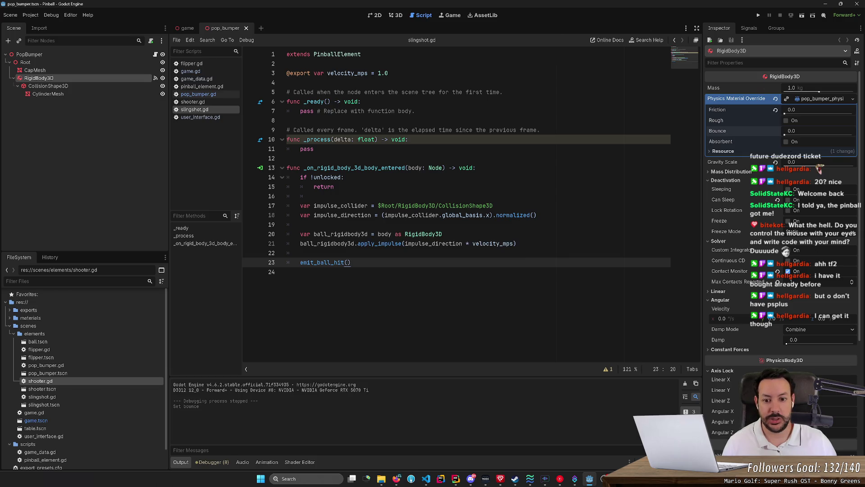
click(763, 17)
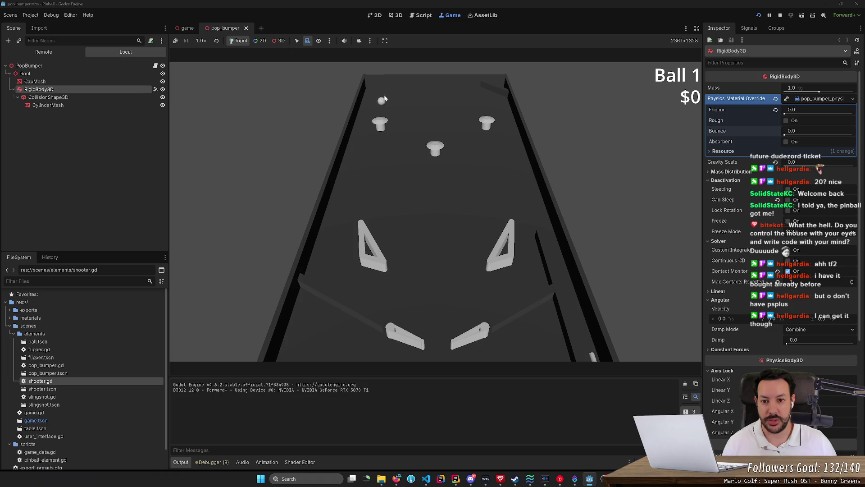
Work the left and right flippers to keep the ball up among the bumpers and slingshots
click(385, 108)
key(Left)
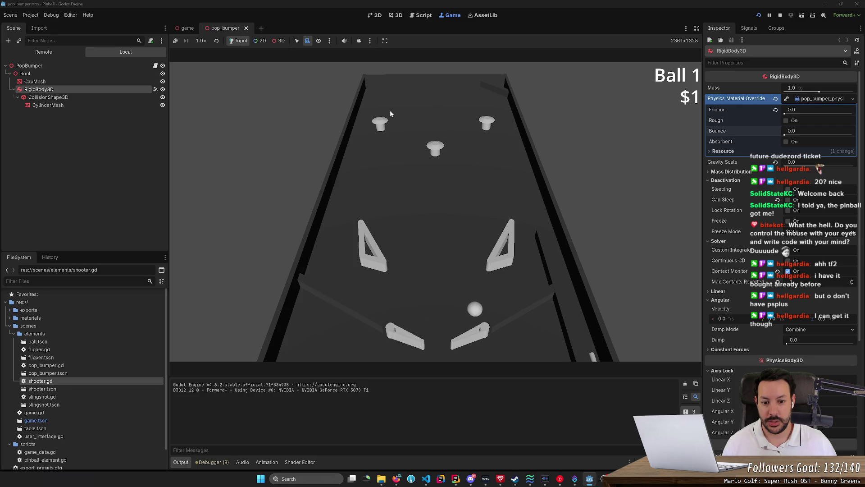
key(Right)
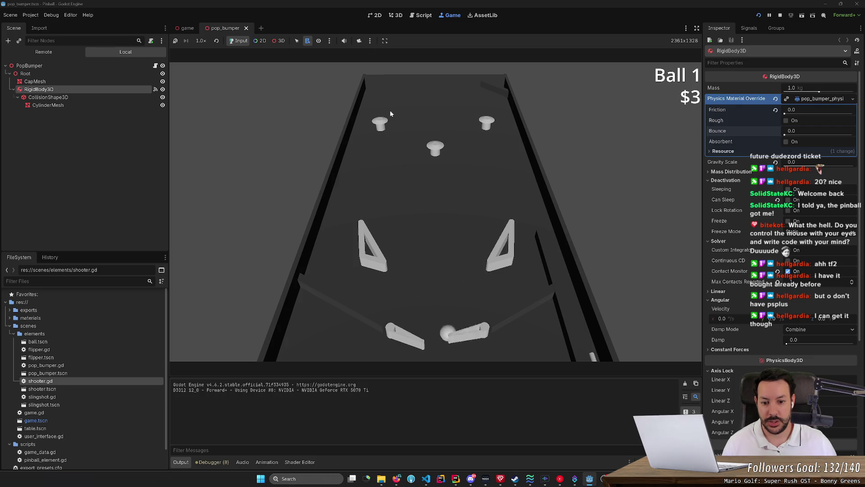
key(Left)
key(Right)
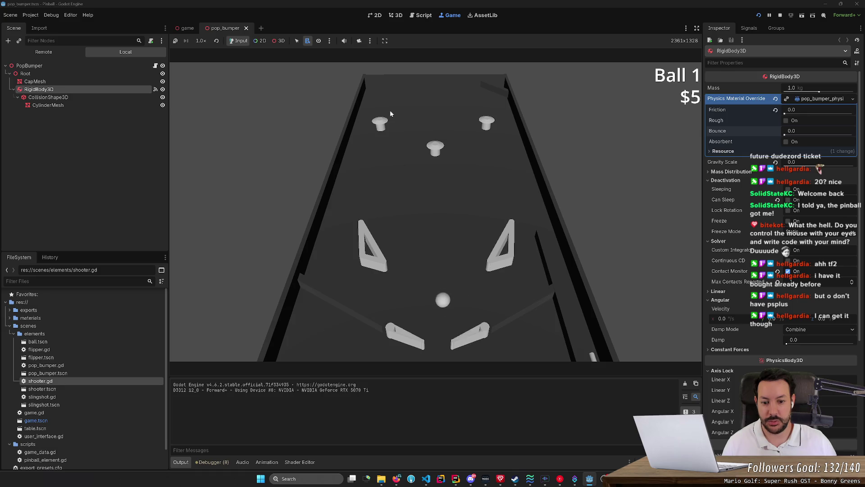
key(Left)
key(Right)
key(Left)
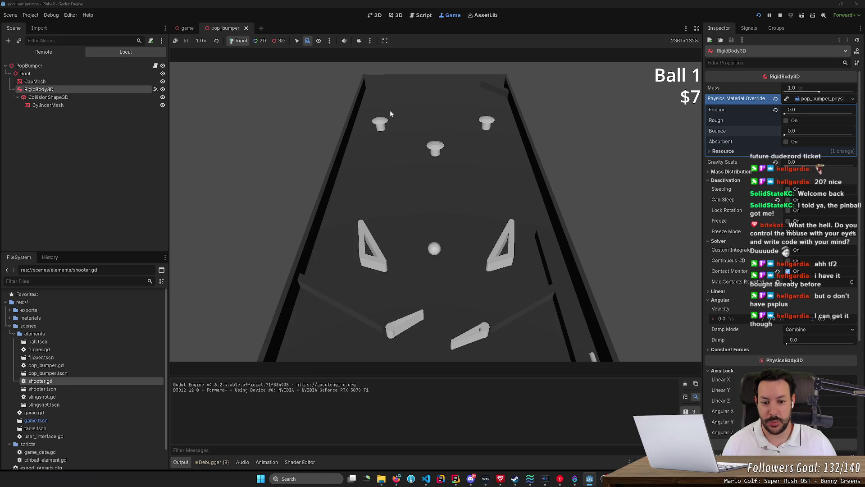
key(Left)
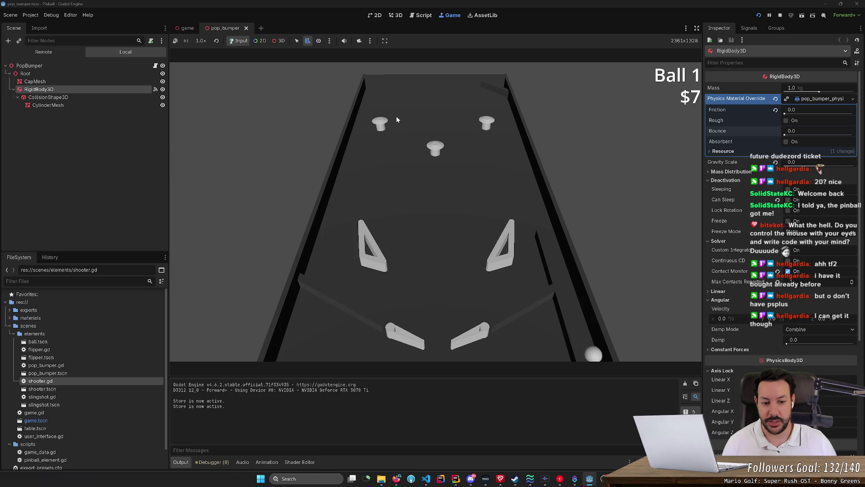
key(Right)
key(Left)
key(Left)
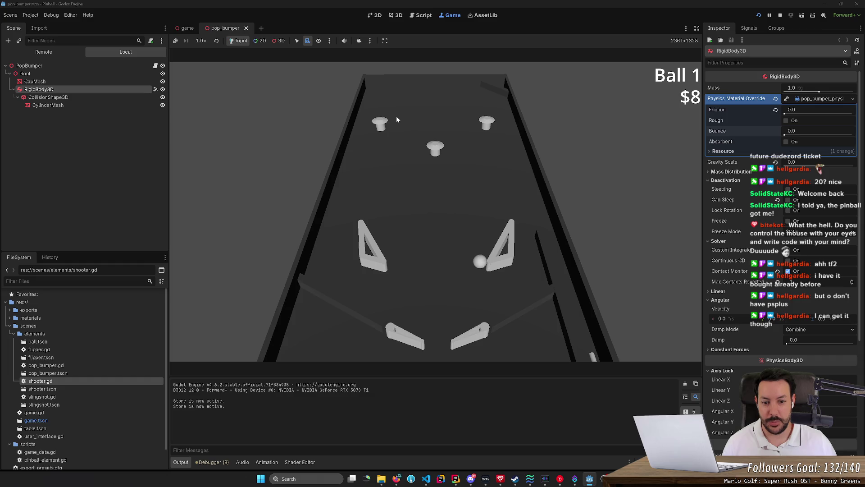
key(Right)
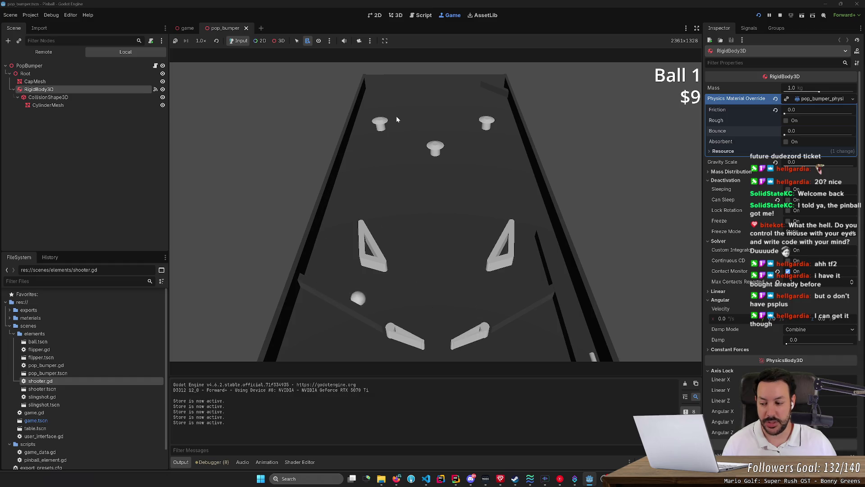
key(Left)
key(Right)
key(Left)
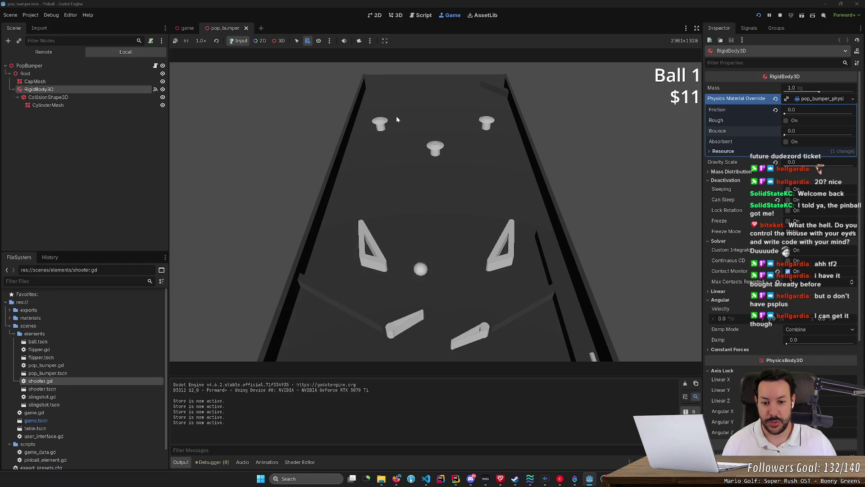
key(Right)
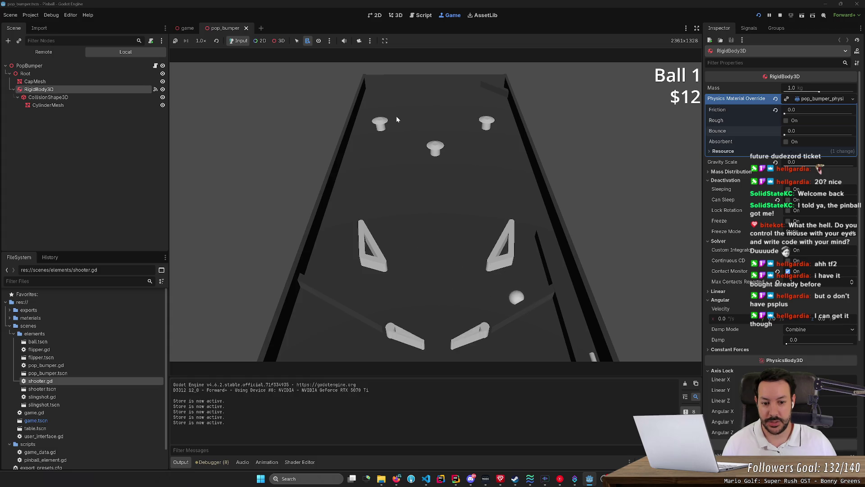
key(Right)
key(Left)
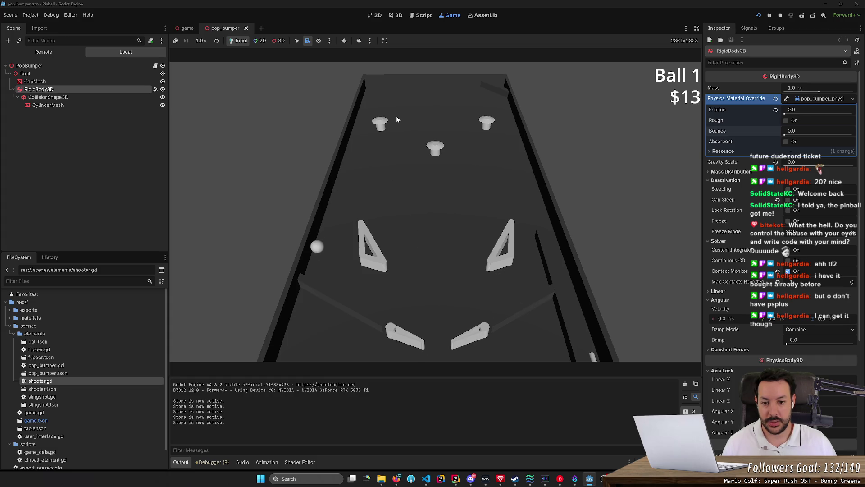
key(Left)
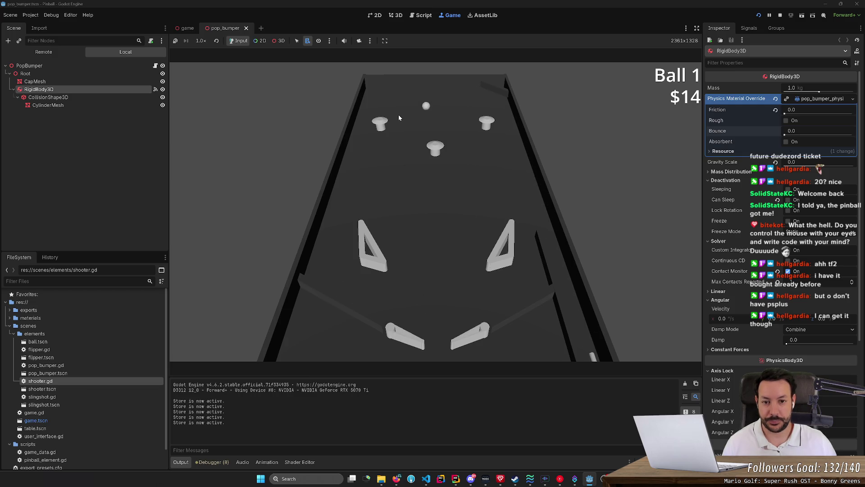
key(Left)
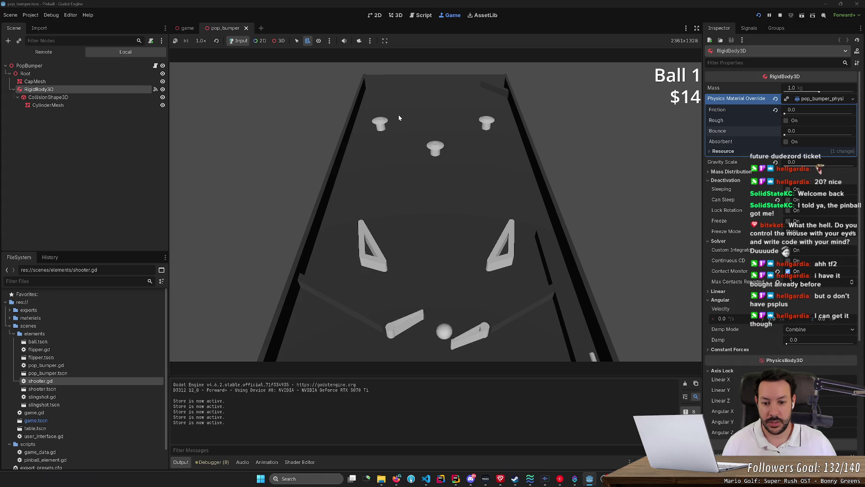
key(Right)
key(Left)
key(Left)
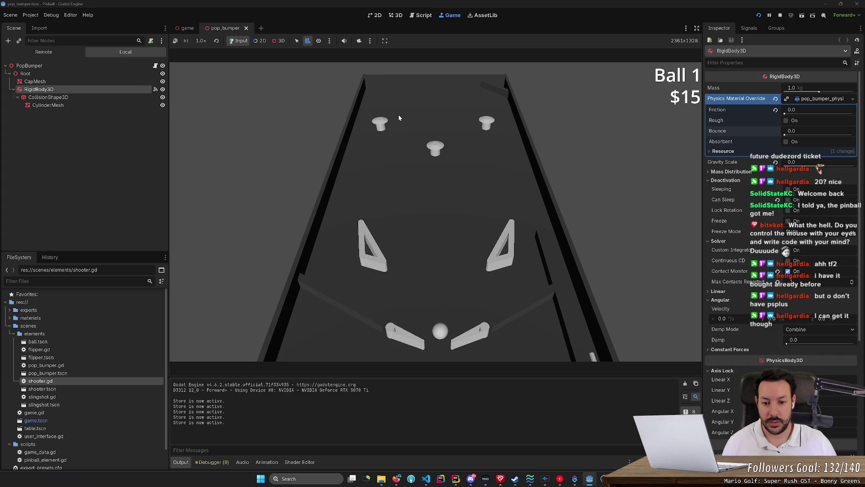
key(Right)
key(Left)
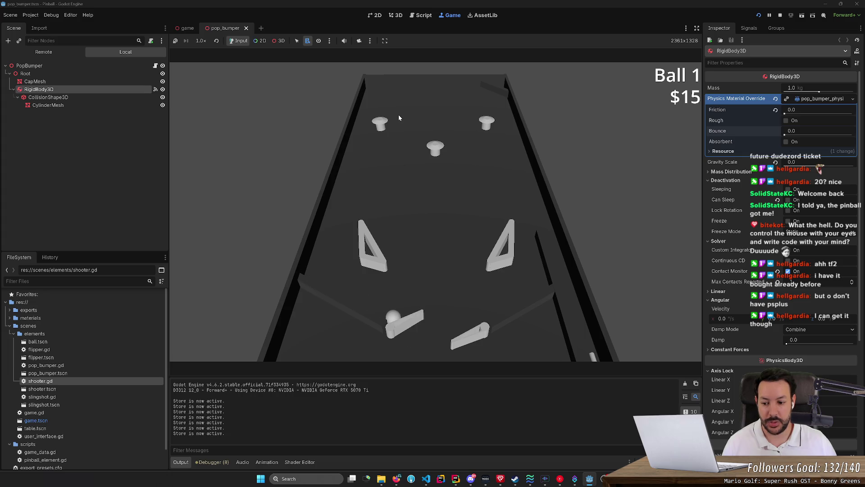
key(Right)
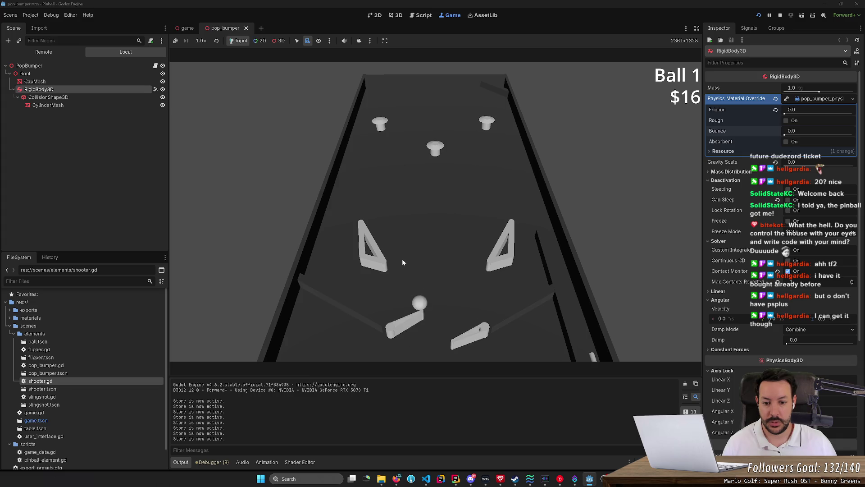
key(Right)
key(Left)
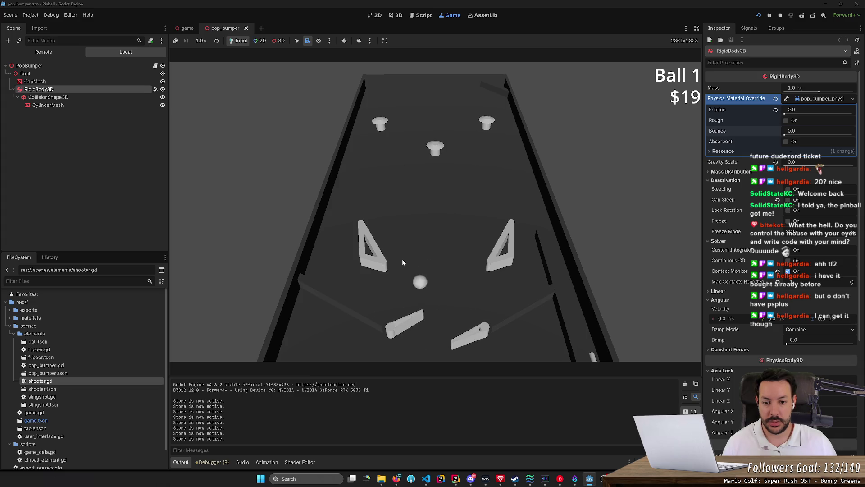
key(Right)
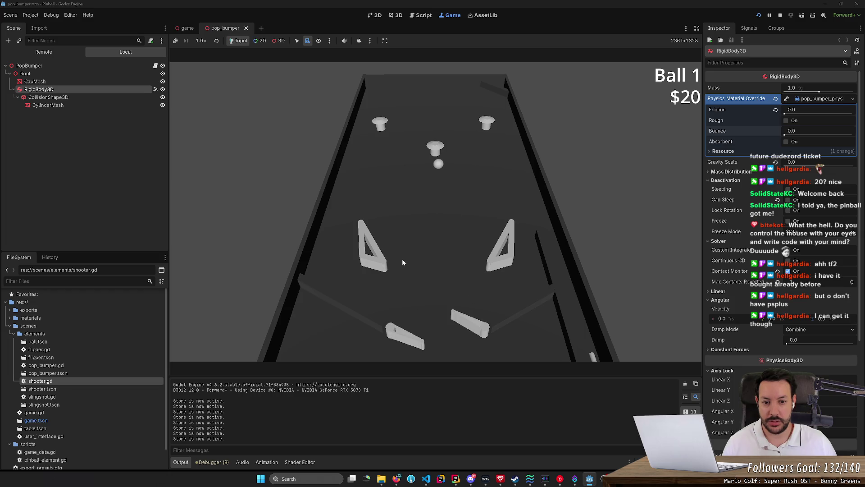
key(Left)
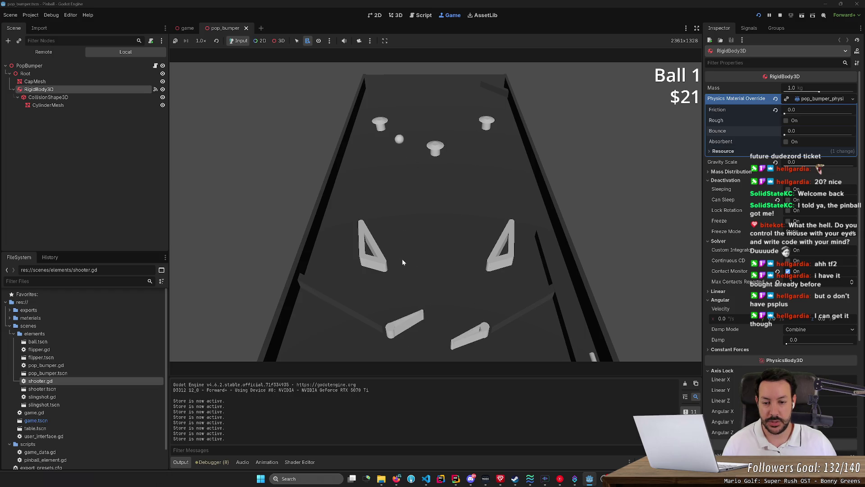
key(Left)
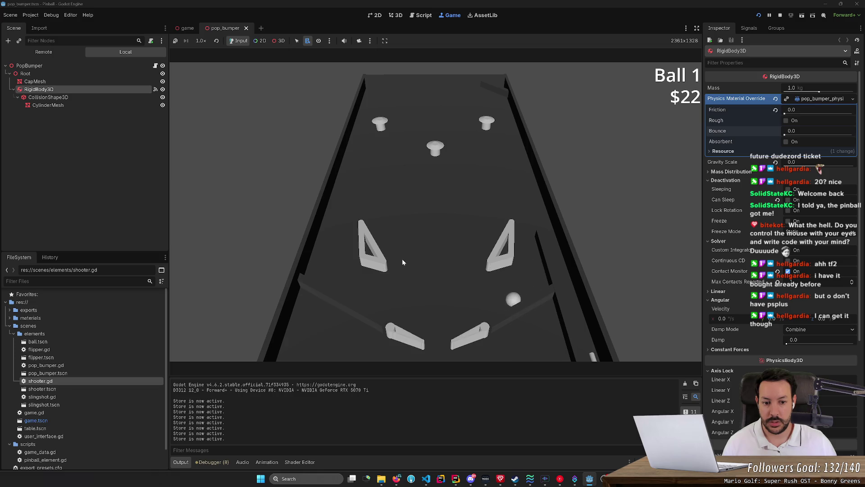
key(Right)
key(Left)
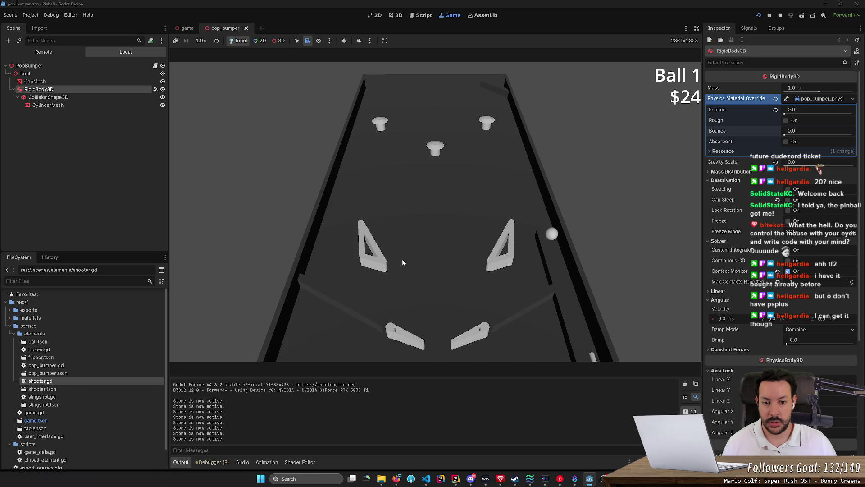
Launch the ball with the plunger and flip it back up, bringing the score to $25
key(space)
key(Left)
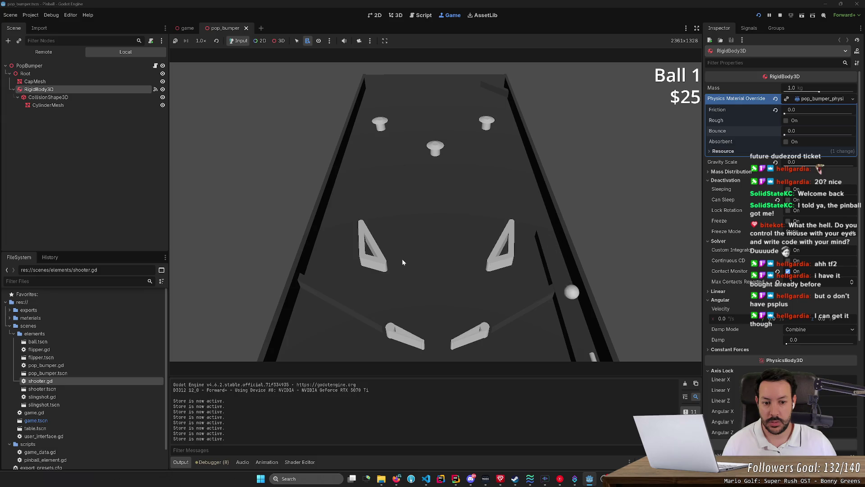
key(Right)
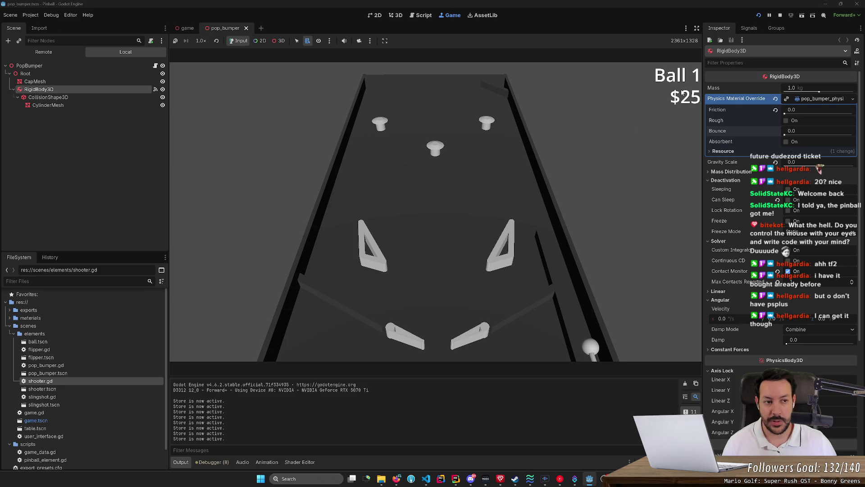
Stop the running game and show the game scene in the 3D workspace
click(778, 17)
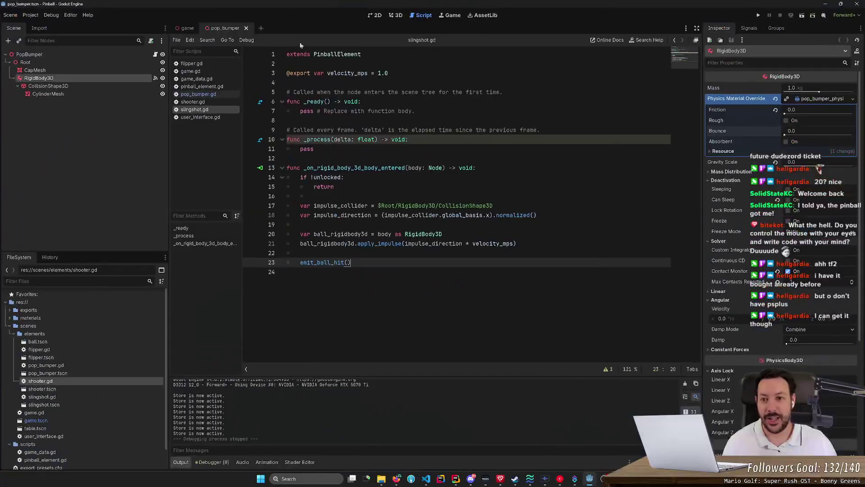
click(185, 30)
click(398, 15)
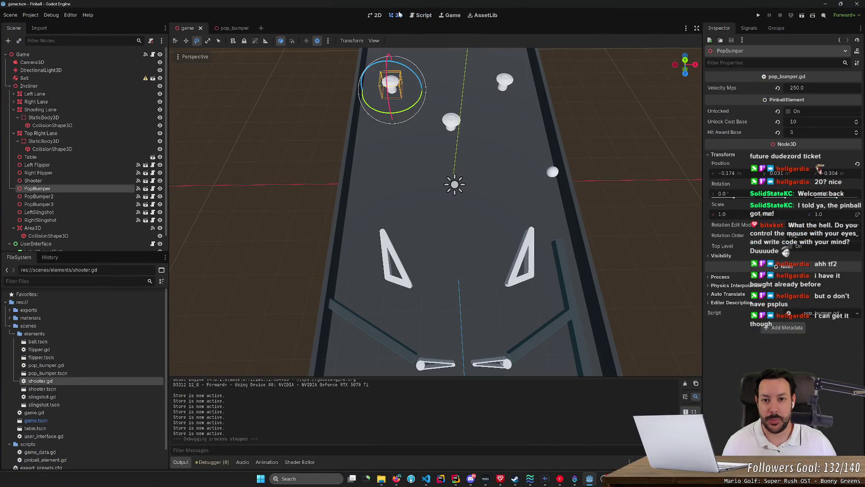
Orbit and fly around the table to inspect the bumpers, rails and triangular slingshot
scroll(392, 90, up, 5)
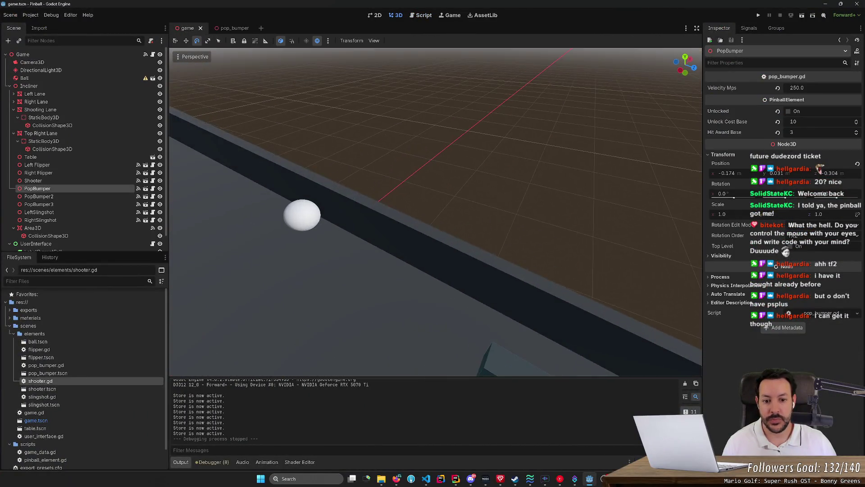
drag(435, 212, 390, 203)
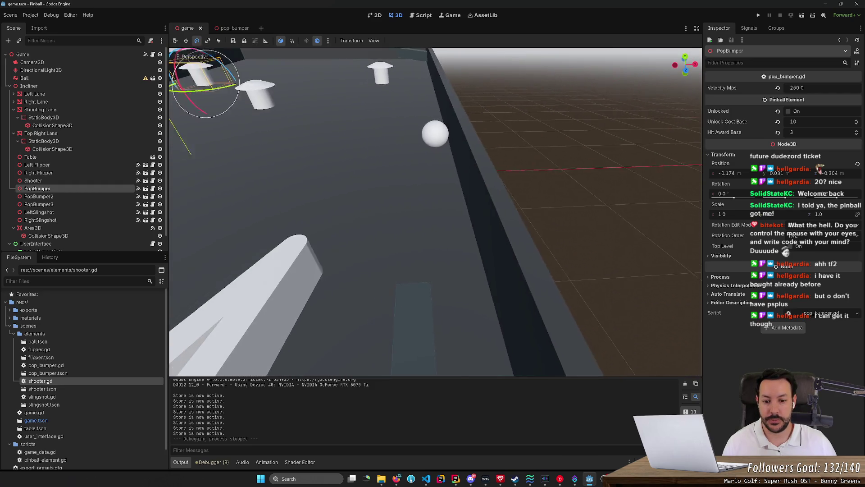
drag(433, 271, 426, 268)
mouse_move(444, 226)
mouse_down()
mouse_move(441, 189)
mouse_move(302, 188)
mouse_move(444, 246)
mouse_up()
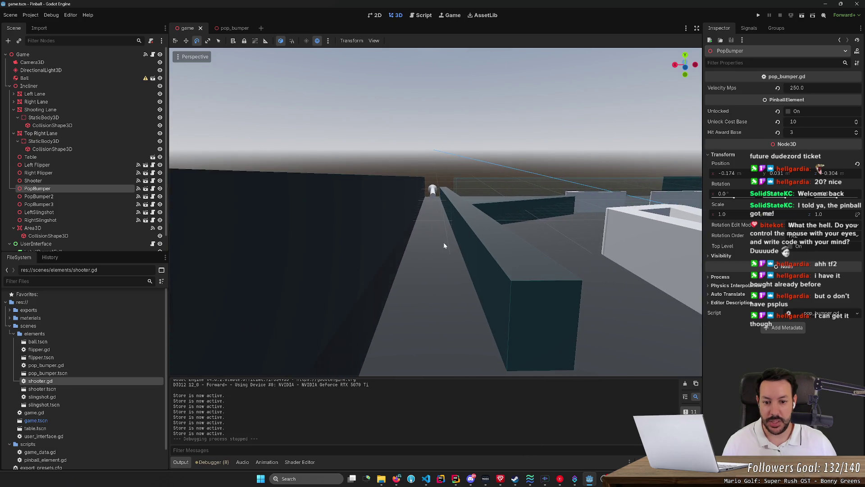
drag(511, 271, 698, 278)
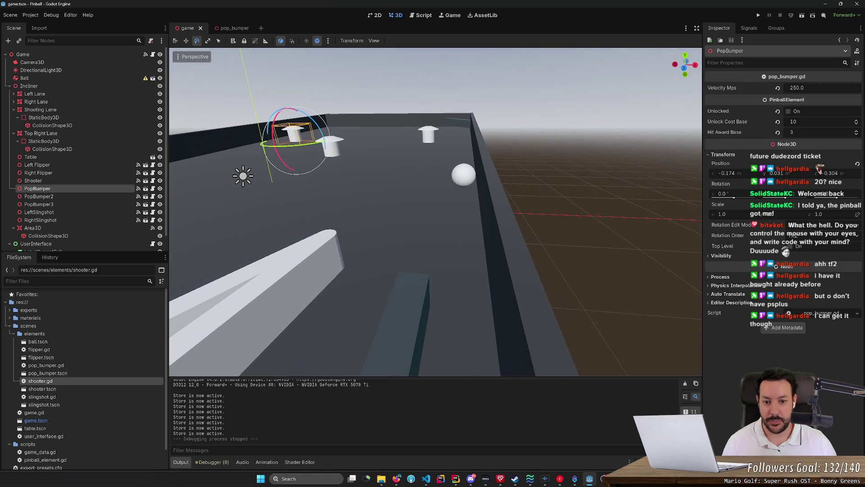
drag(449, 279, 450, 278)
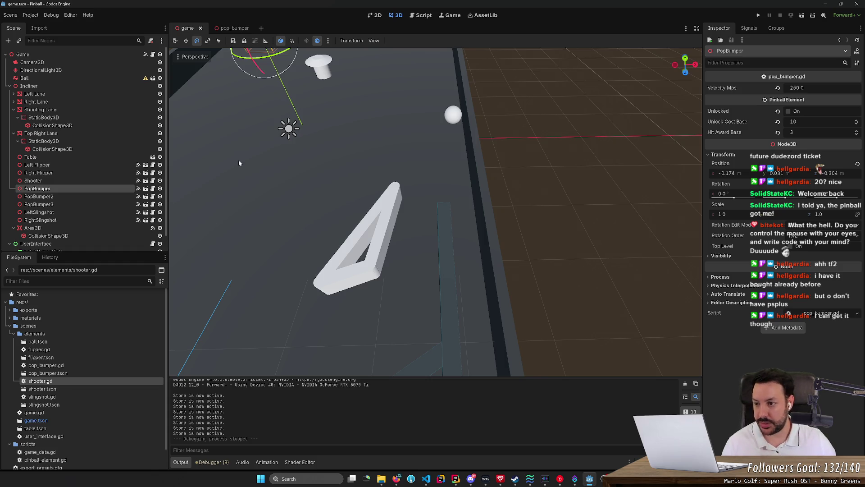
Create a Node3D child under the Incliner node, then switch to the web browser
click(53, 86)
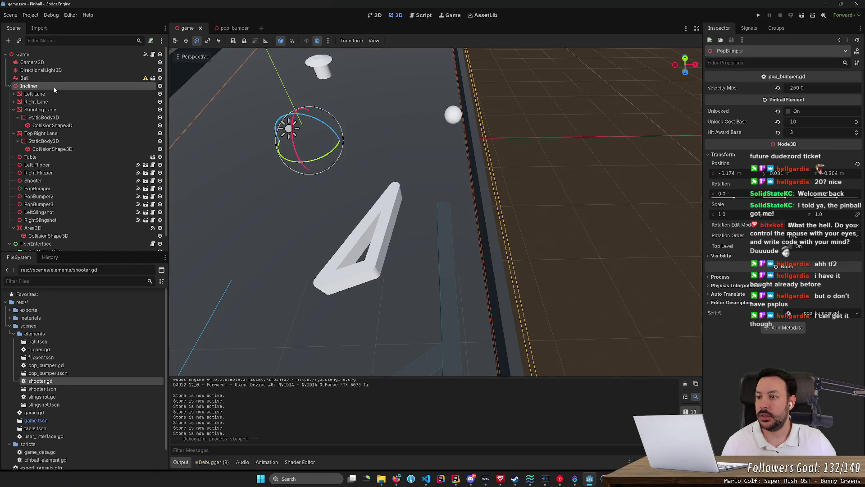
click(9, 42)
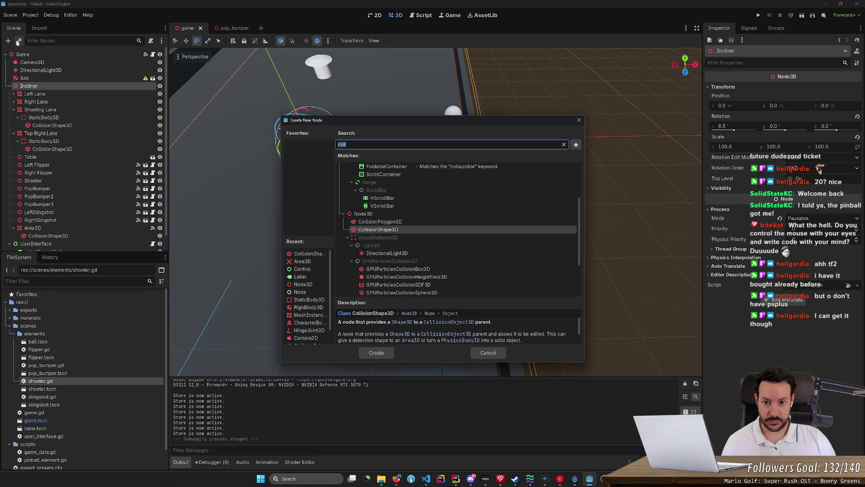
text(Nofi)
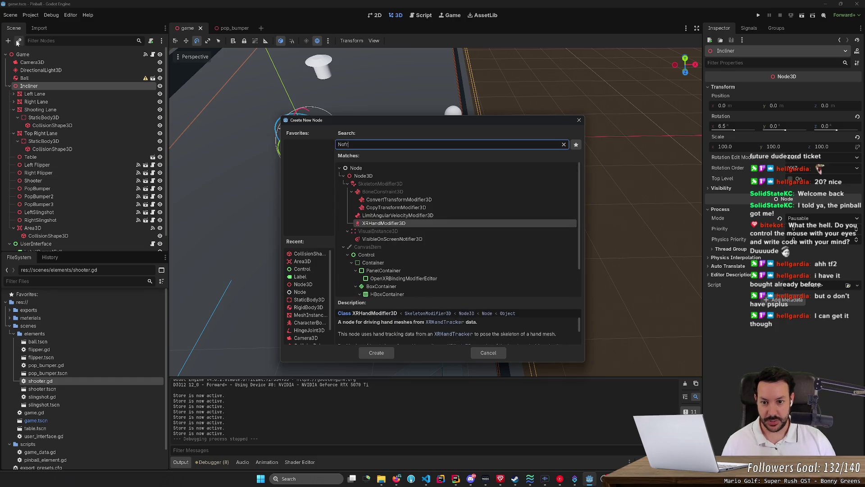
key(Up)
key(Up)
key(Up)
key(Return)
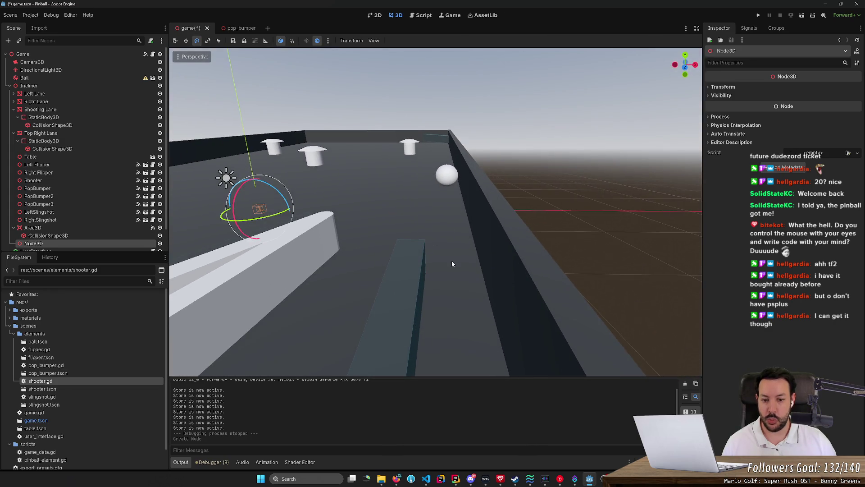
click(396, 478)
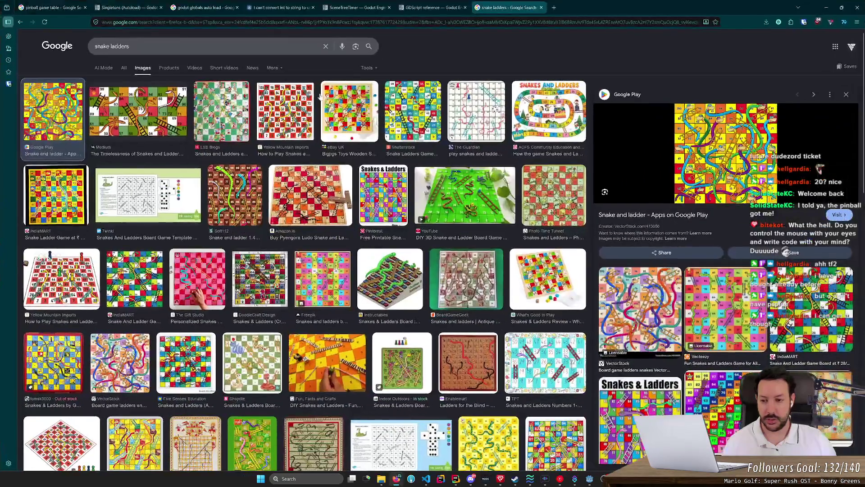
Search Google for 'pet doors', then 'pet doors pinball', previewing the results
click(203, 46)
key(ctrl+a)
text(pet doors)
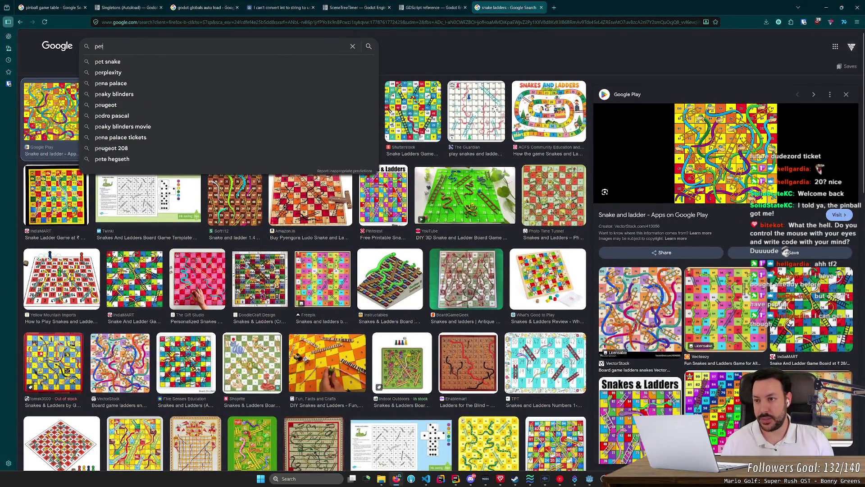
key(Return)
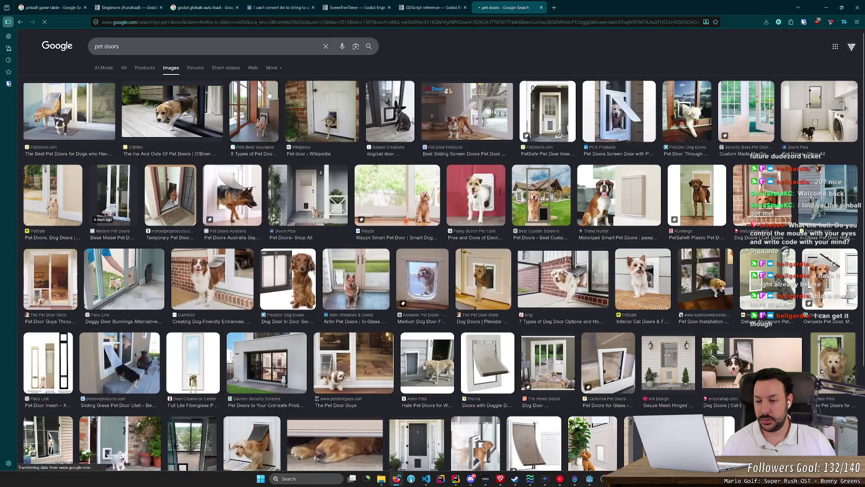
click(71, 122)
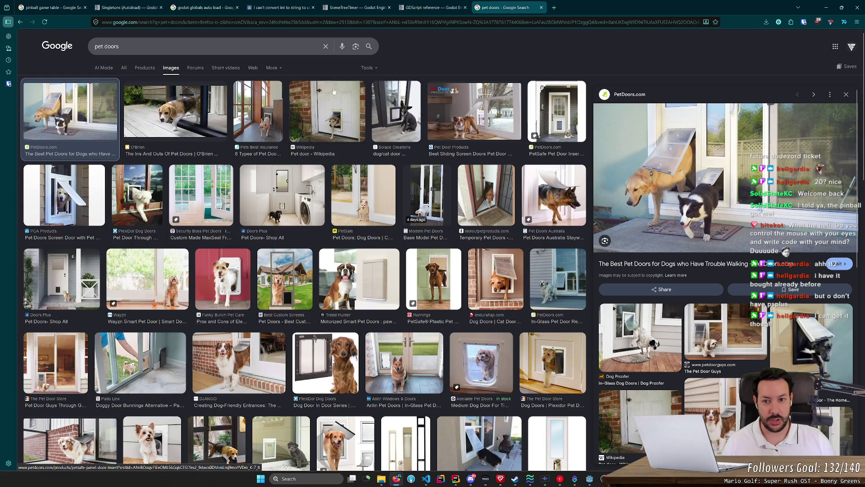
click(229, 47)
text(pinball)
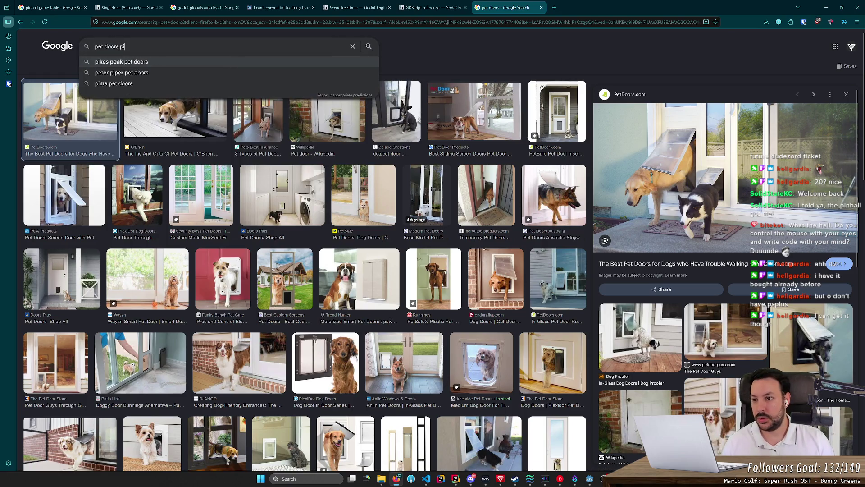
key(Return)
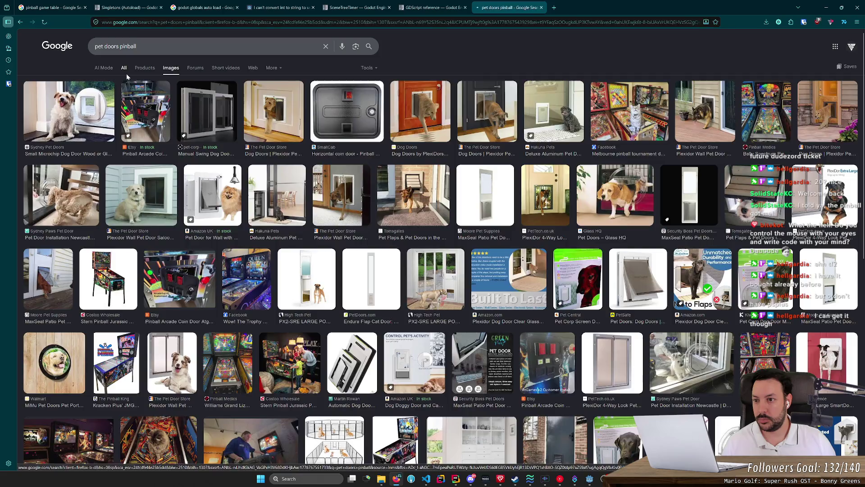
click(124, 67)
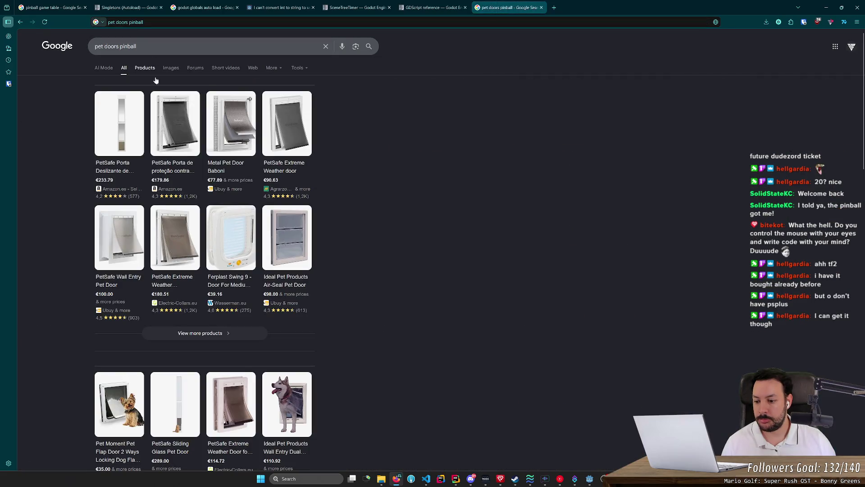
scroll(181, 130, down, 2)
scroll(186, 135, up, 2)
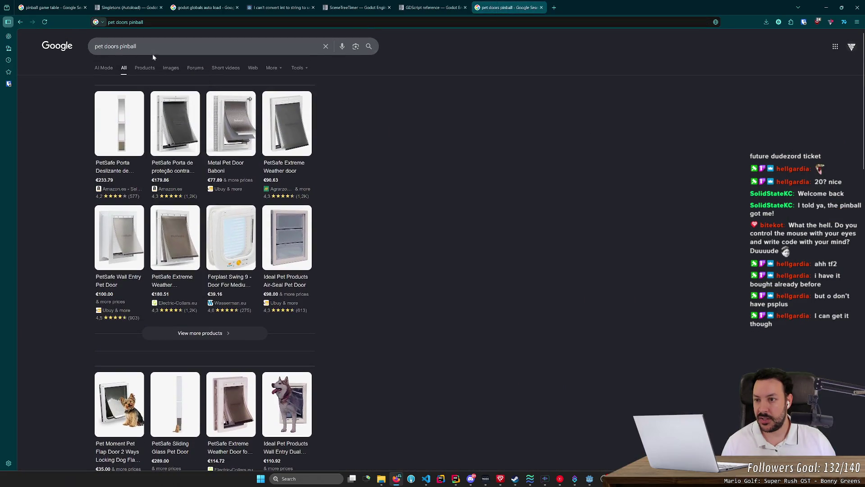
Browse image results for 'pinball one way gate', preview a ball gate assembly, then minimize the browser
triple_click(152, 47)
text(pinball one way)
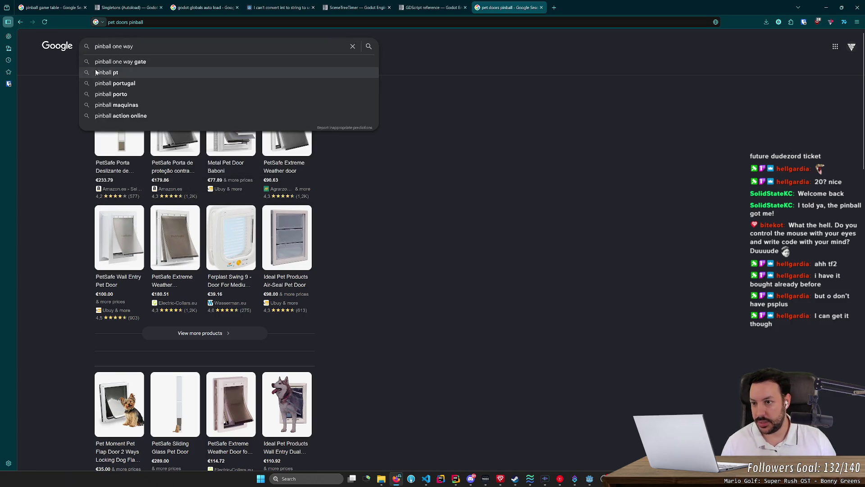
key(Down)
key(Up)
key(Up)
key(Return)
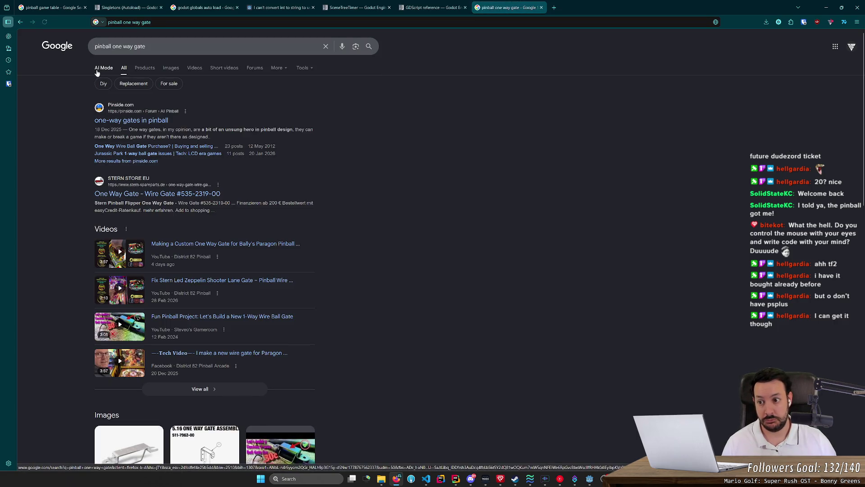
click(170, 67)
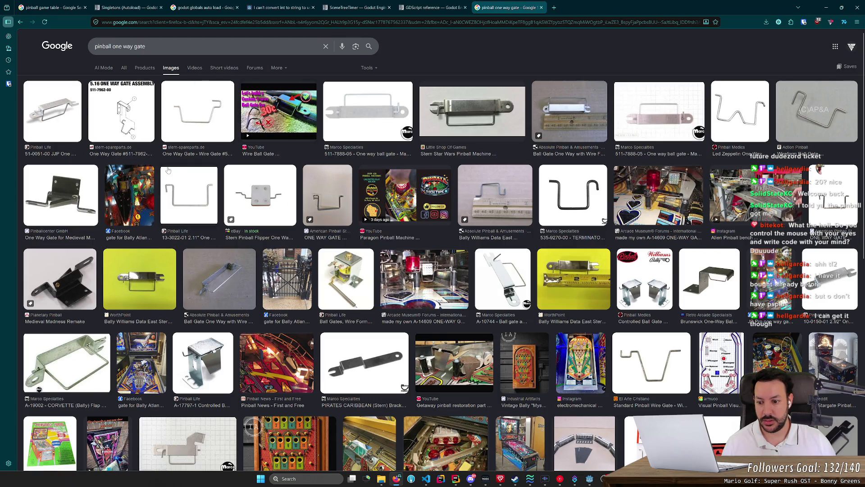
scroll(206, 239, down, 3)
click(215, 293)
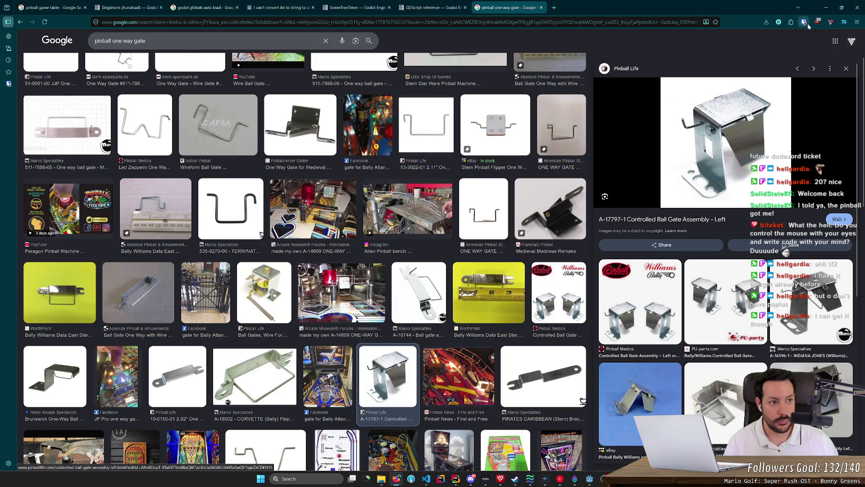
click(824, 10)
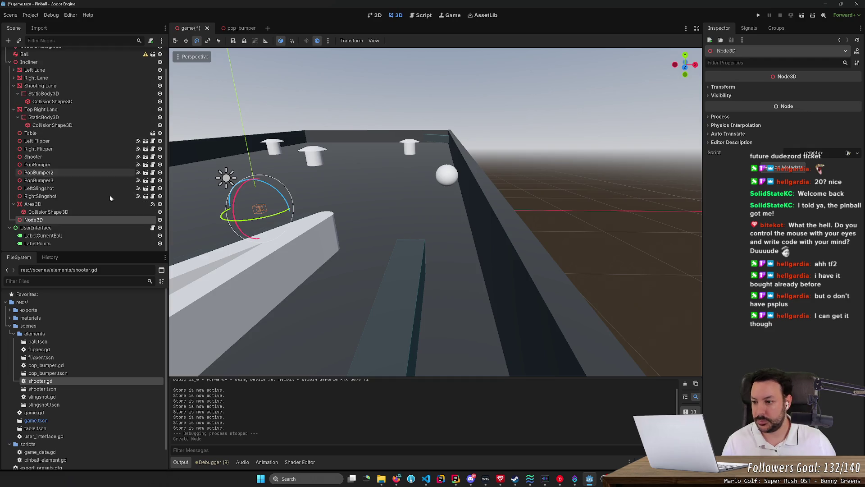
Rename the new Node3D to Gate
key(F2)
text(Gate)
key(Return)
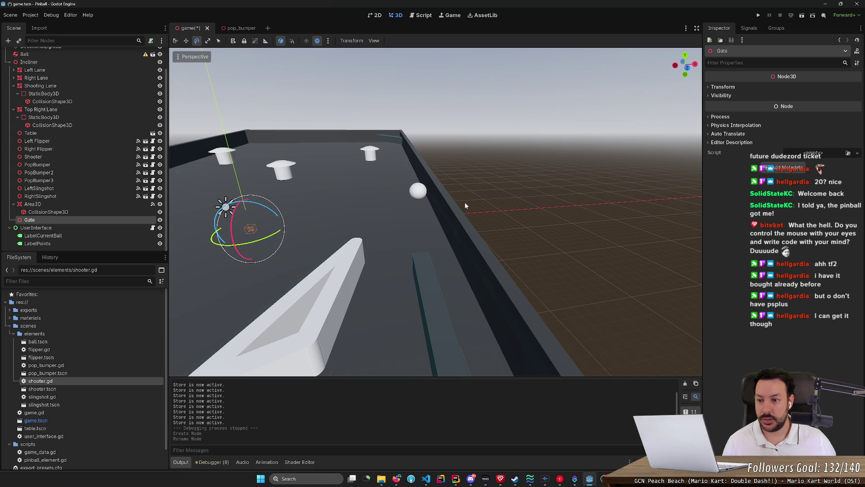
Frame the Gate and drag it along X toward the table's right side (X 0.262)
click(723, 86)
key(f)
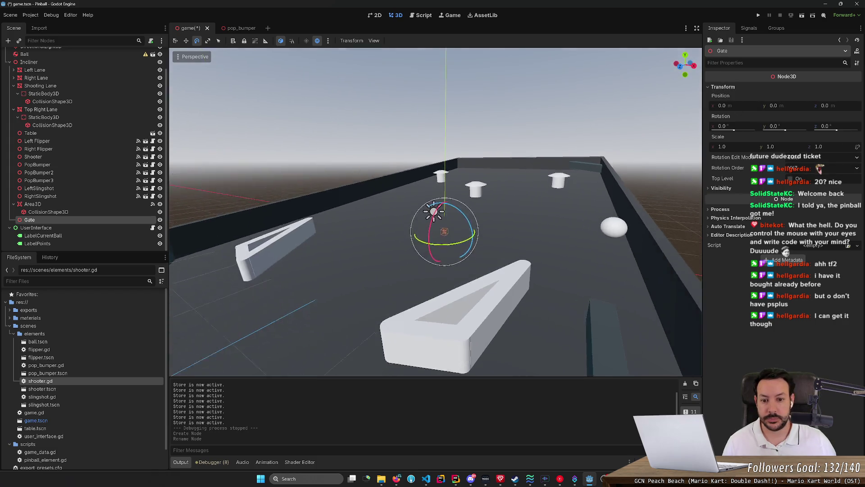
scroll(437, 232, down, 5)
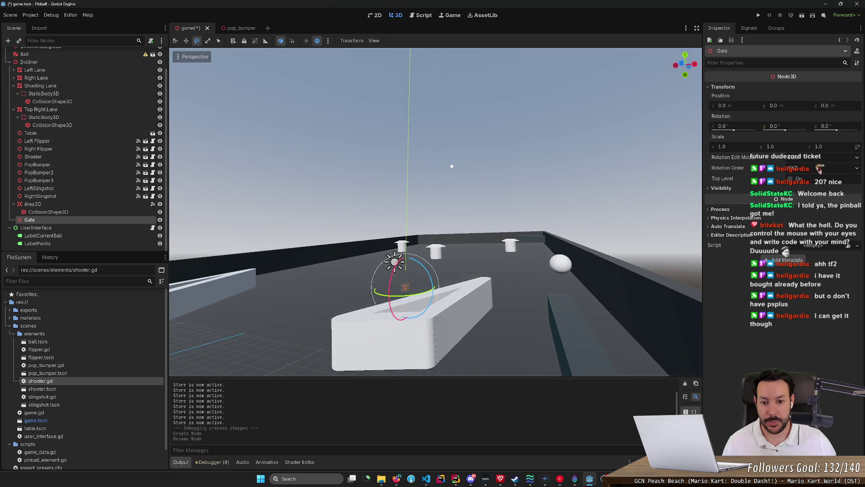
key(w)
drag(437, 290, 582, 298)
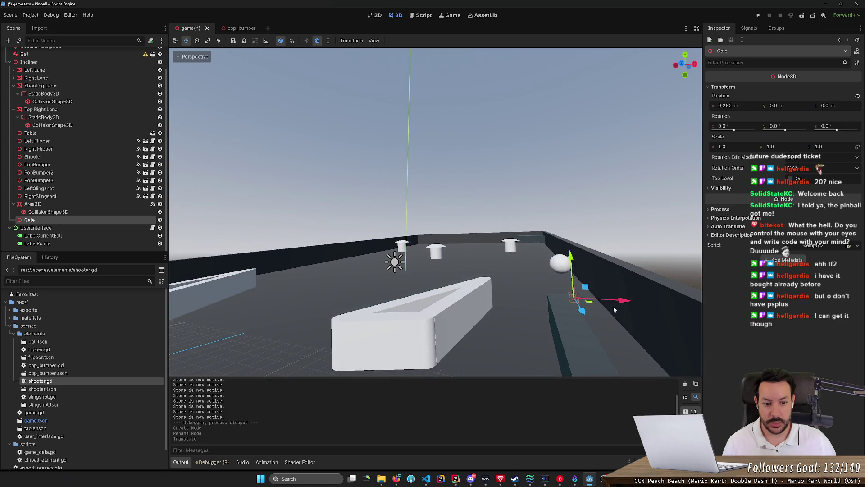
Slide the Gate along the lane beside the wall, raising it and nudging it back along X
key(f)
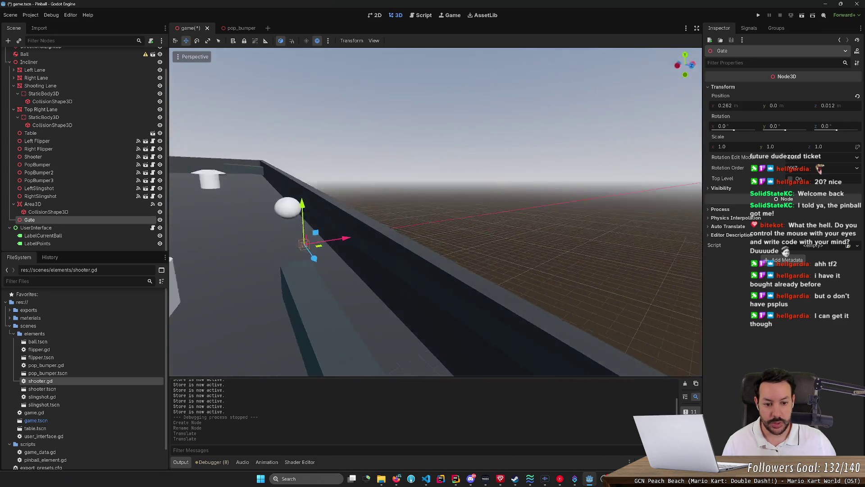
key(s)
key(w)
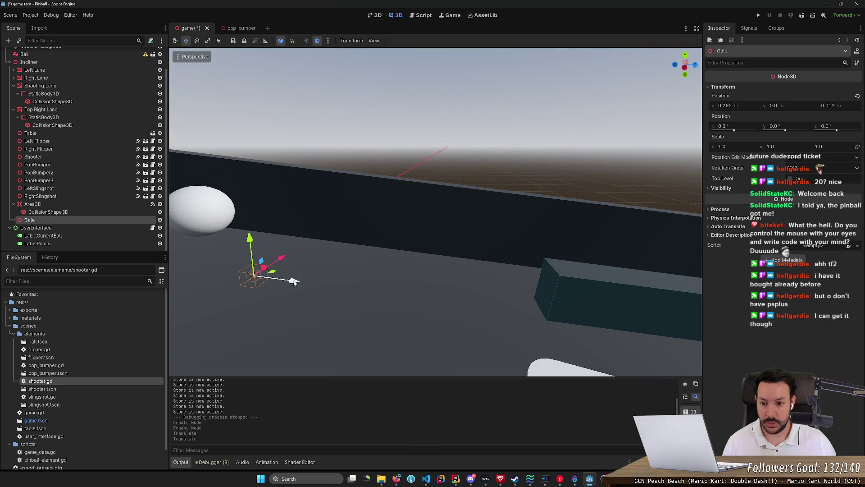
mouse_move(293, 282)
mouse_down()
mouse_move(564, 294)
mouse_move(600, 272)
mouse_up()
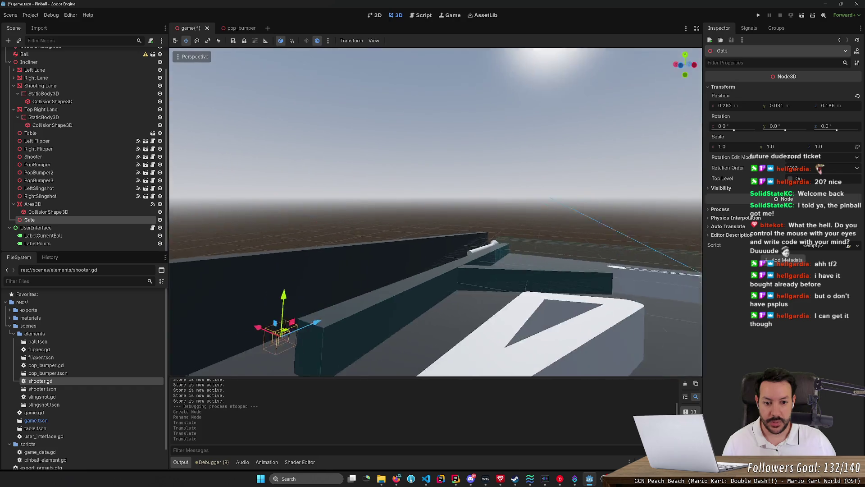
key(w)
drag(411, 306, 505, 305)
Fine-tune the Gate's Z to 0.172 so it sits at (0.249, 0.031, 0.172), and save
key(w)
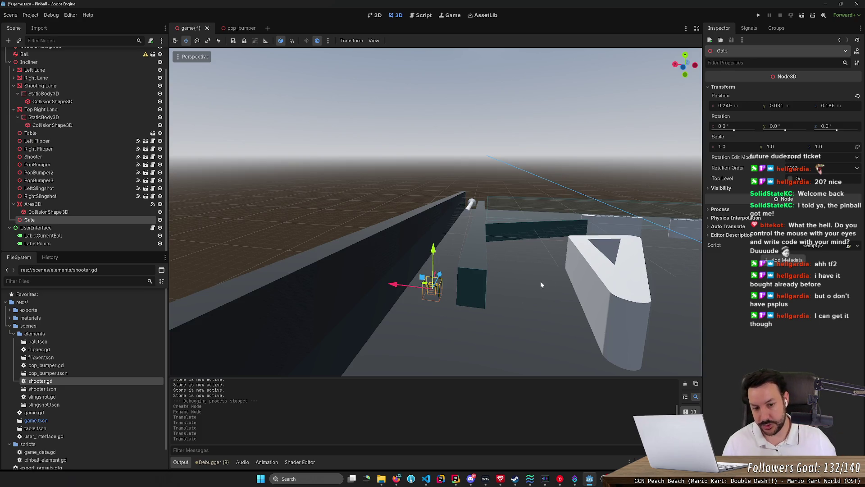
key(w)
key(s)
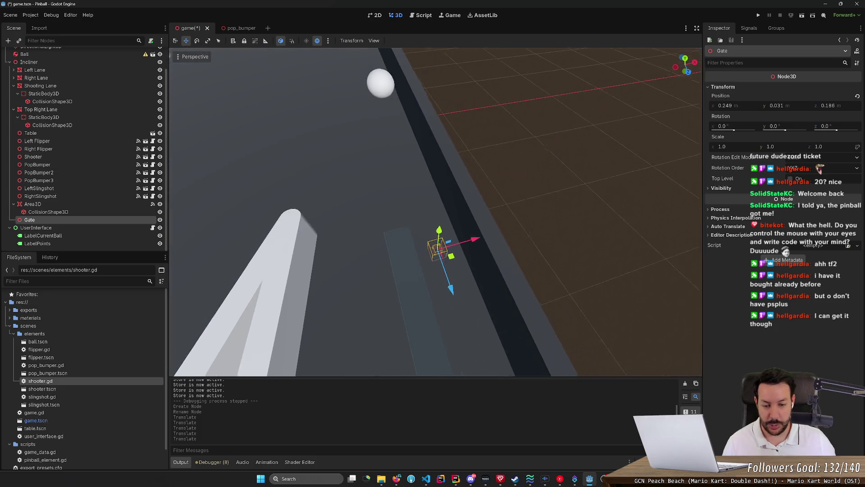
mouse_move(493, 345)
mouse_down()
mouse_move(450, 296)
mouse_move(479, 298)
mouse_up()
key(s)
key(w)
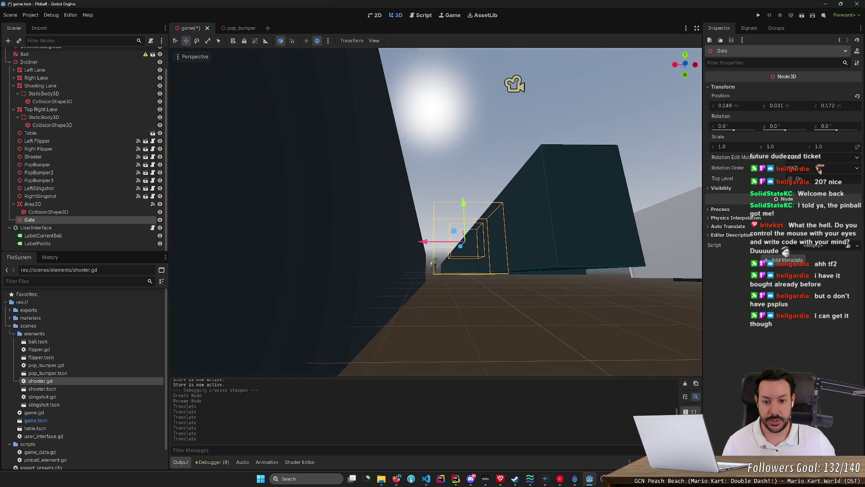
key(s)
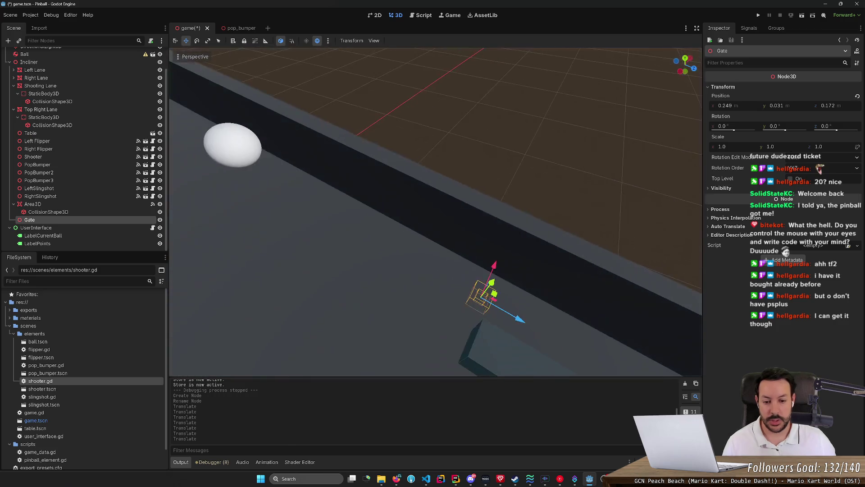
key(ctrl+s)
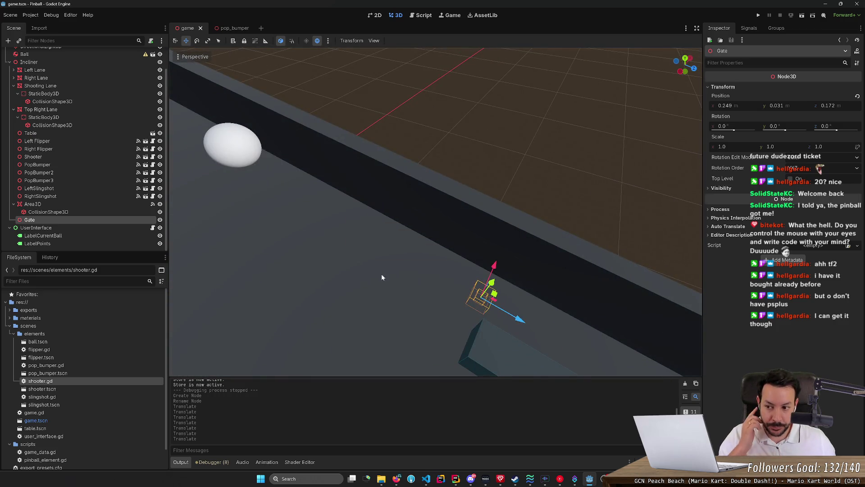
Add a RigidBody3D child under the Gate node
right_click(137, 222)
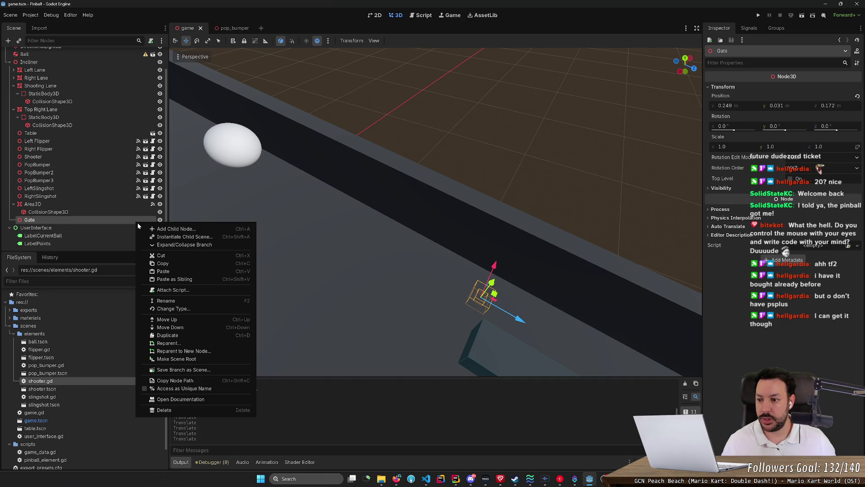
click(168, 229)
text(Ri)
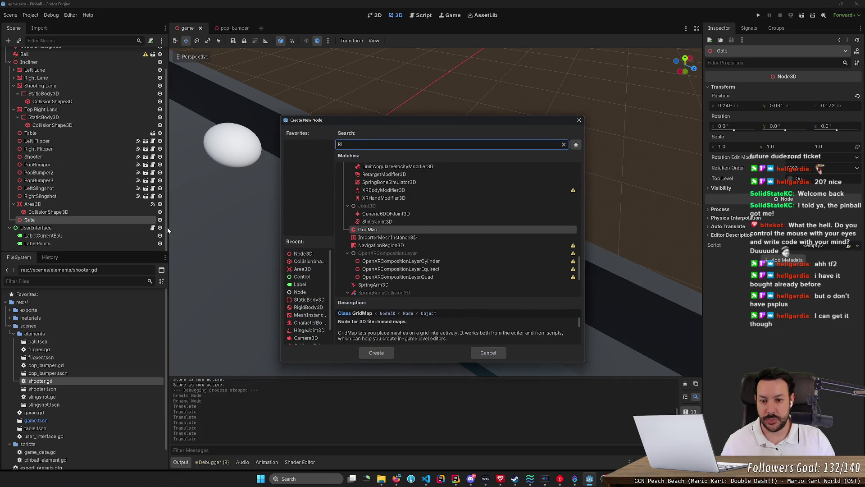
text(gi)
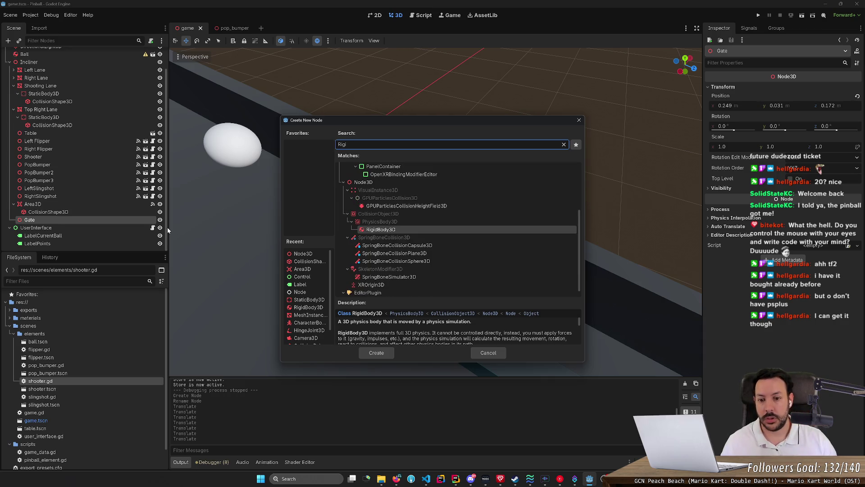
key(Return)
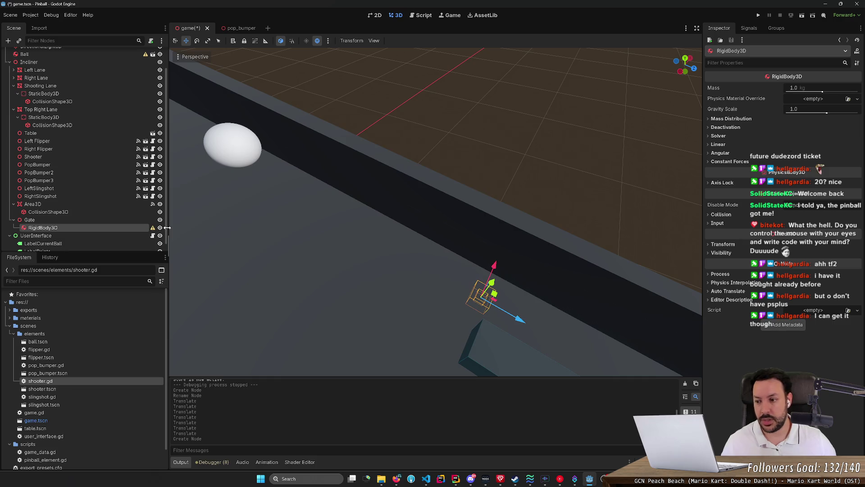
Add a HingeJoint3D under Gate and place it above the RigidBody3D
right_click(129, 224)
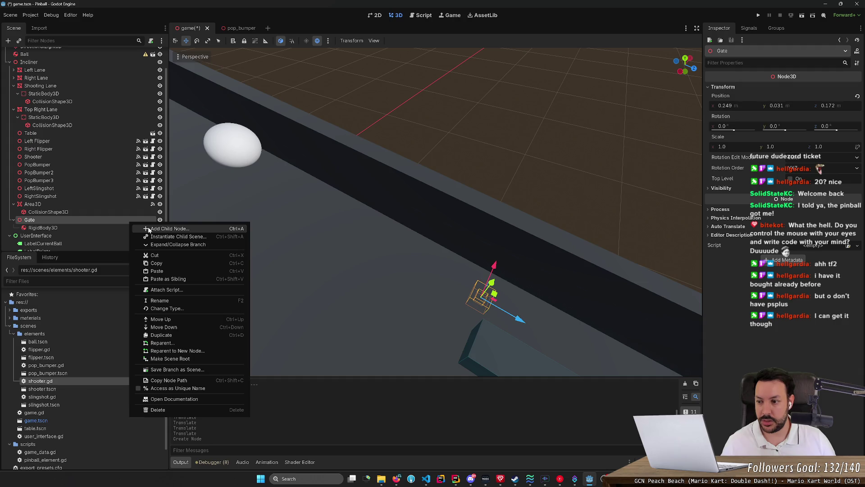
click(149, 229)
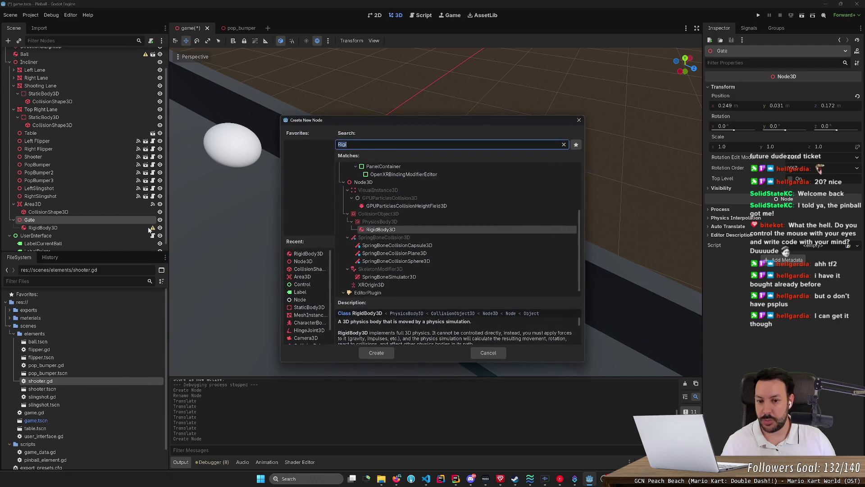
text(Hin)
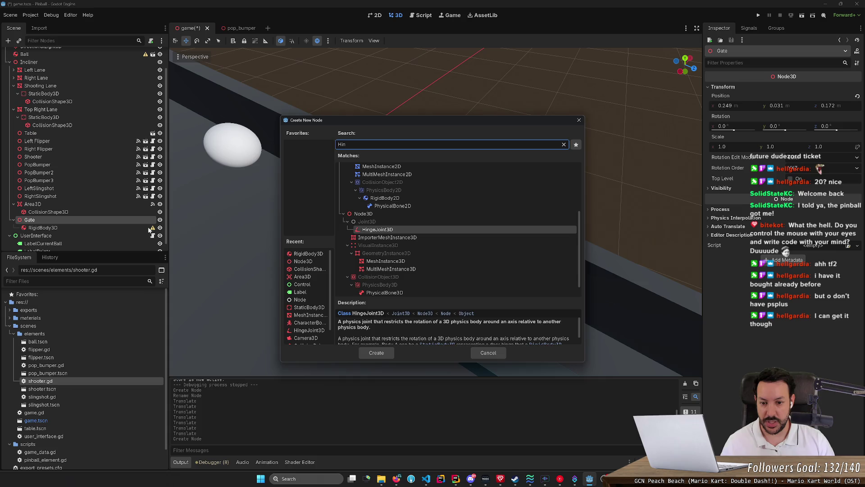
key(Return)
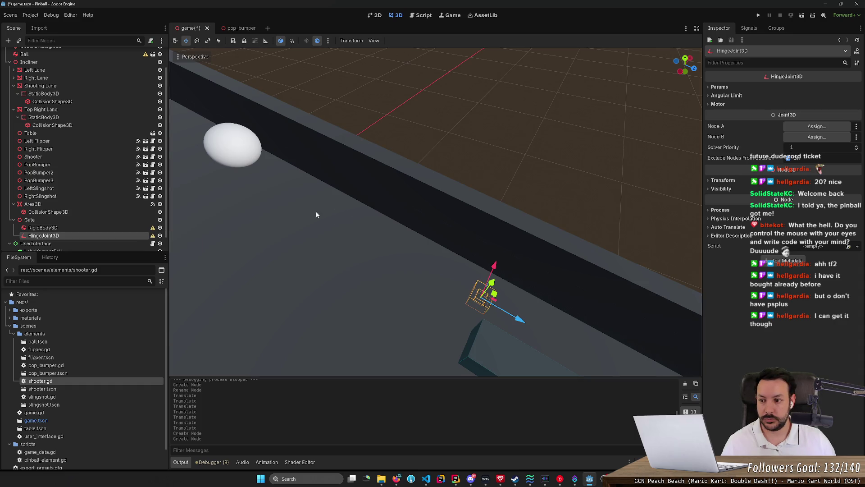
drag(96, 235, 96, 226)
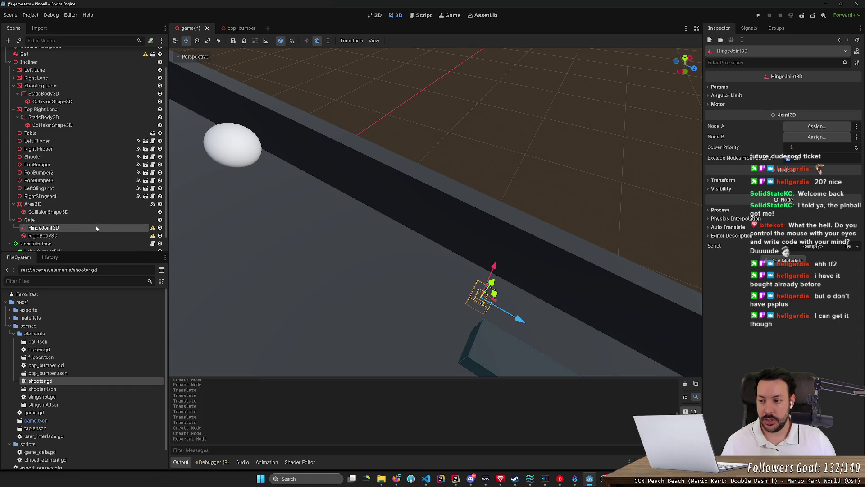
Add a CollisionShape3D to the Gate's RigidBody3D and list its shape types
drag(406, 217, 374, 208)
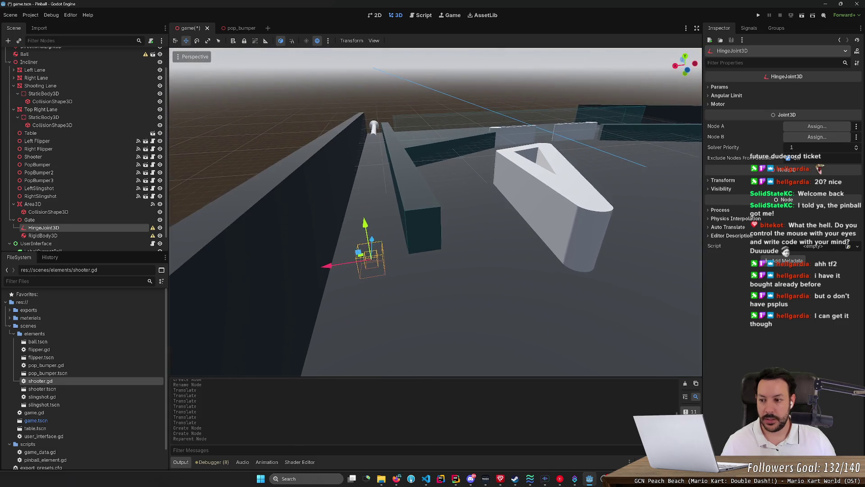
right_click(100, 236)
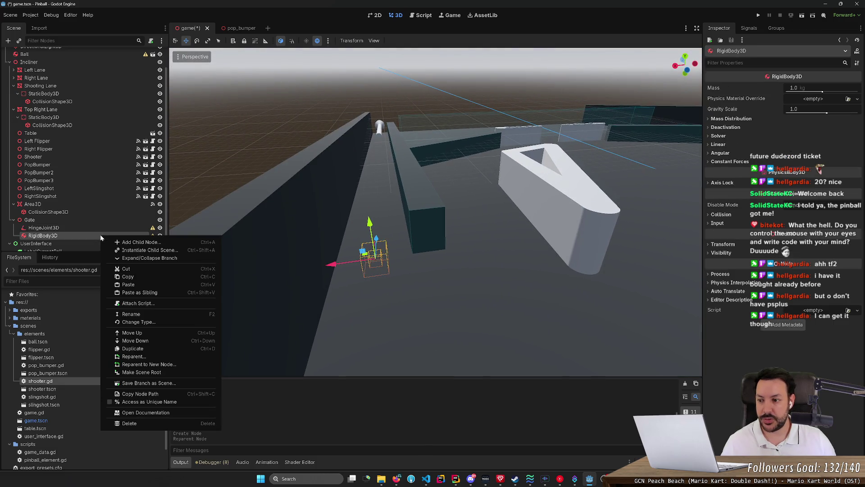
click(150, 244)
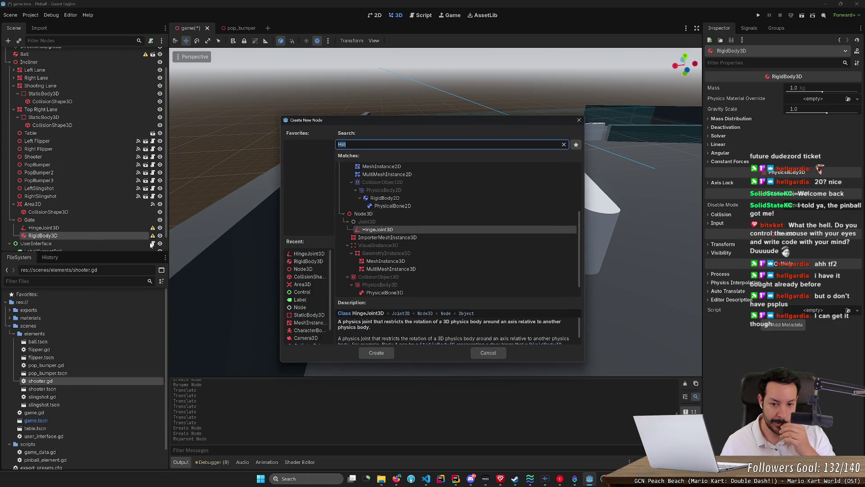
text(coll)
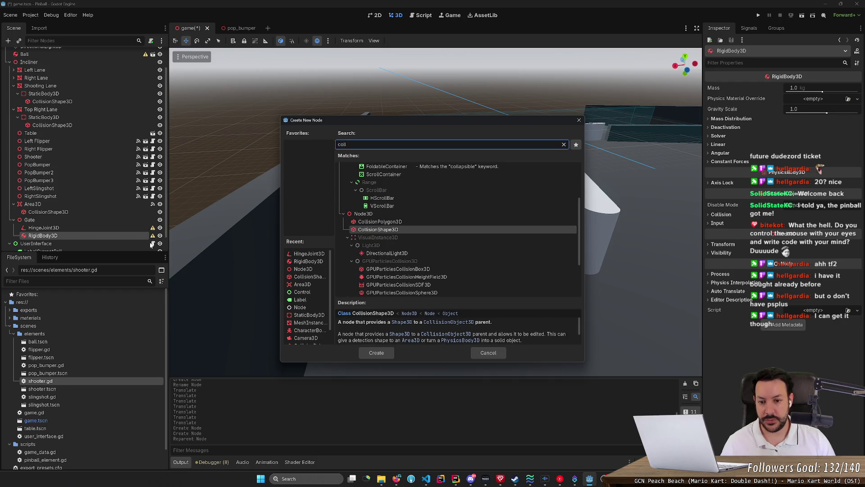
key(Return)
click(809, 89)
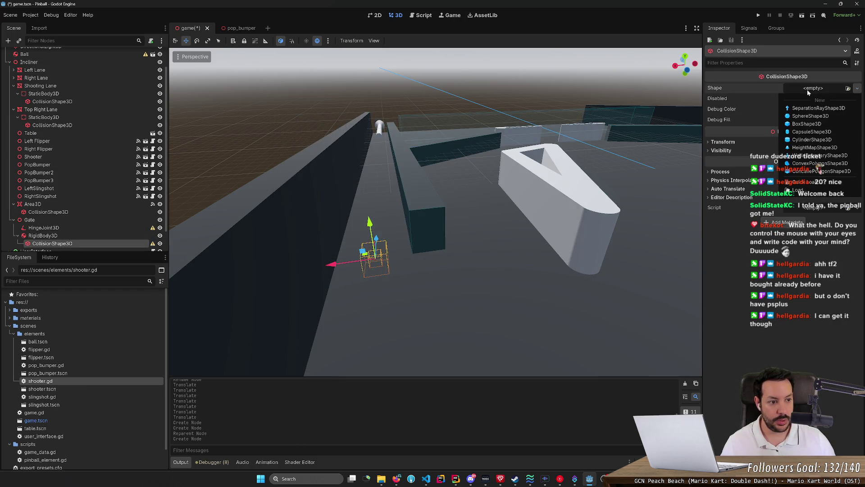
Give the Gate's CollisionShape3D a new BoxShape3D and reveal its size settings
click(811, 123)
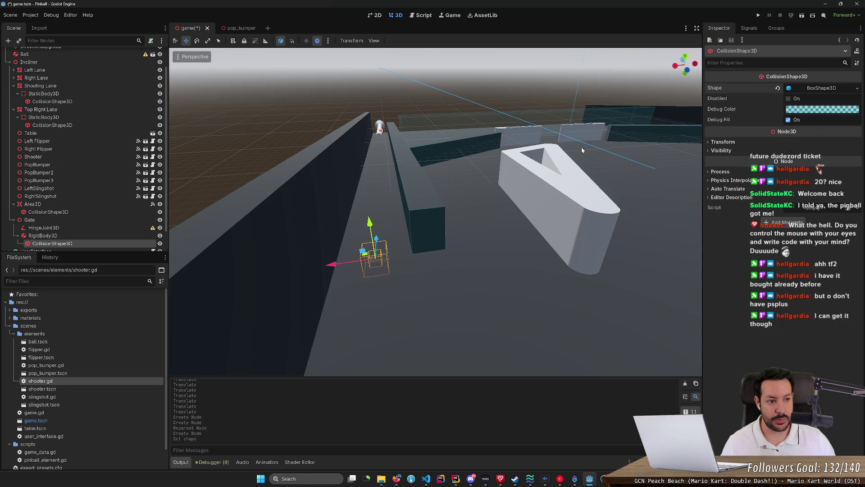
drag(581, 147, 427, 294)
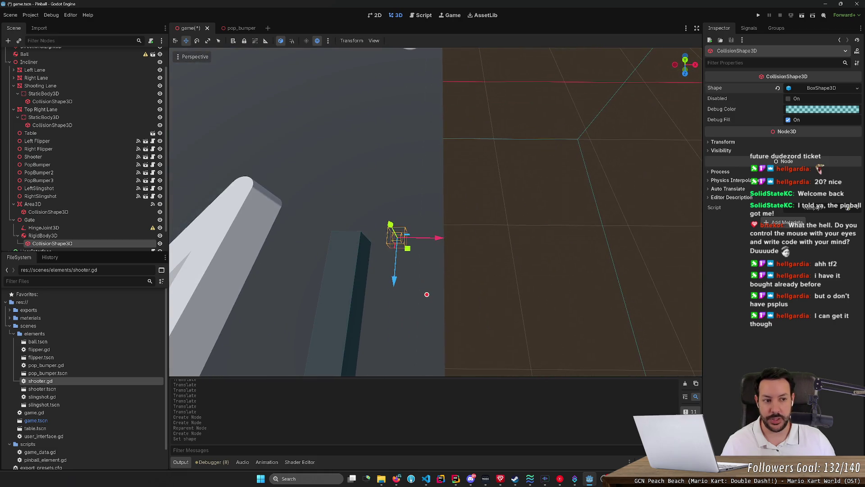
click(819, 89)
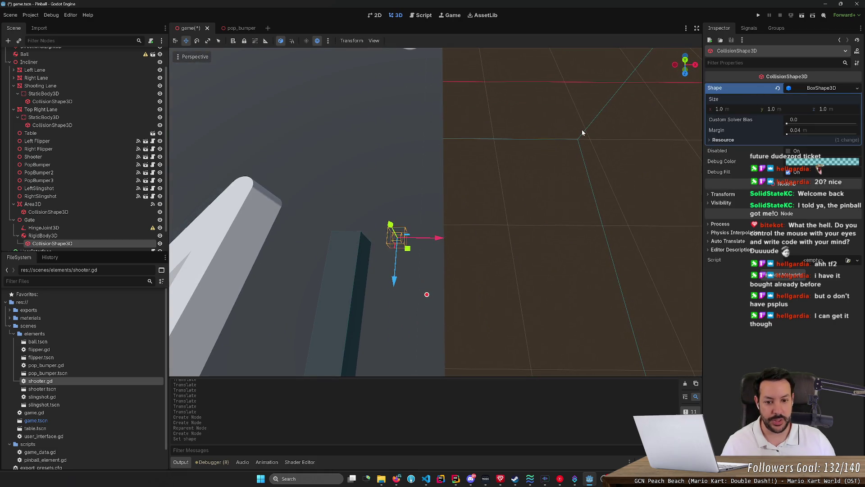
scroll(582, 133, up, 3)
key(s)
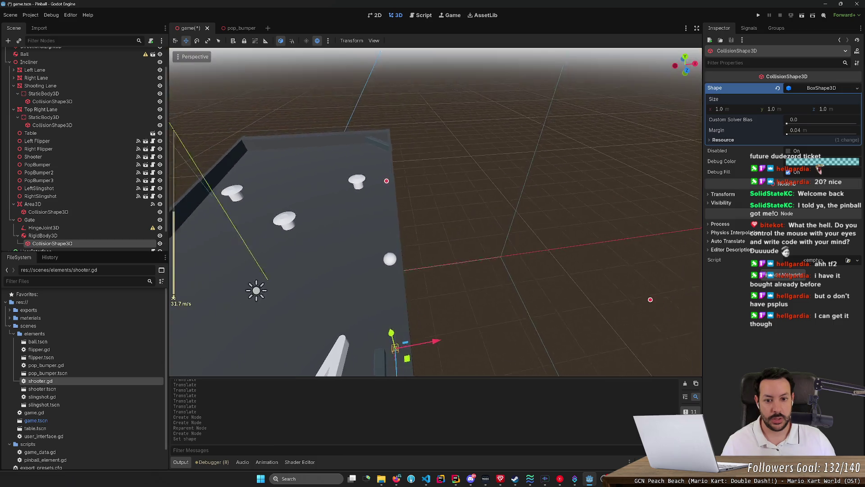
key(s)
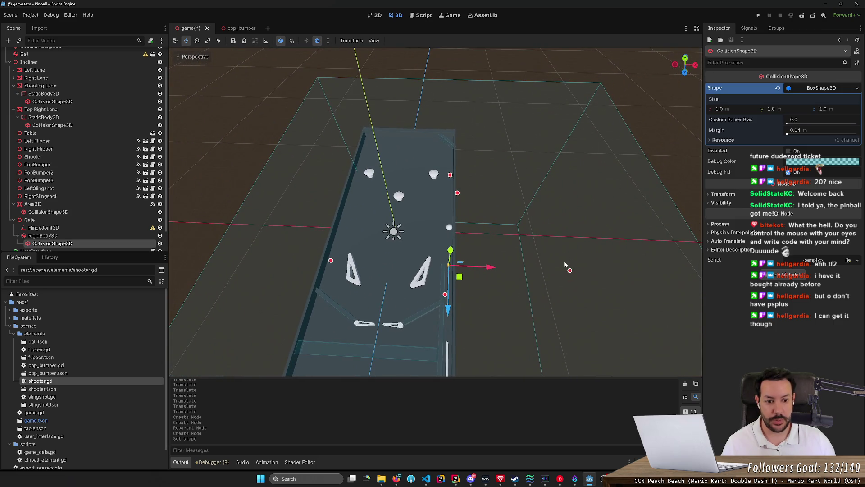
Resize the box to about 0.028 × 0.231 × 0.103 m and slide it sideways along X
drag(570, 271, 455, 266)
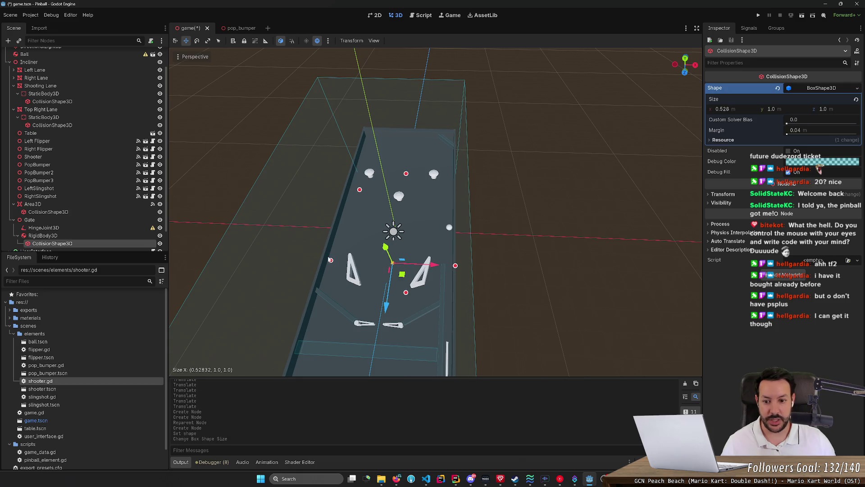
mouse_move(331, 261)
mouse_down()
mouse_move(446, 268)
mouse_move(447, 311)
mouse_up()
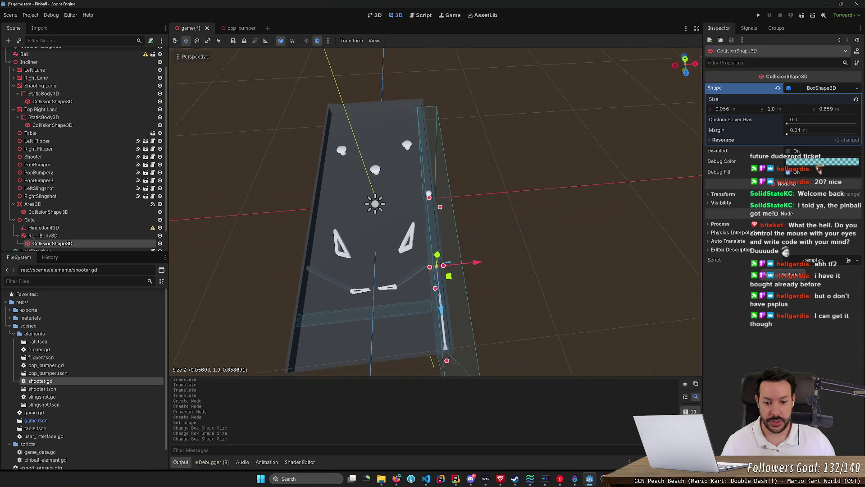
drag(446, 342, 437, 254)
scroll(431, 185, up, 5)
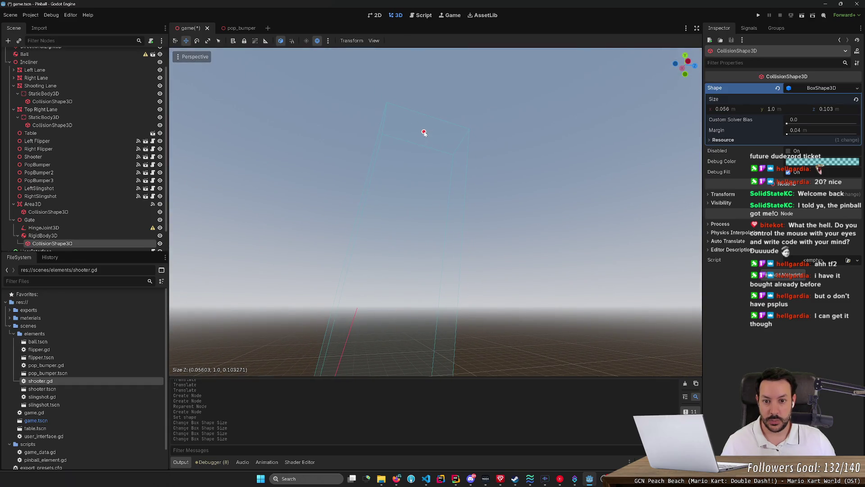
mouse_move(424, 133)
mouse_down()
mouse_move(396, 352)
mouse_move(386, 181)
mouse_move(402, 357)
mouse_move(388, 313)
mouse_move(395, 201)
mouse_up()
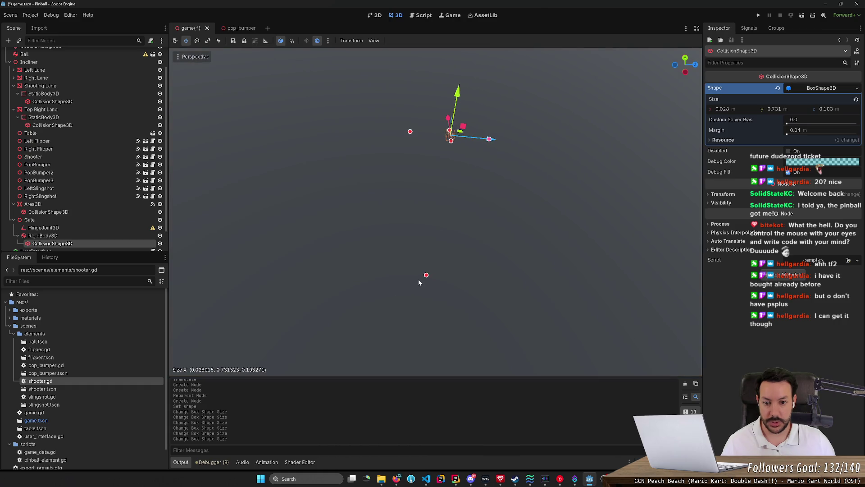
mouse_move(423, 274)
mouse_down()
mouse_move(457, 96)
mouse_move(448, 139)
mouse_up()
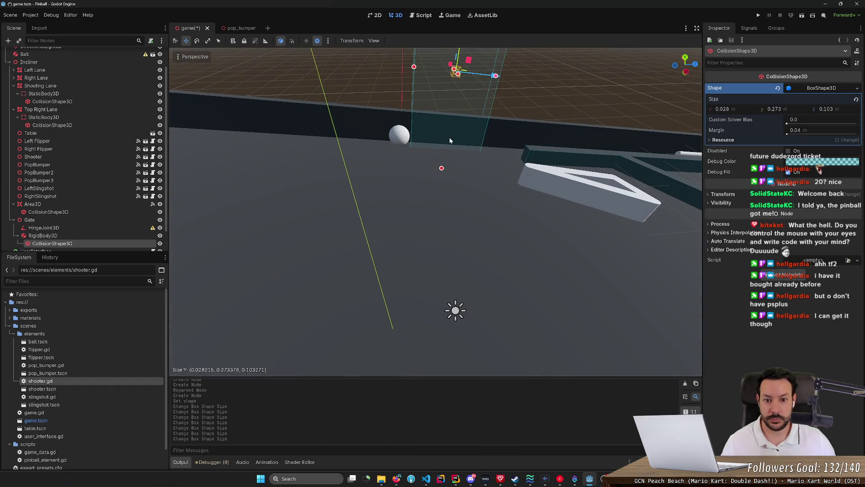
drag(442, 170, 444, 148)
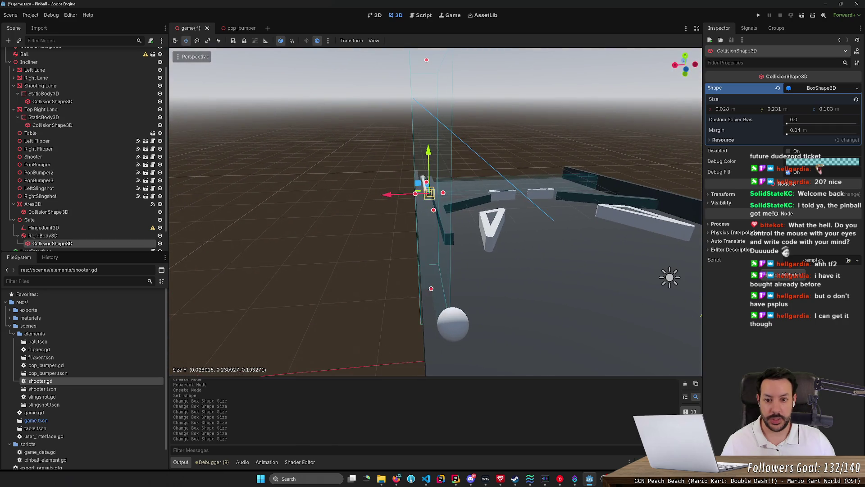
drag(396, 194, 404, 196)
Commit new position values for the collision box, shrink its height to about 0.039, and move it down the lane
click(721, 194)
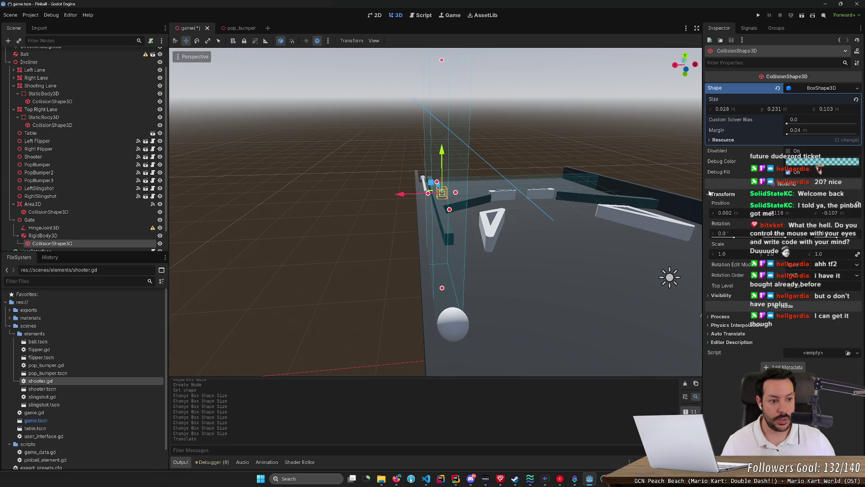
click(772, 213)
key(Return)
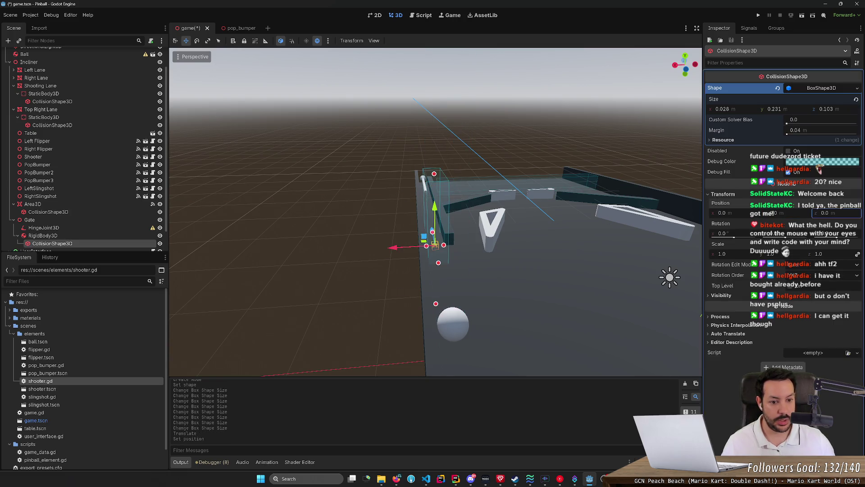
key(f)
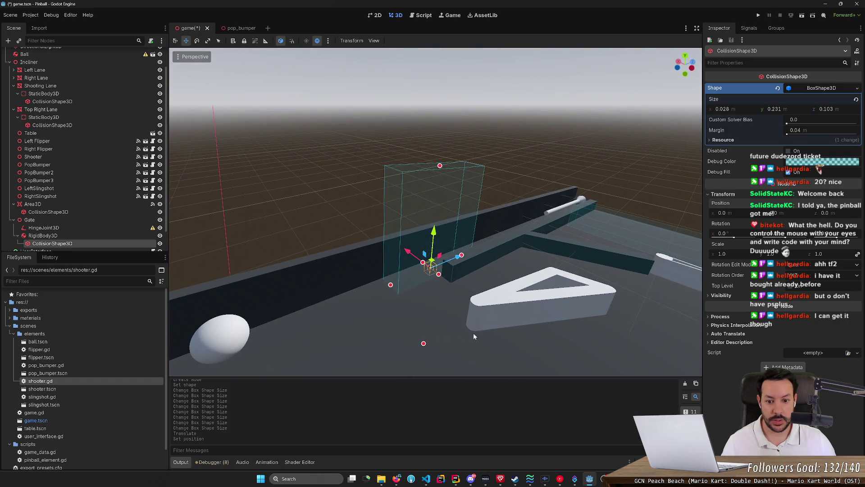
drag(427, 345, 441, 270)
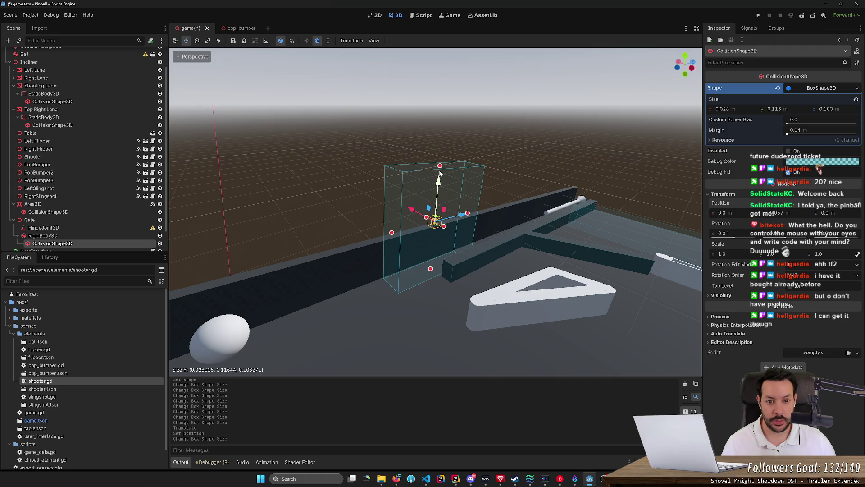
mouse_move(441, 173)
mouse_down()
mouse_move(436, 238)
mouse_move(445, 247)
mouse_up()
drag(398, 324, 401, 347)
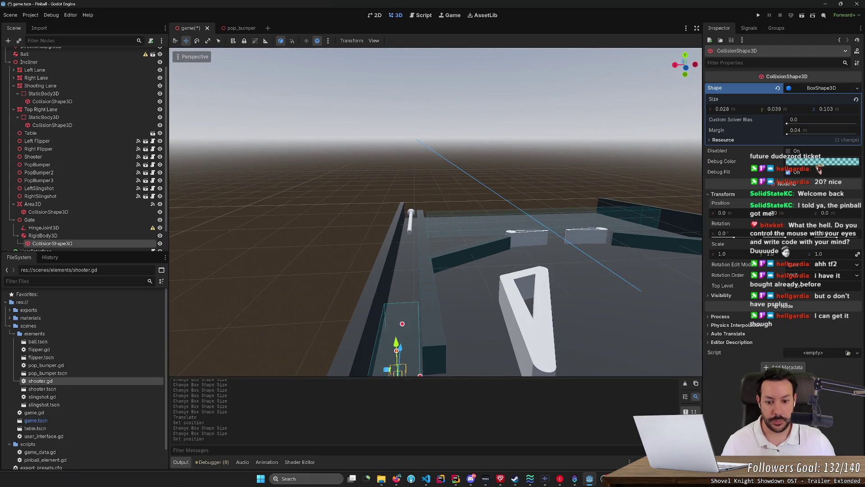
Flatten the box to about 0.001 in Z, reset its Z position to 0, and set height to about 0.038
drag(572, 262, 518, 225)
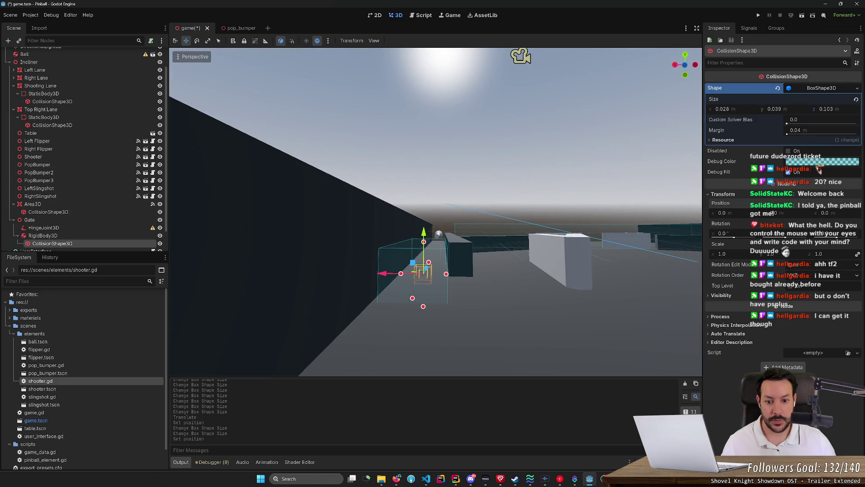
mouse_move(435, 212)
mouse_down()
mouse_move(450, 216)
mouse_move(436, 212)
mouse_up()
mouse_move(324, 267)
mouse_down()
mouse_move(329, 252)
mouse_move(334, 261)
mouse_move(325, 267)
mouse_move(443, 269)
mouse_up()
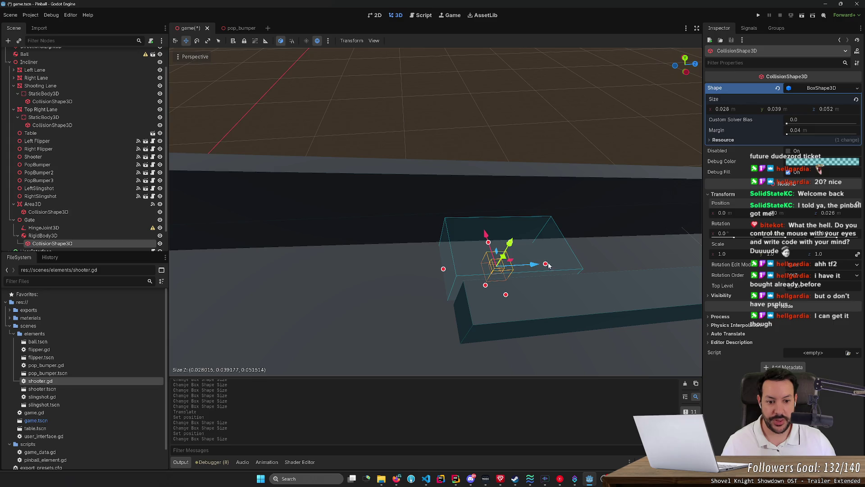
drag(546, 264, 374, 276)
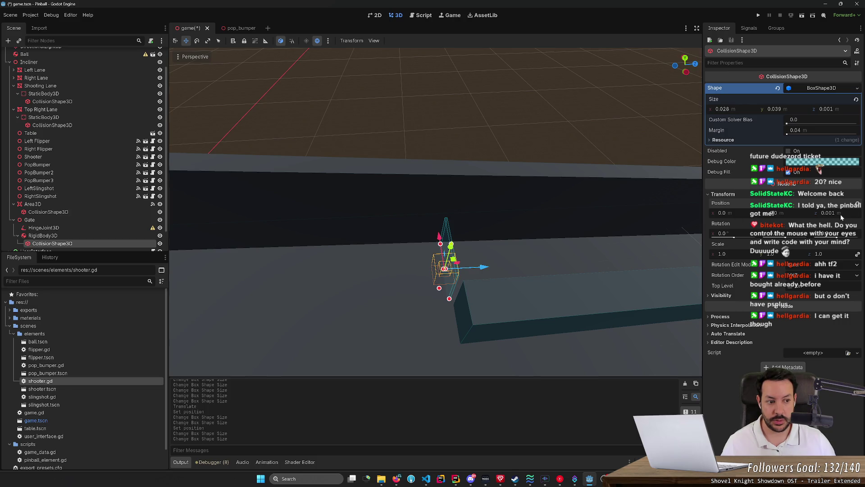
click(857, 204)
drag(599, 218, 602, 162)
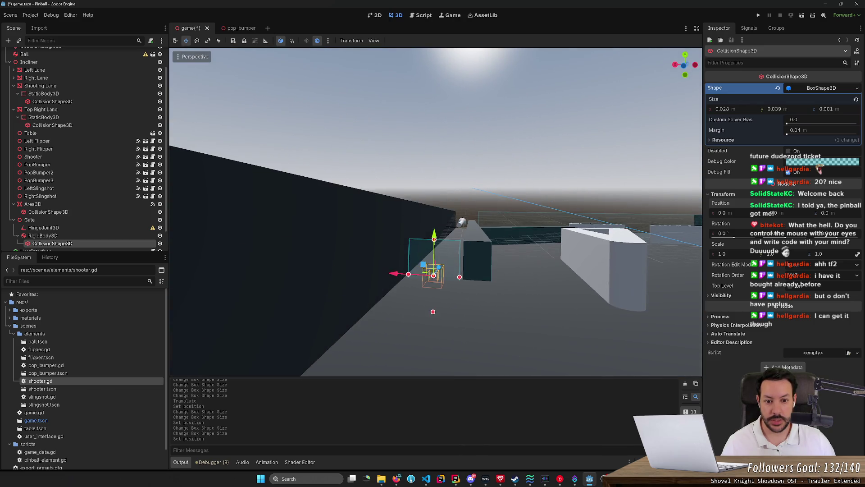
click(432, 300)
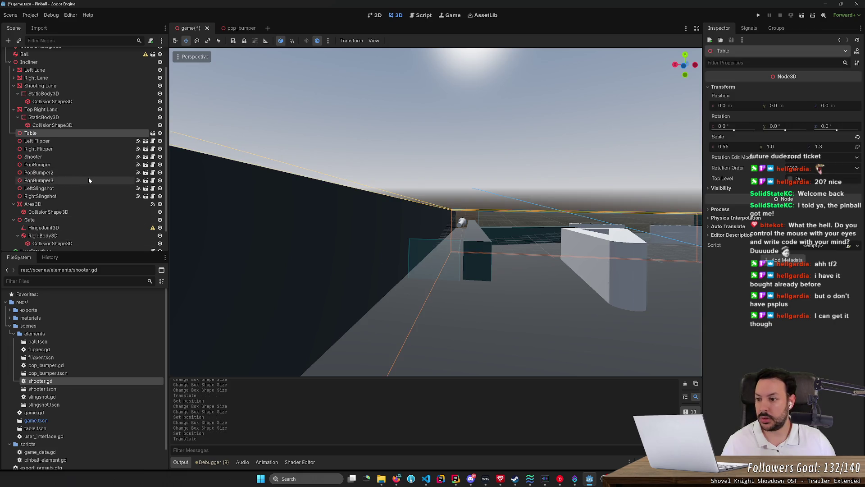
scroll(88, 177, down, 1)
click(53, 220)
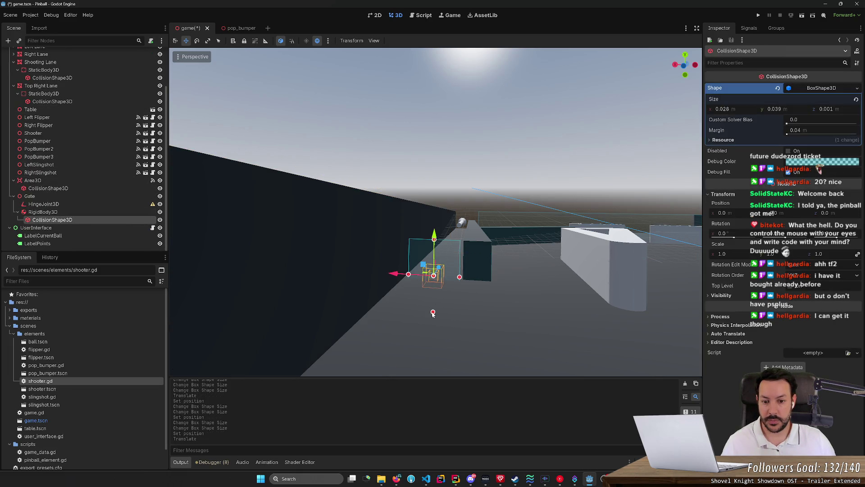
drag(433, 313, 441, 272)
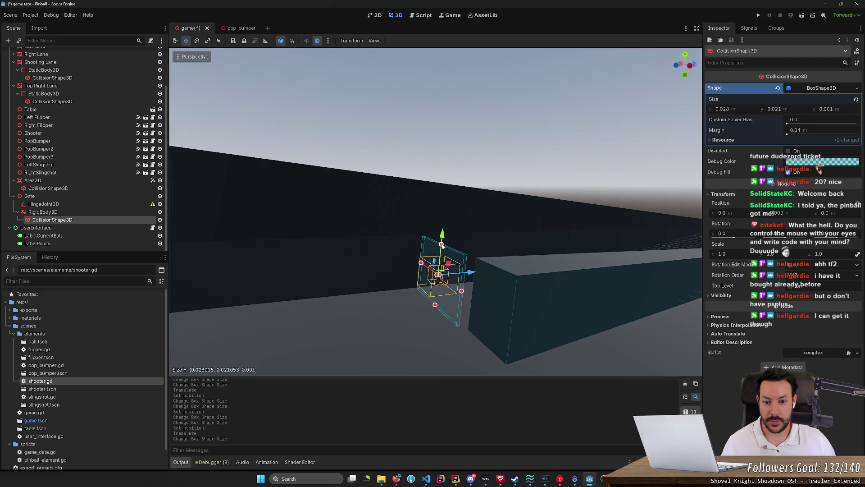
mouse_move(448, 230)
mouse_down()
mouse_move(453, 186)
mouse_move(455, 196)
mouse_up()
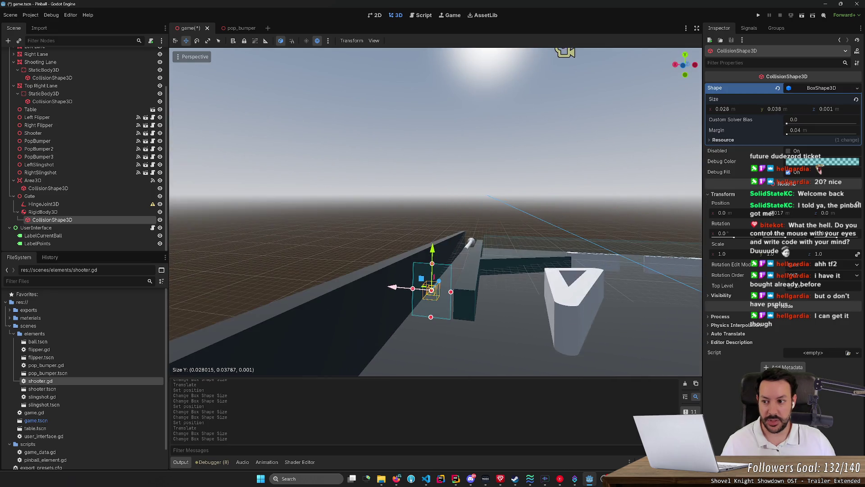
Add a Node3D child under Gate, deleting a plain Node added by mistake
right_click(106, 199)
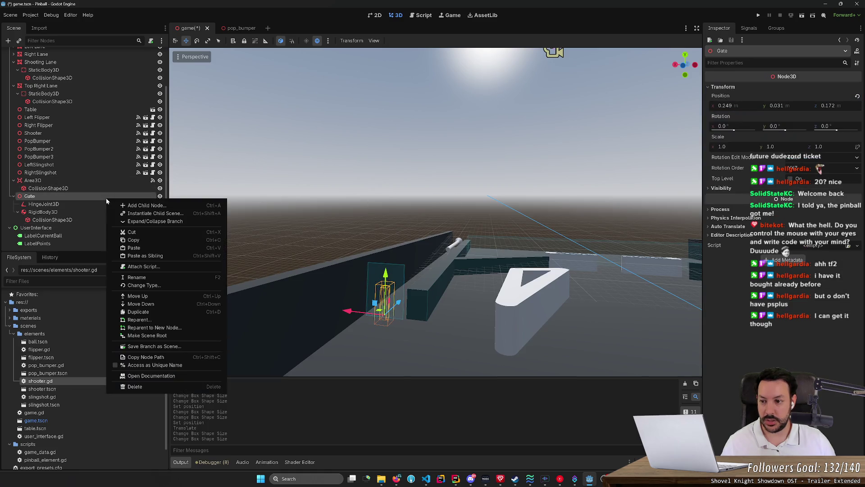
click(138, 206)
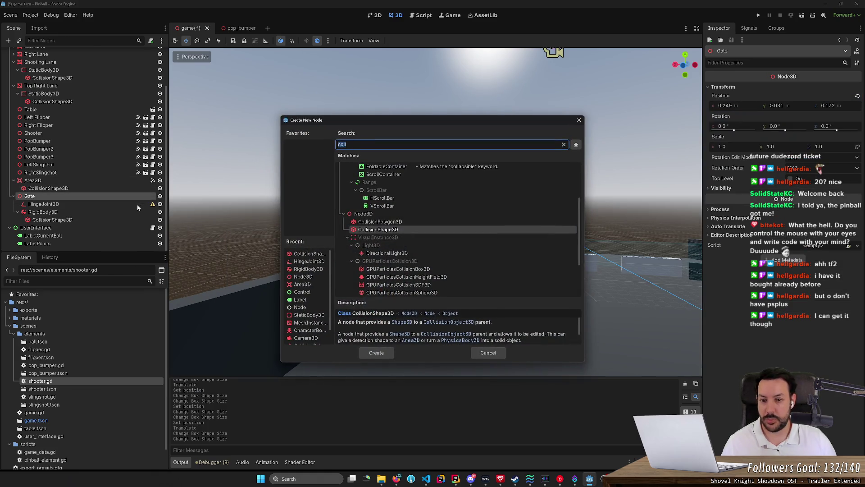
text(node)
key(Return)
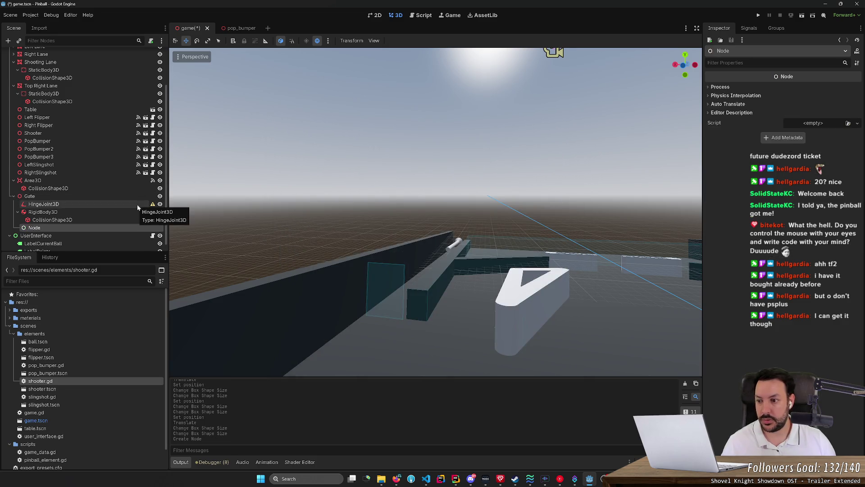
key(Delete)
key(Return)
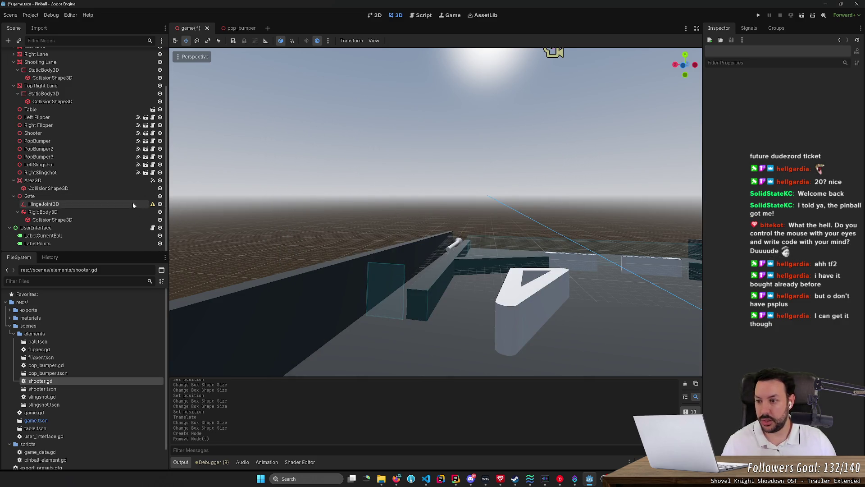
right_click(134, 199)
key(Escape)
key(ctrl+a)
text(Node3)
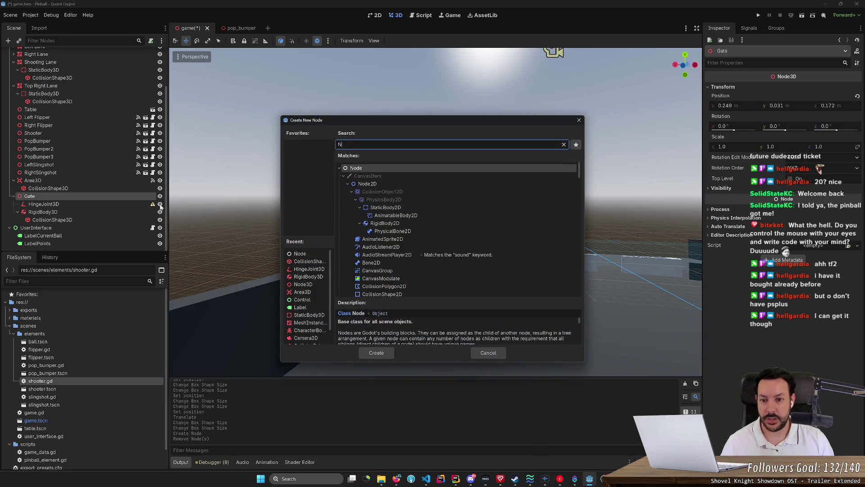
key(Return)
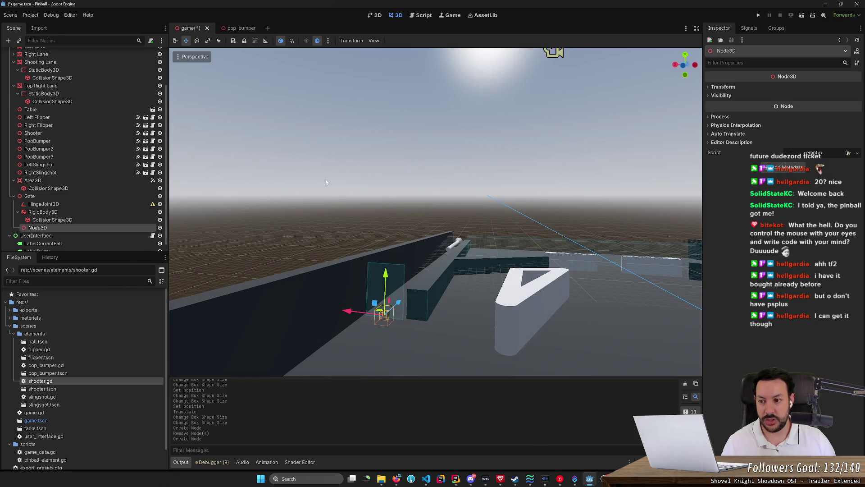
Move the Node3D first among Gate's children and rename it Root
drag(78, 227, 82, 202)
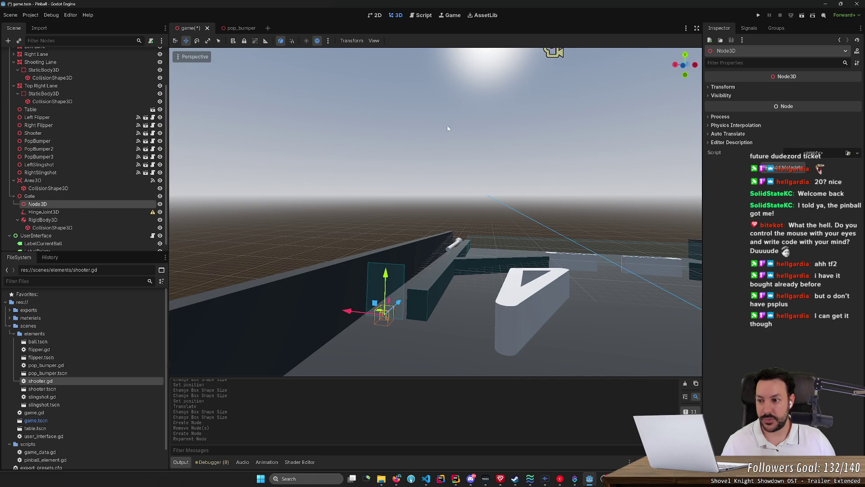
key(F2)
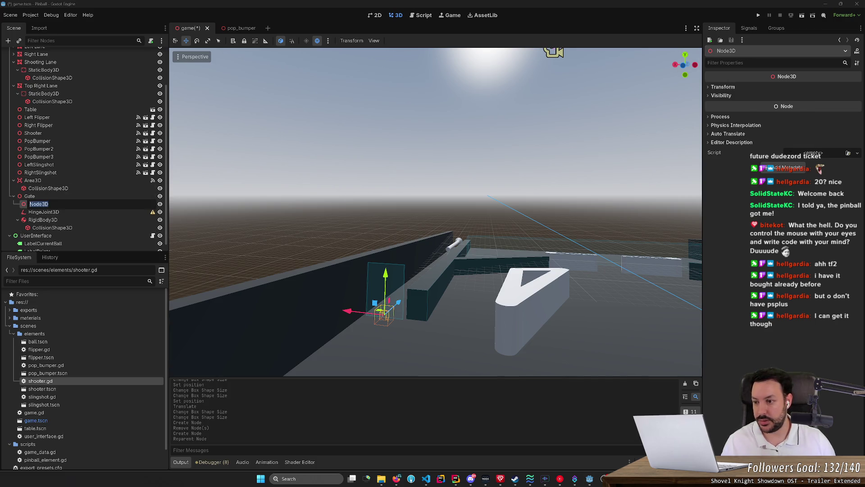
text(Root)
key(Return)
Move the HingeJoint3D and RigidBody3D under Root and inspect their properties
click(59, 212)
shift+click(56, 220)
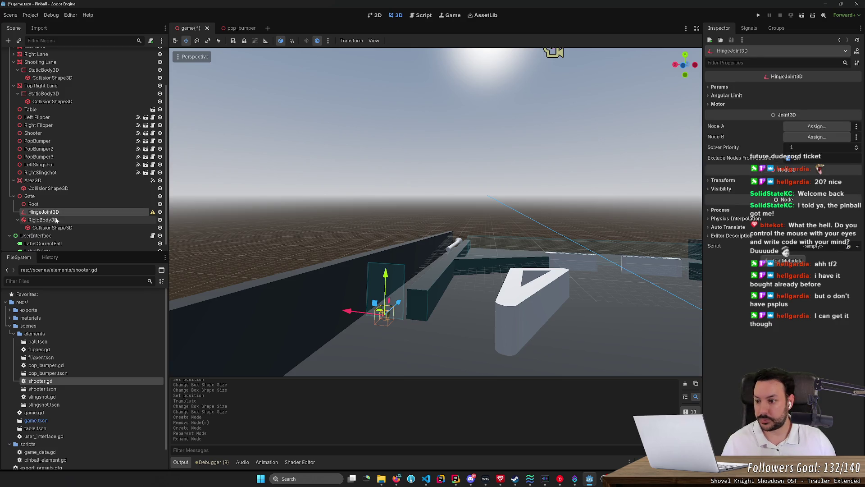
drag(54, 219, 50, 204)
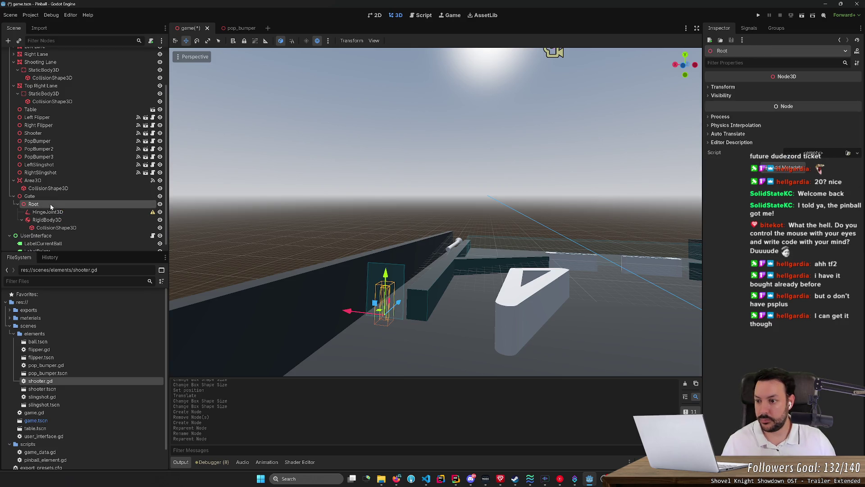
click(48, 212)
click(47, 220)
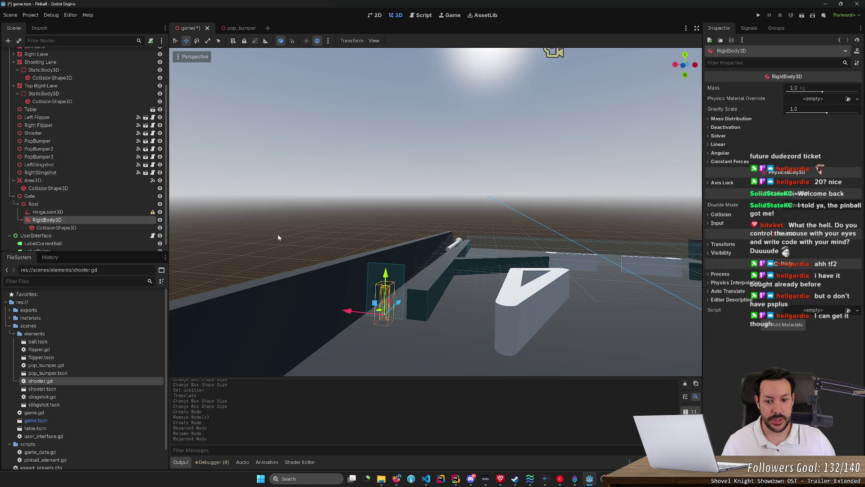
click(714, 244)
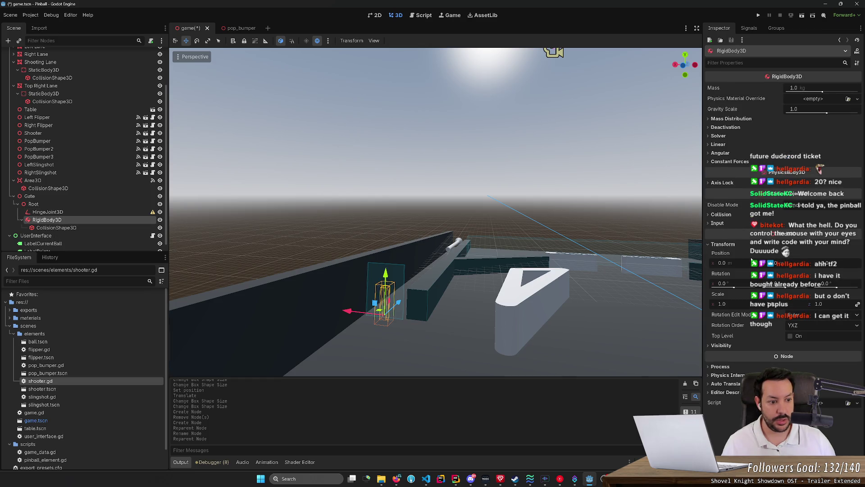
click(92, 228)
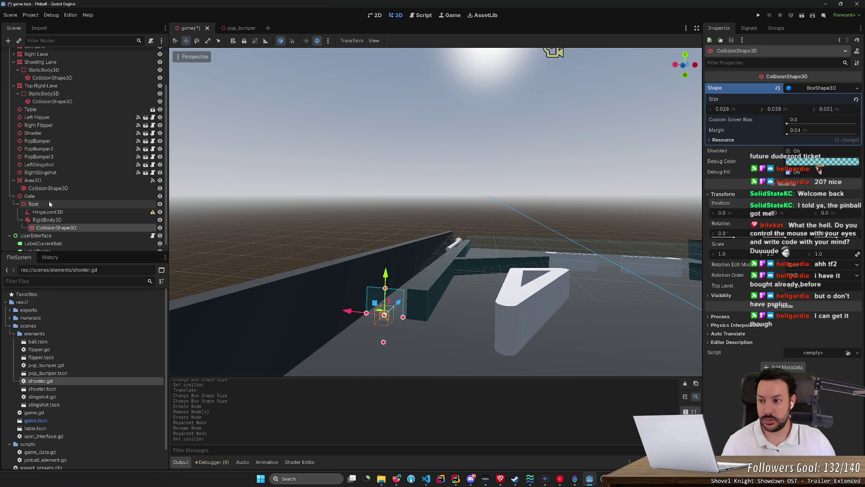
Raise the Root node slightly along Y and rotate the Gate about 27° around Y
click(33, 204)
drag(386, 275, 390, 249)
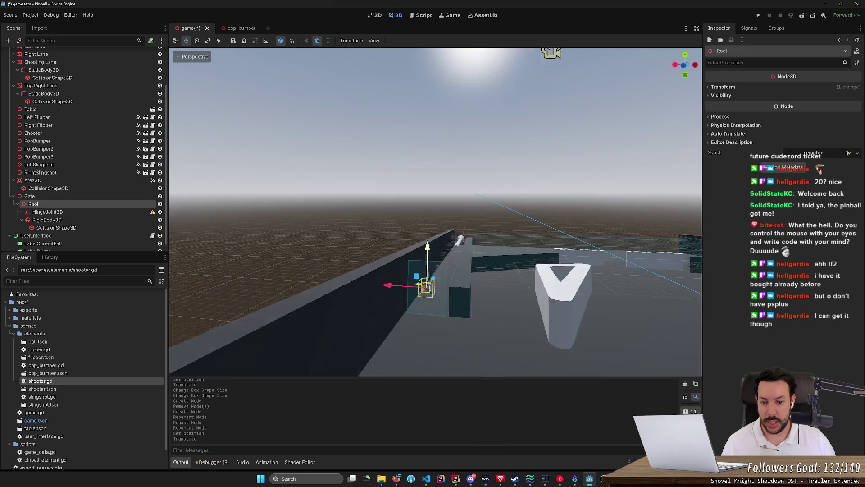
key(s)
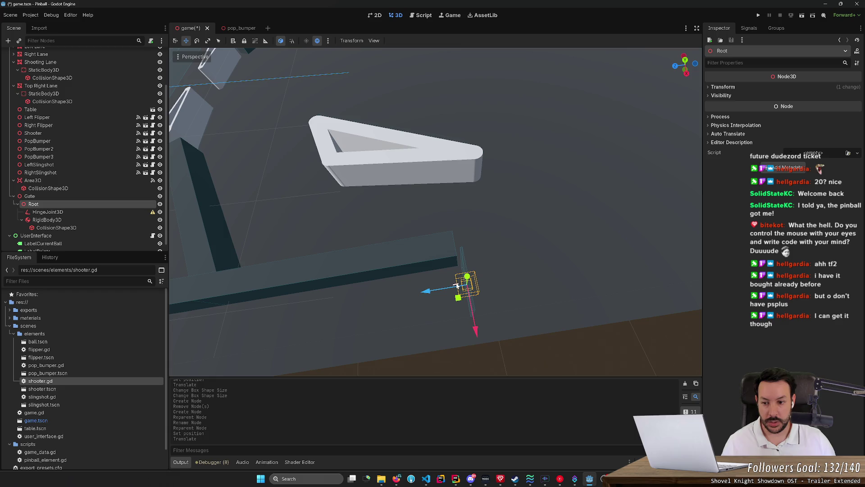
click(116, 198)
key(e)
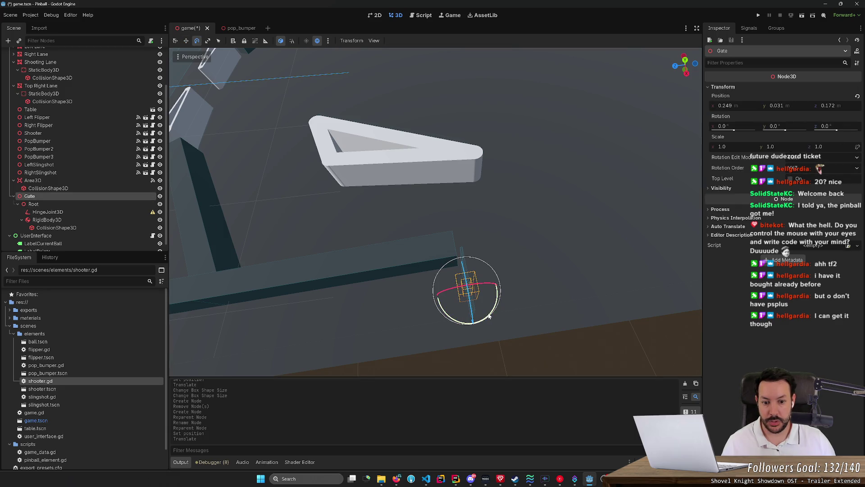
drag(489, 315, 505, 303)
Move the Gate against the lane wall to x 0.25, z 0.153
key(w)
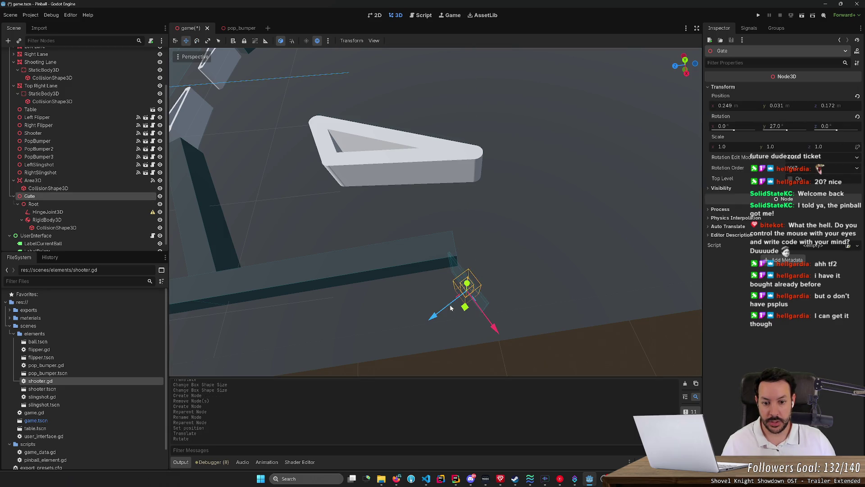
key(s)
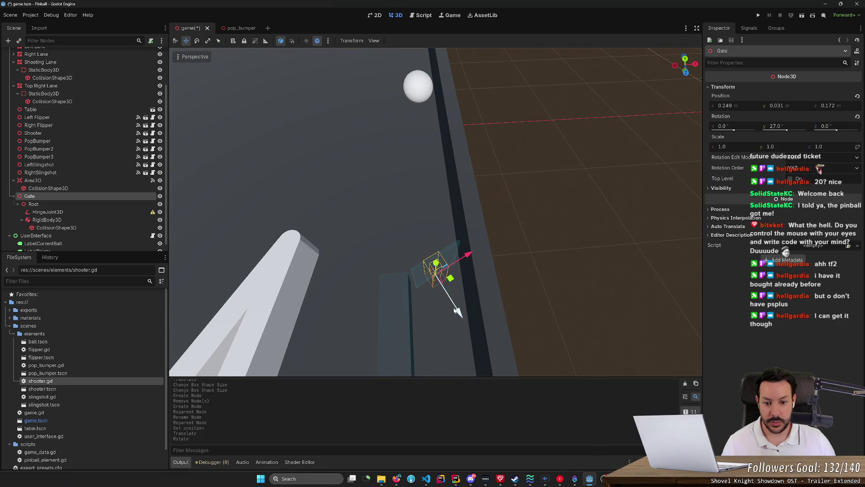
mouse_move(452, 280)
mouse_down()
mouse_move(448, 270)
mouse_move(464, 242)
mouse_up()
drag(456, 296, 420, 326)
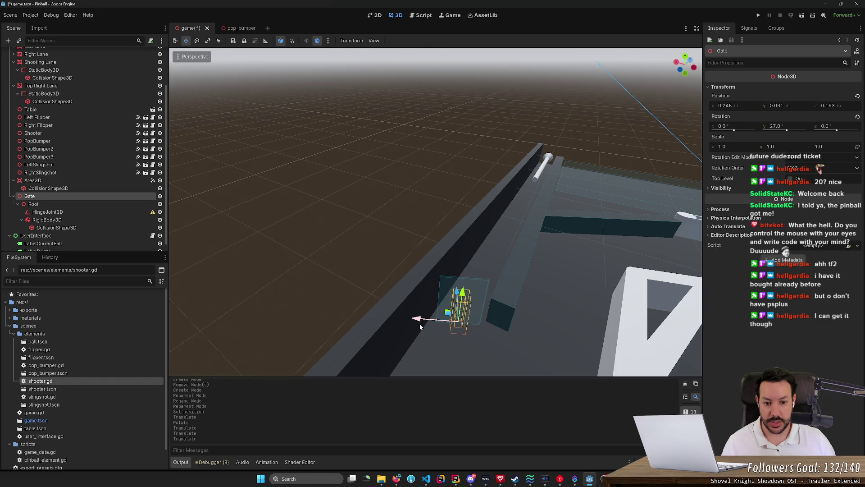
drag(454, 297, 422, 272)
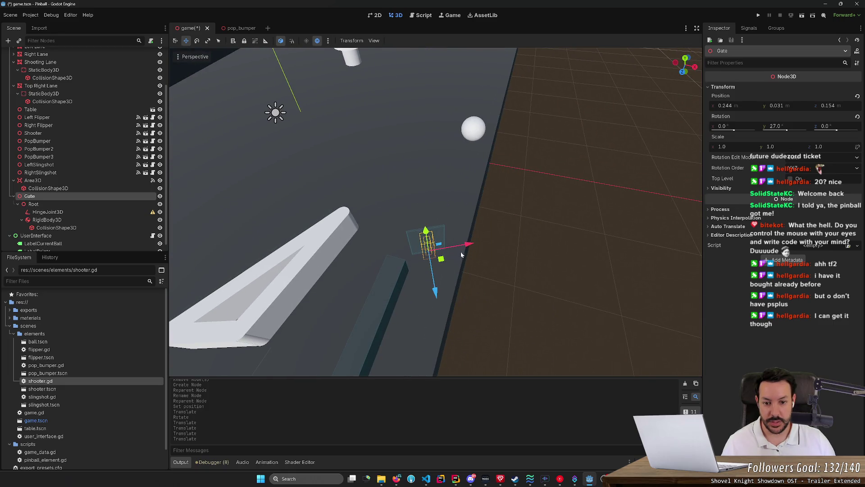
mouse_move(469, 252)
mouse_down()
mouse_move(479, 244)
mouse_move(433, 270)
mouse_up()
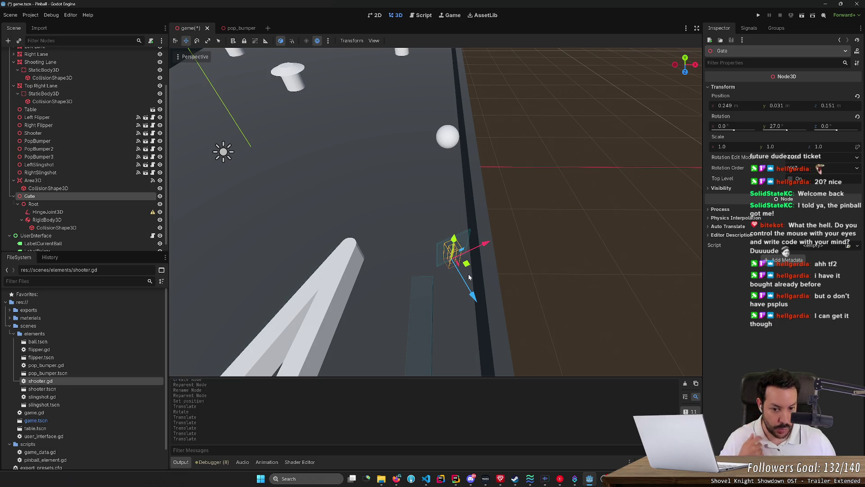
drag(460, 156, 410, 181)
mouse_move(471, 270)
mouse_down()
mouse_move(510, 280)
mouse_move(469, 248)
mouse_up()
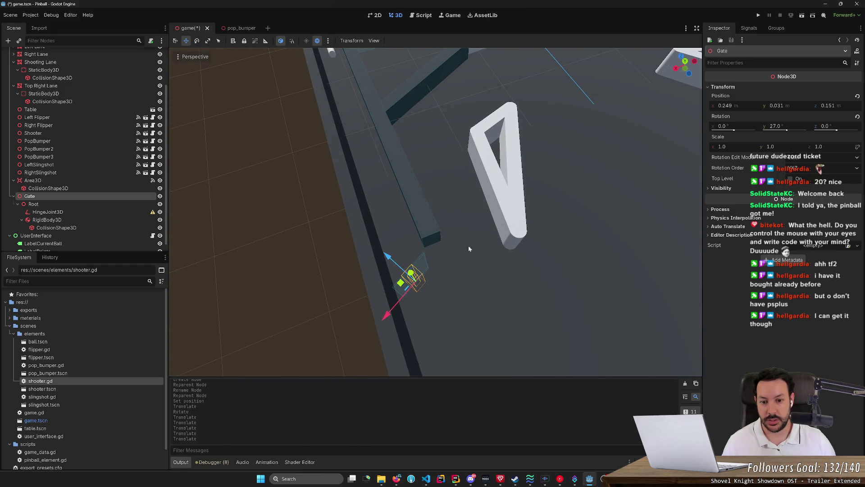
drag(456, 195, 497, 224)
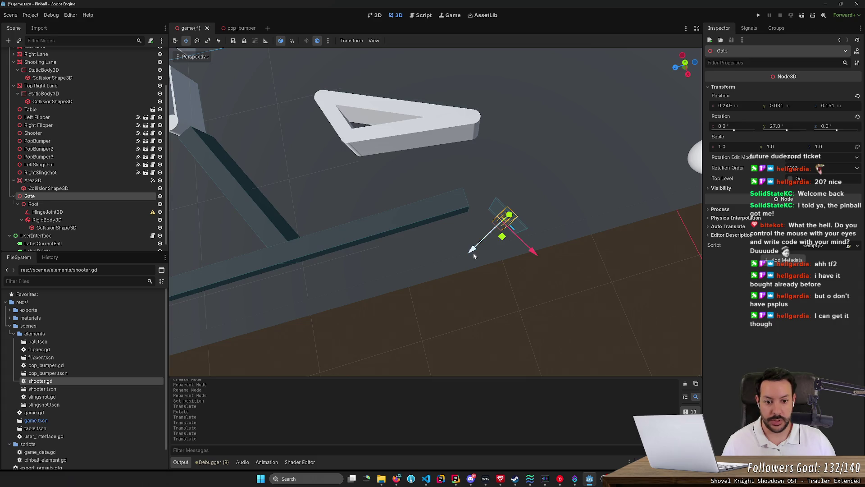
drag(473, 255, 470, 204)
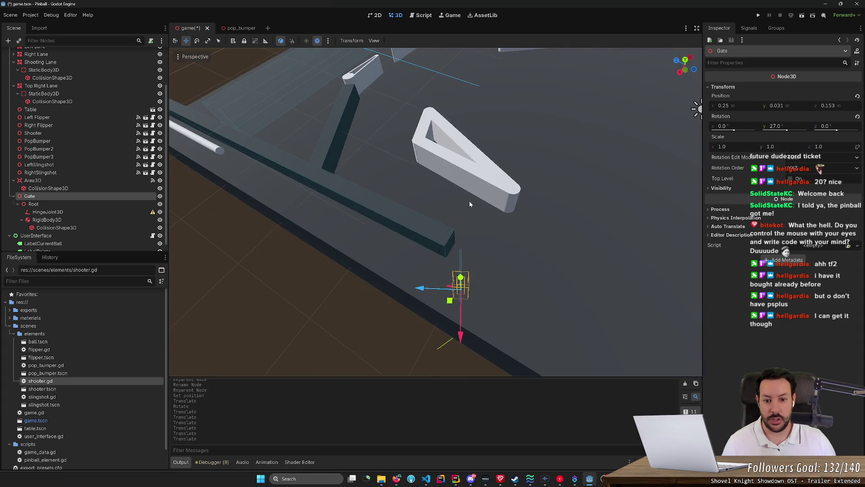
drag(429, 184, 383, 203)
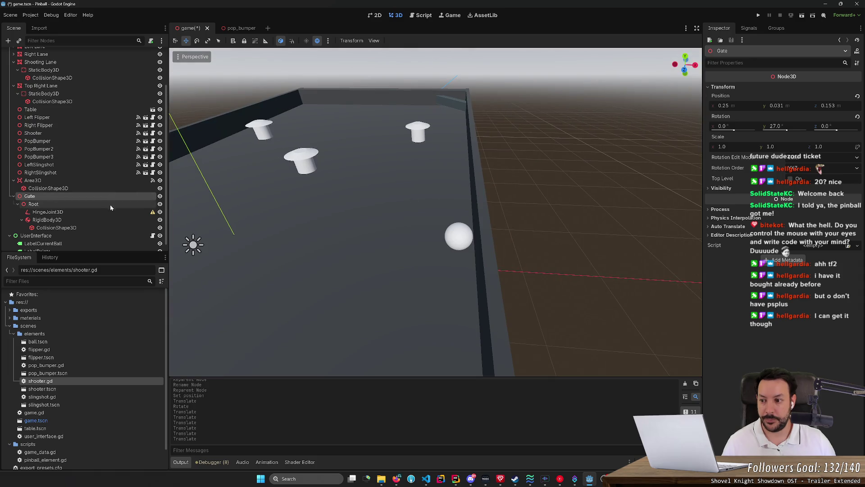
Widen the gate's collision box to 0.044 m and shift it sideways
click(90, 220)
double_click(123, 225)
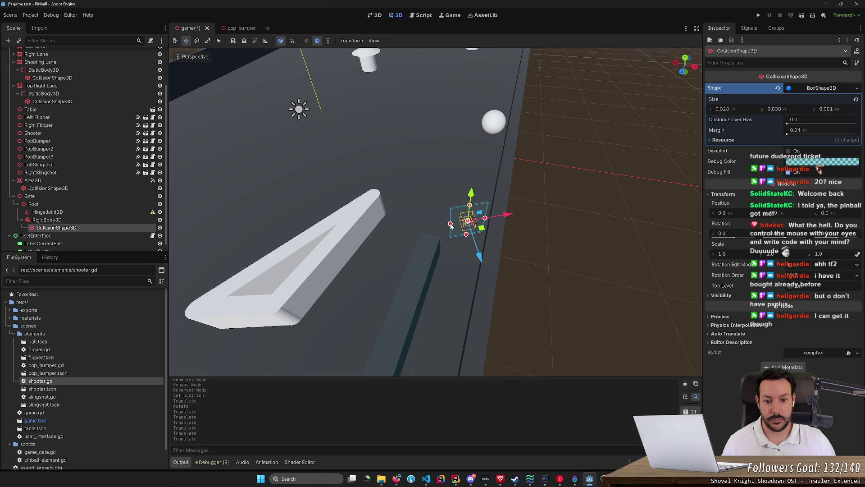
drag(451, 224, 429, 226)
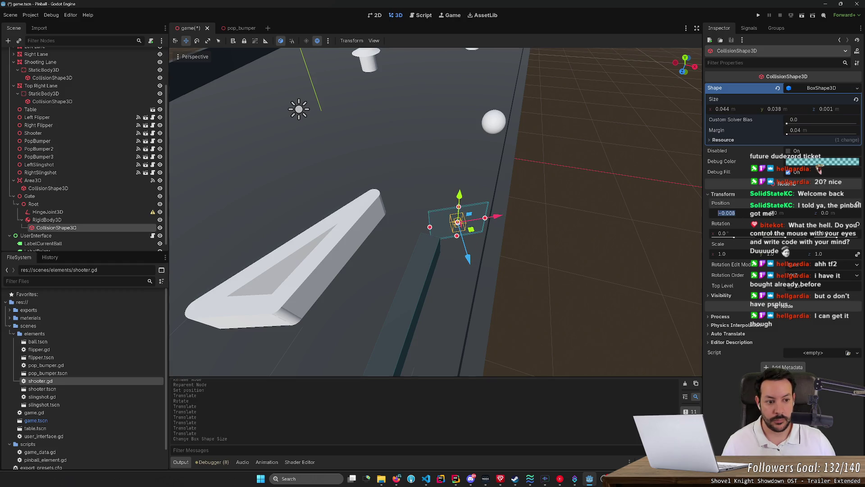
drag(726, 213, 739, 213)
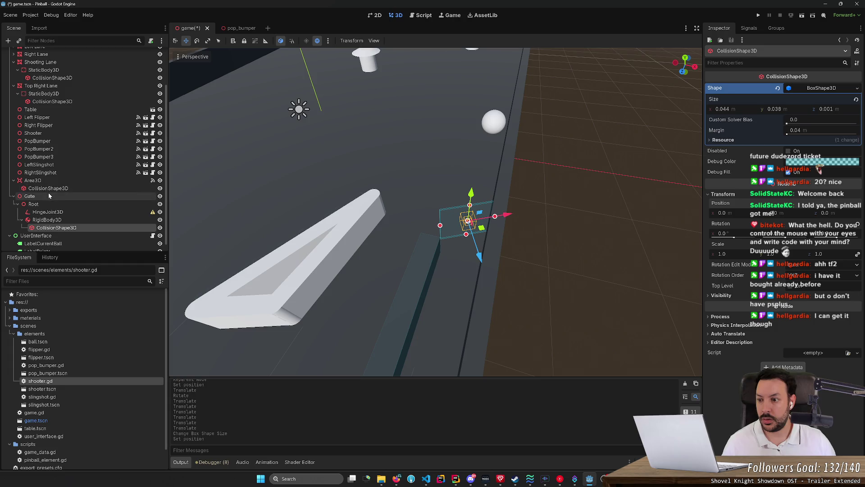
Move Root to the left along X and save the scene
click(126, 207)
drag(515, 217, 496, 217)
key(ctrl+s)
scroll(430, 239, up, 5)
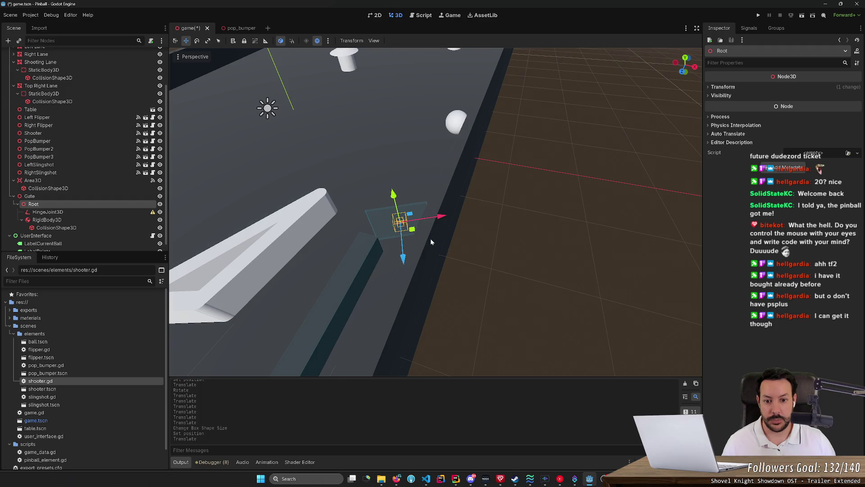
key(f)
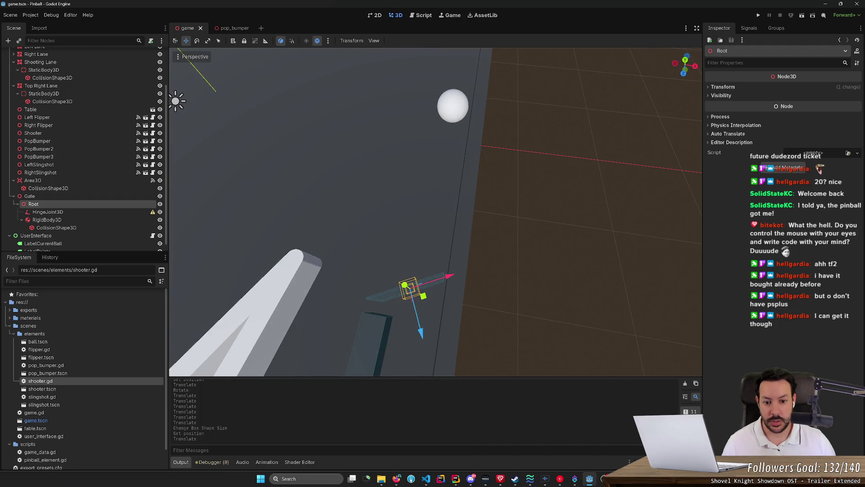
drag(433, 234, 443, 251)
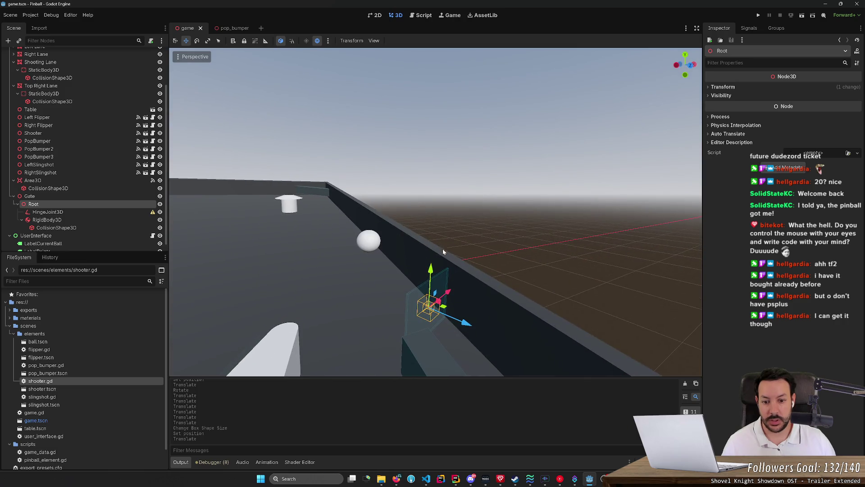
Assign the gate's RigidBody3D as the HingeJoint3D's Node B
click(93, 212)
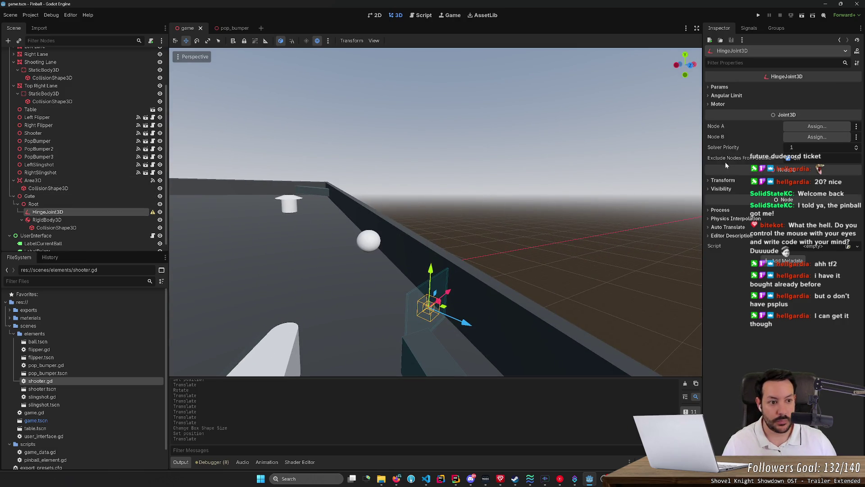
click(814, 137)
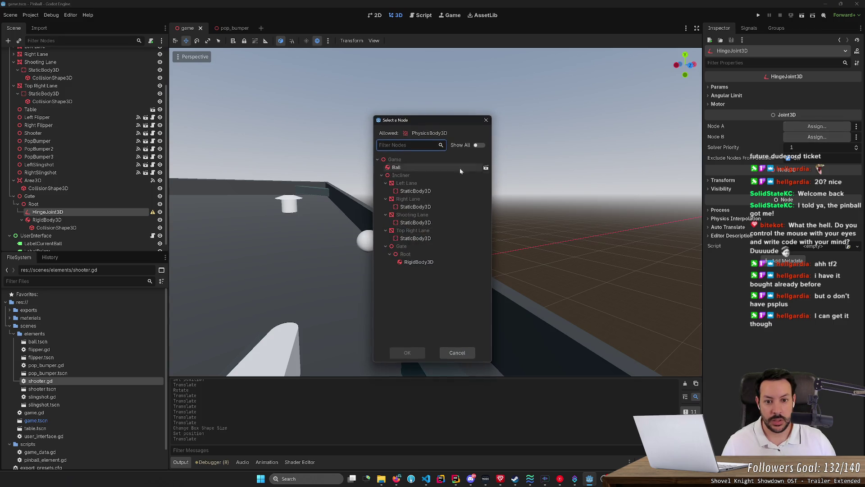
click(490, 129)
click(814, 137)
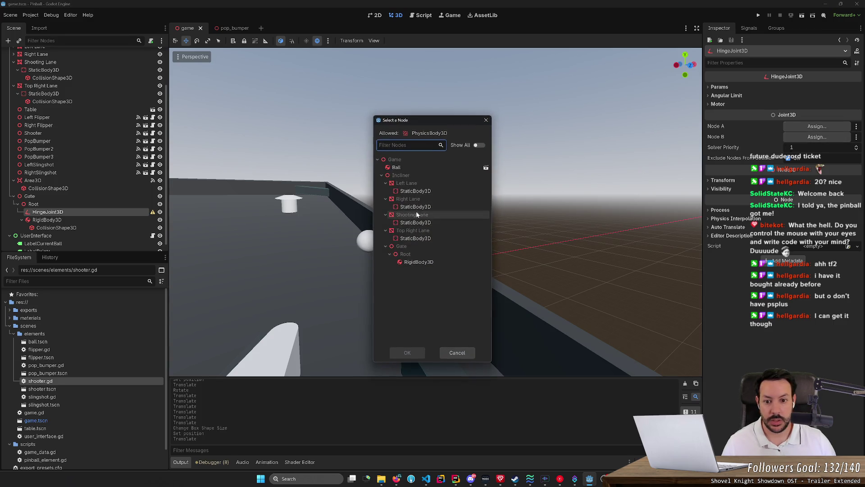
double_click(415, 262)
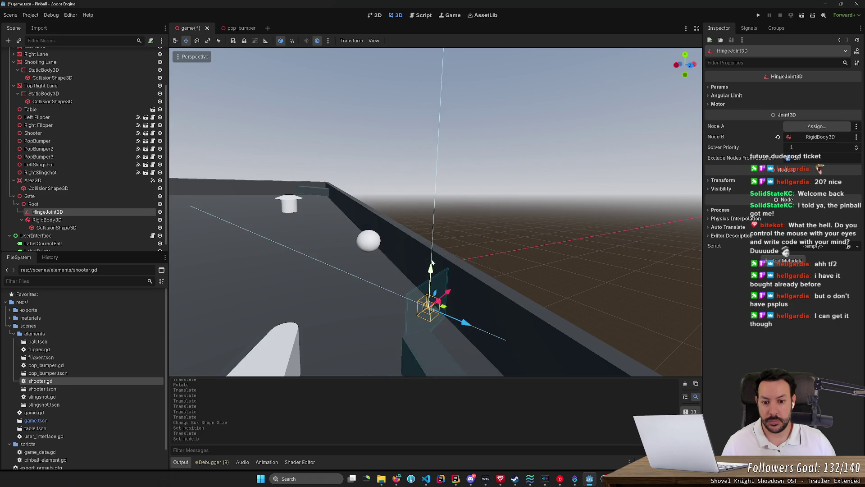
key(f)
Tilt the HingeJoint3D around its X axis to about -93.7°
scroll(436, 212, down, 10)
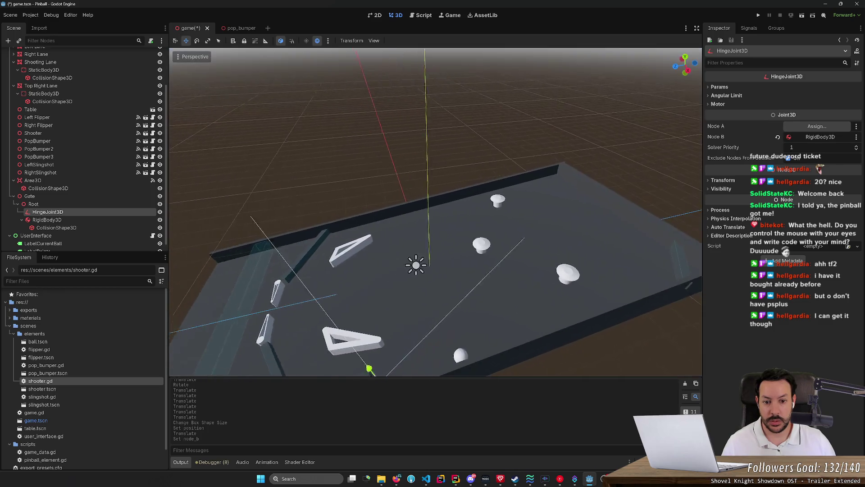
mouse_move(436, 212)
mouse_down()
mouse_move(555, 202)
mouse_move(444, 257)
mouse_up()
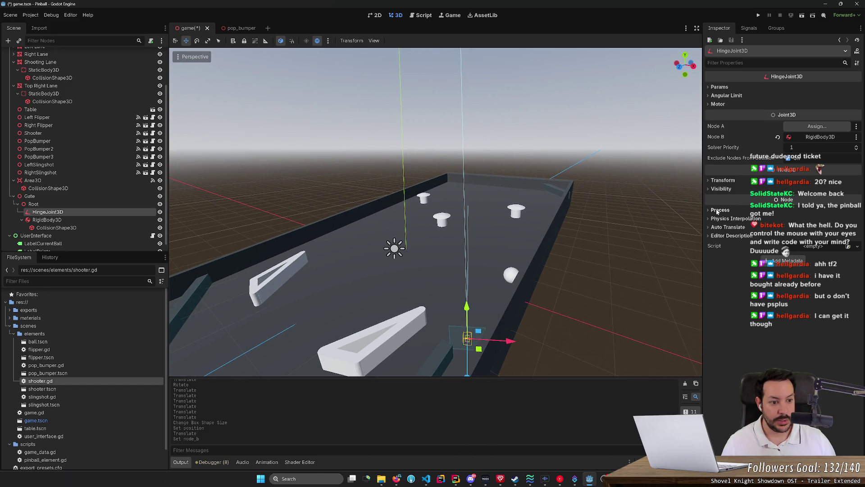
click(723, 181)
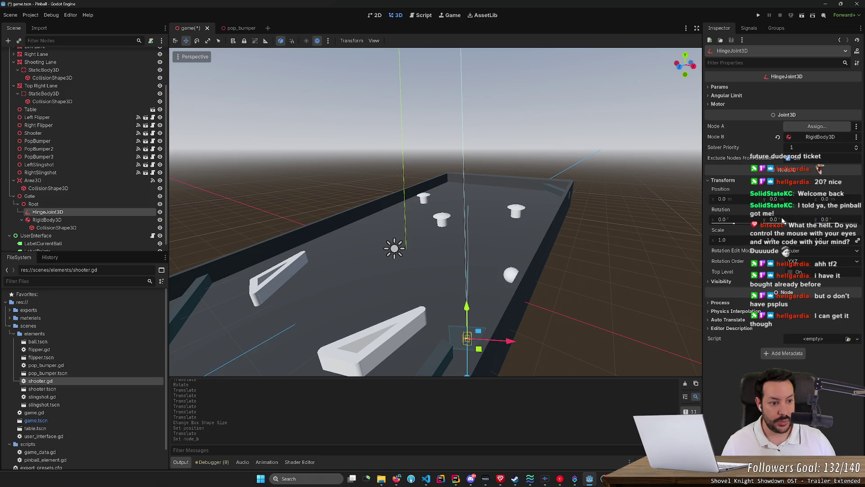
drag(738, 222, 729, 227)
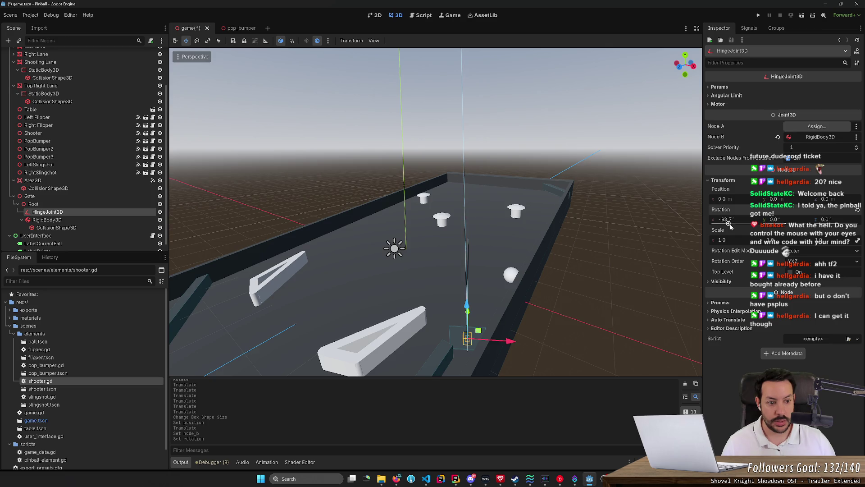
Set the HingeJoint3D rotation to X 0° and Y 90°, undoing an accidental upward move
text(0)
key(Return)
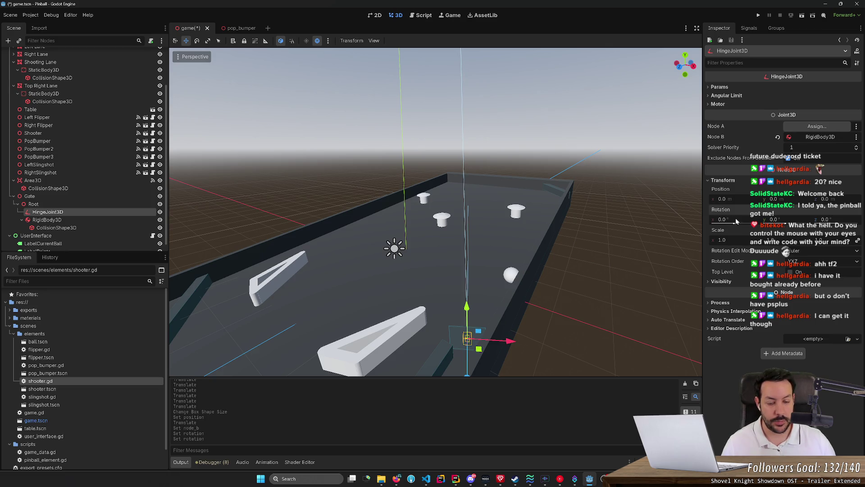
drag(433, 212, 378, 221)
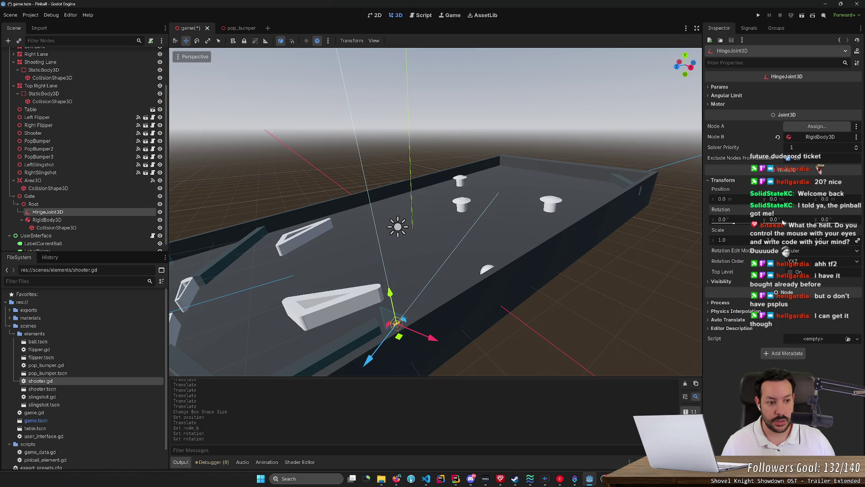
text(90)
key(Return)
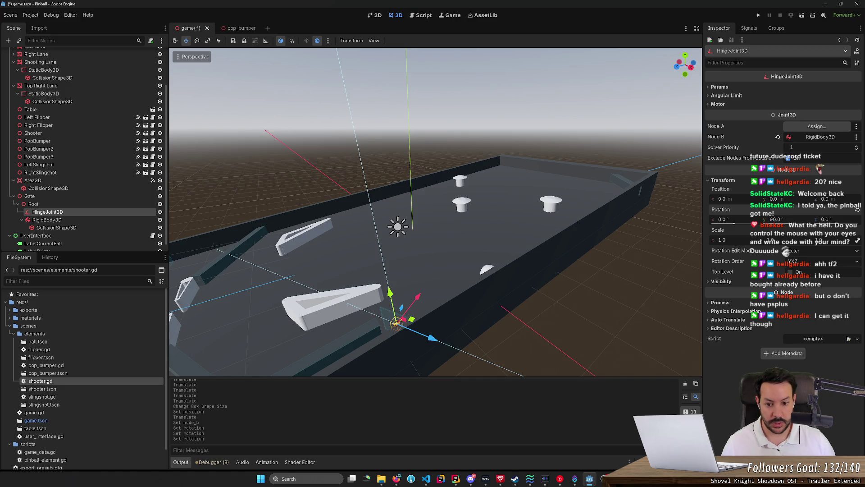
mouse_move(567, 258)
mouse_down()
mouse_move(610, 262)
mouse_move(434, 262)
mouse_up()
drag(441, 232, 440, 203)
key(ctrl+z)
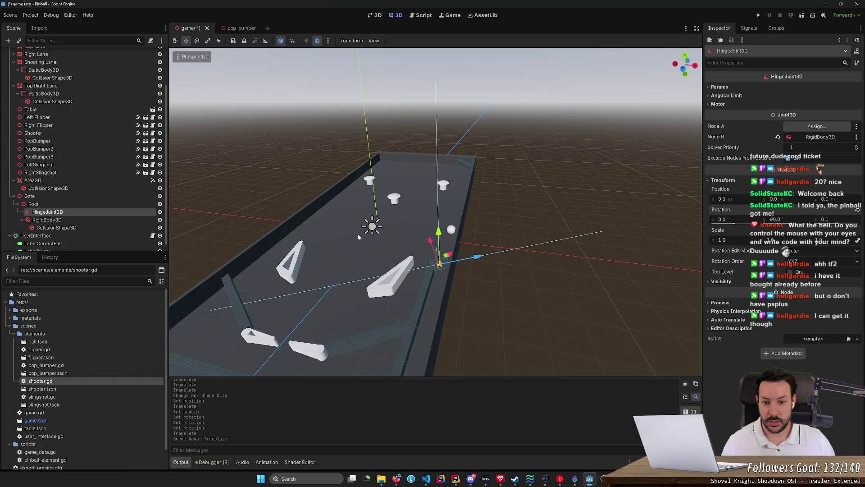
Enable the hinge's angular limit with upper 18.9° and lower -41.5°
click(716, 87)
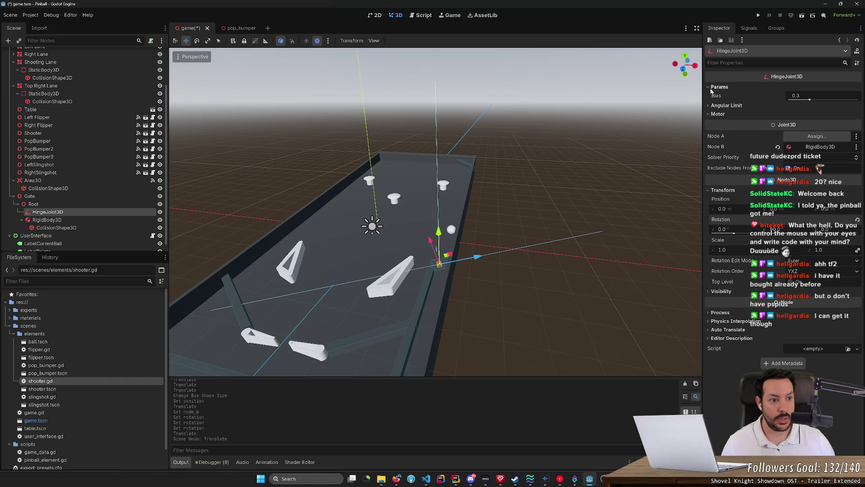
click(727, 105)
click(790, 115)
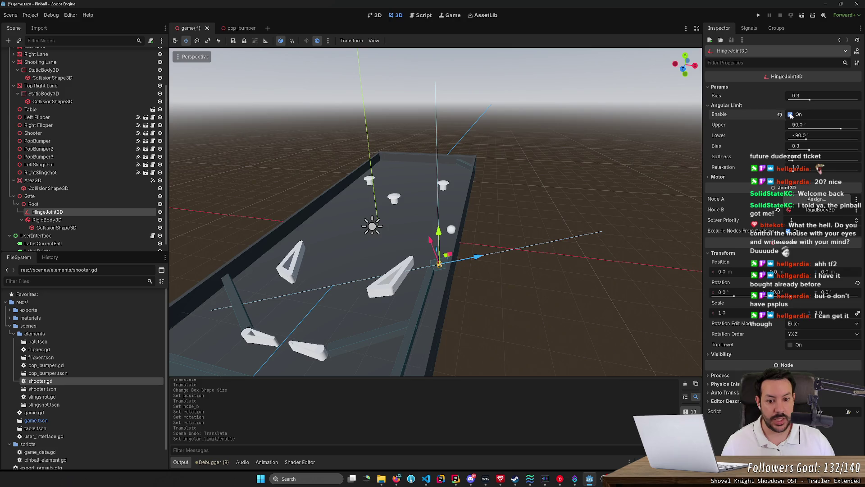
drag(841, 130, 813, 128)
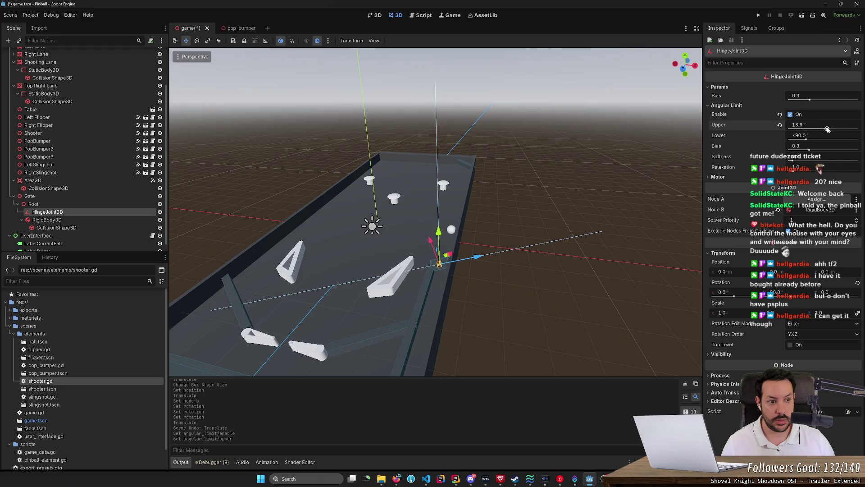
drag(807, 139, 815, 139)
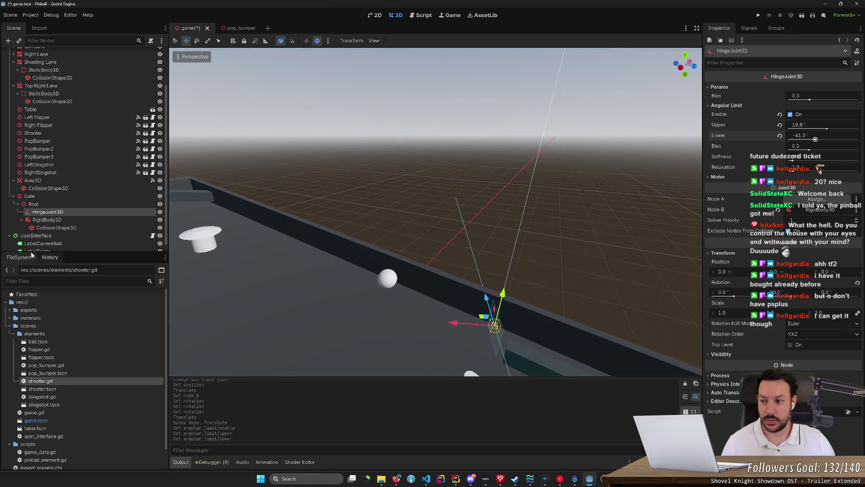
Move the hinge joint up along Y and across along X, then save the scene
click(47, 220)
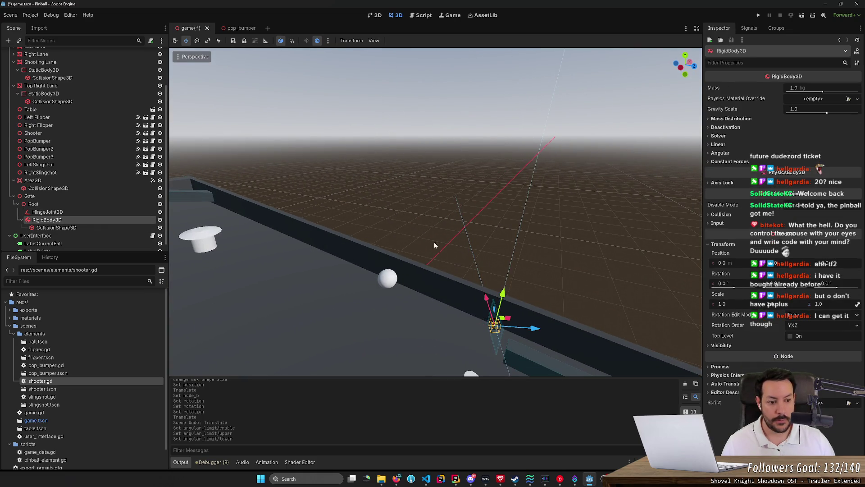
click(48, 211)
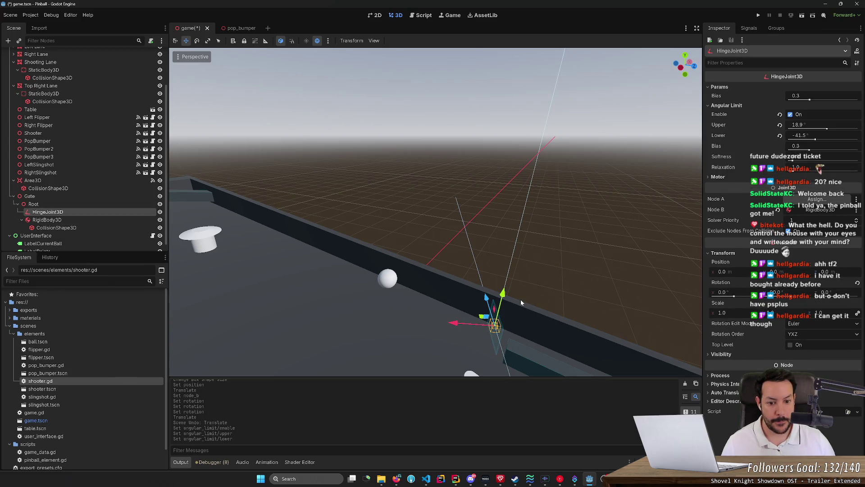
drag(503, 293, 524, 208)
mouse_move(481, 244)
mouse_down()
mouse_move(470, 247)
mouse_move(519, 216)
mouse_move(489, 312)
mouse_up()
mouse_move(519, 250)
mouse_down()
mouse_move(483, 255)
mouse_move(518, 250)
mouse_up()
key(ctrl+s)
mouse_move(474, 267)
mouse_down()
mouse_move(460, 252)
mouse_move(435, 284)
mouse_move(431, 257)
mouse_move(435, 270)
mouse_up()
key(q)
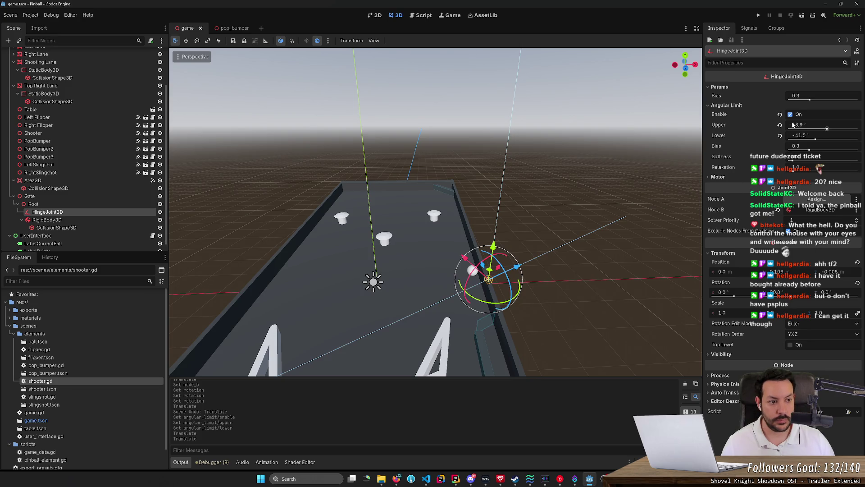
Set hinge limits to -88.3°/-111.4° and attach RigidBody3D as Node A instead of Node B
click(791, 115)
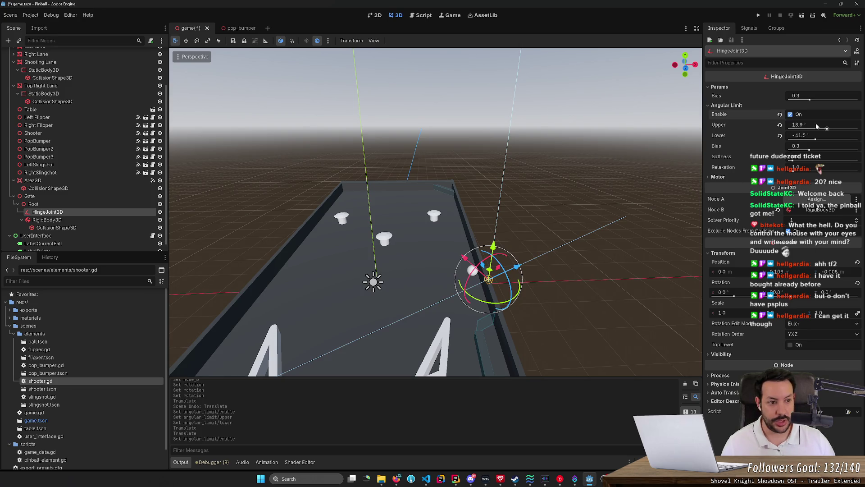
drag(827, 130, 803, 139)
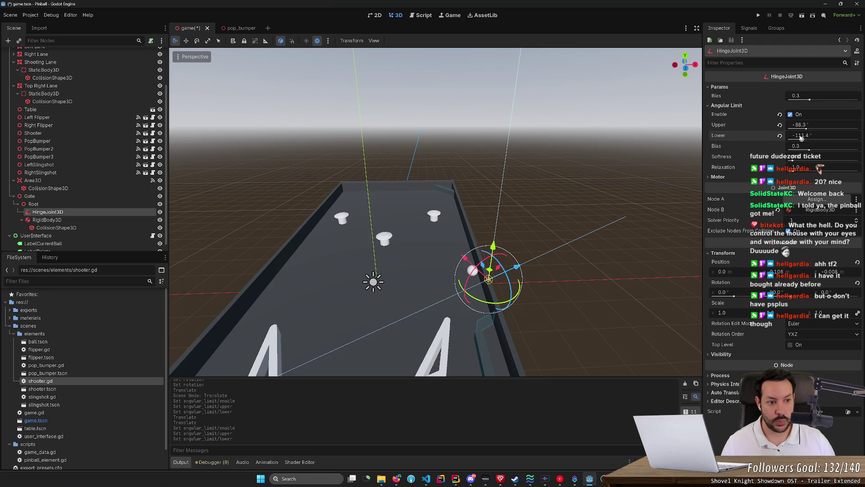
click(778, 210)
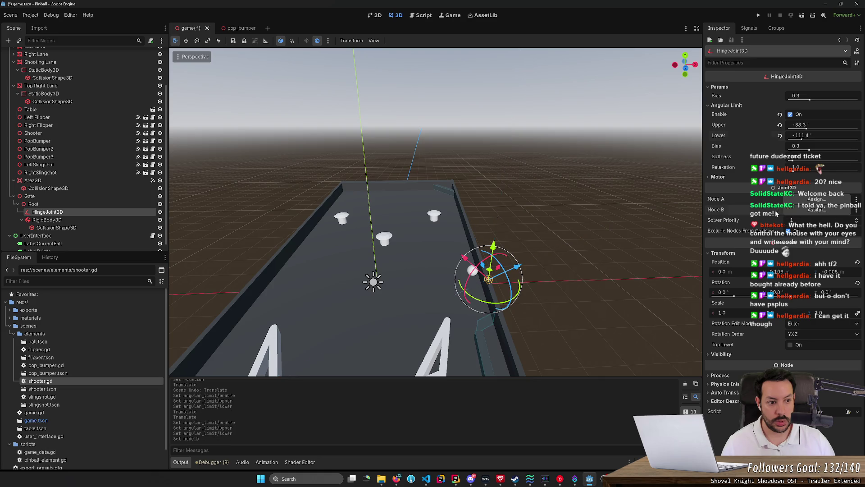
click(817, 210)
double_click(455, 262)
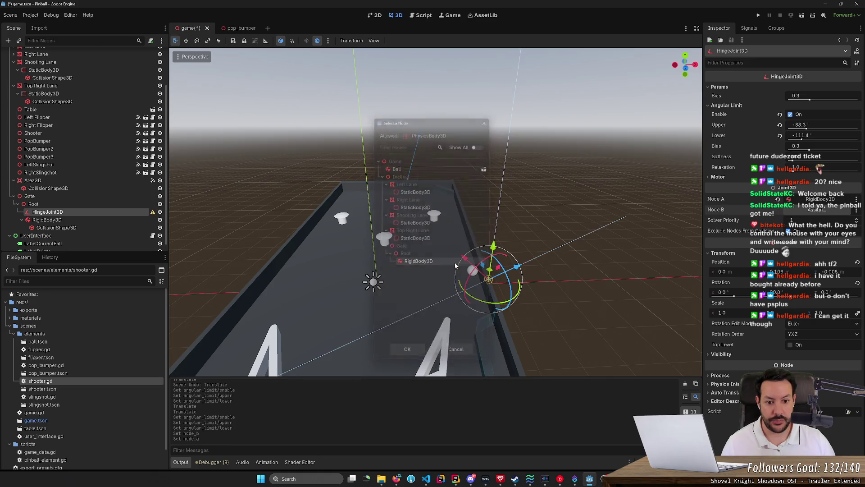
Move the gate's RigidBody3D up the playfield and fly the view around the table
click(98, 220)
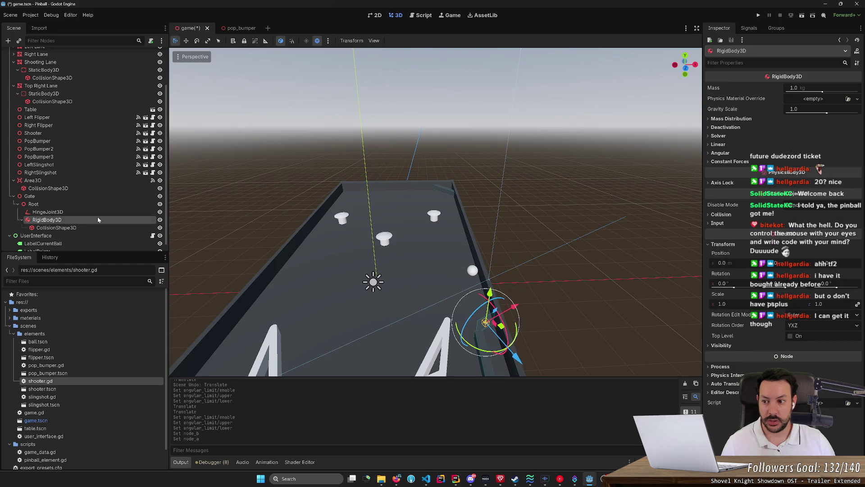
drag(776, 263, 798, 268)
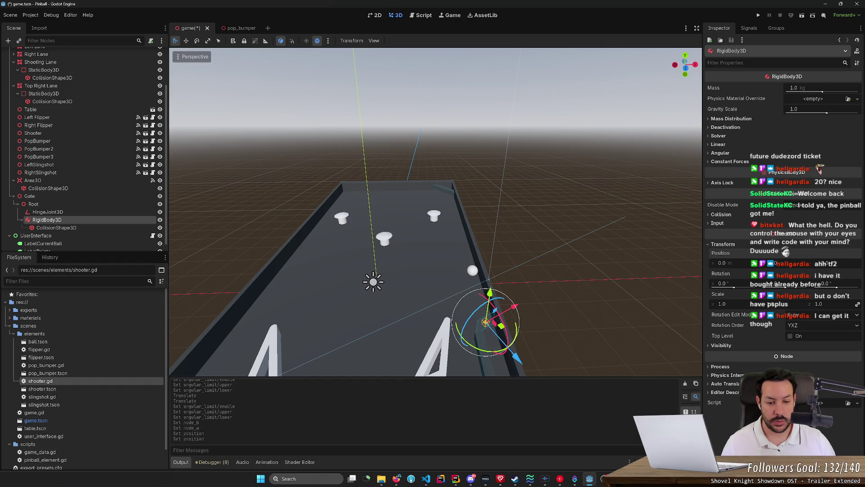
key(s)
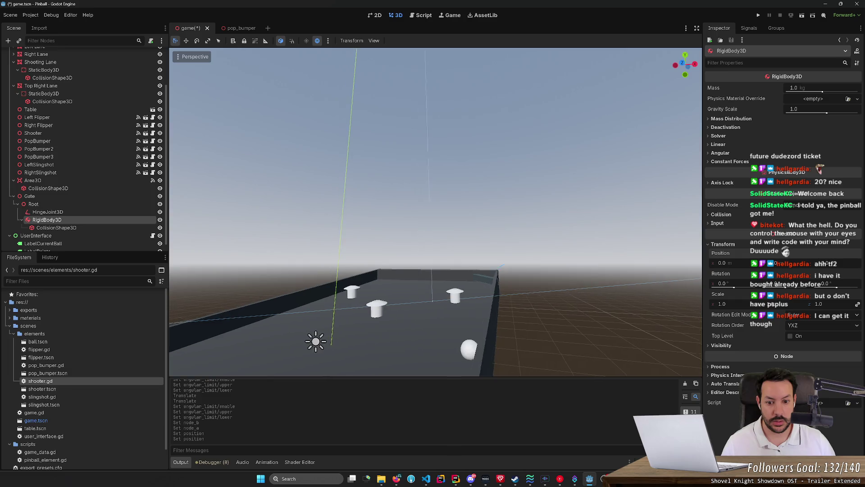
key(w)
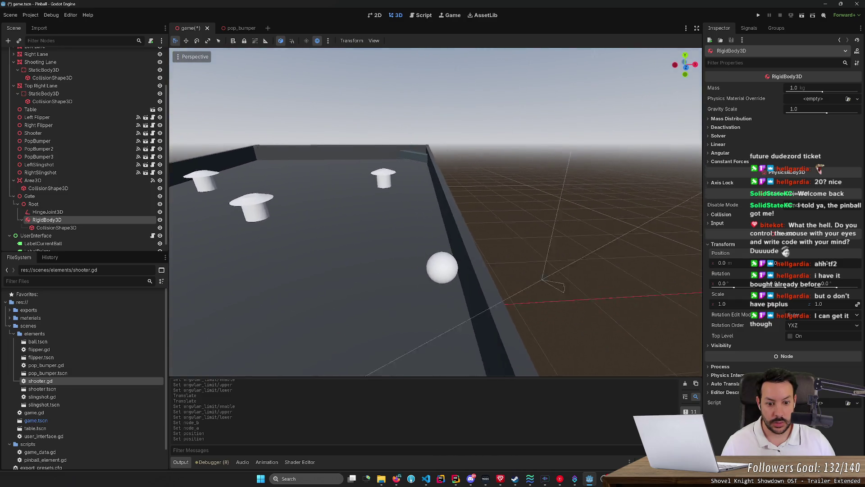
key(w)
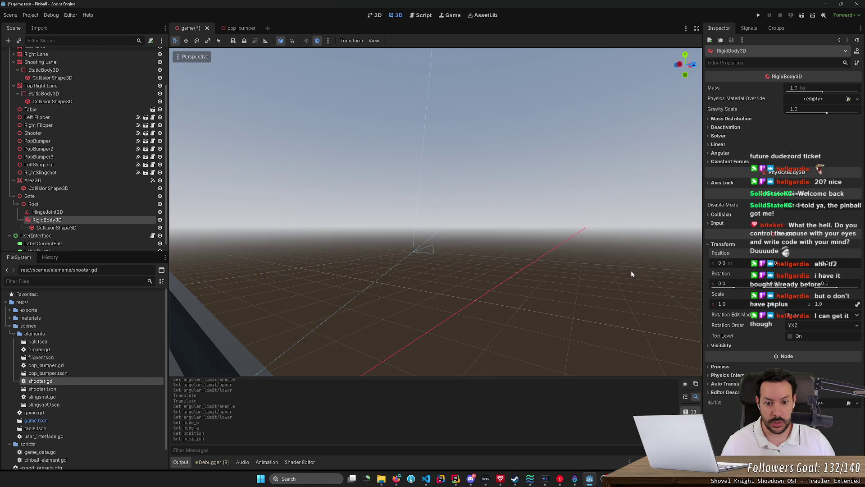
key(Up)
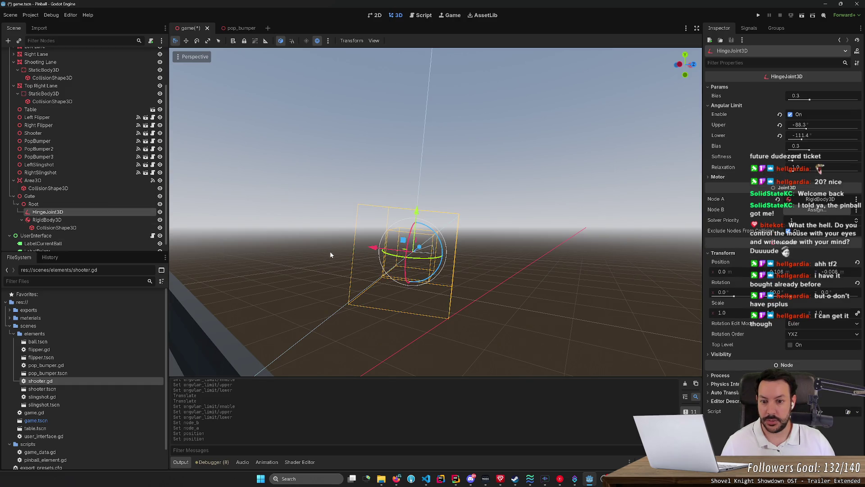
key(s)
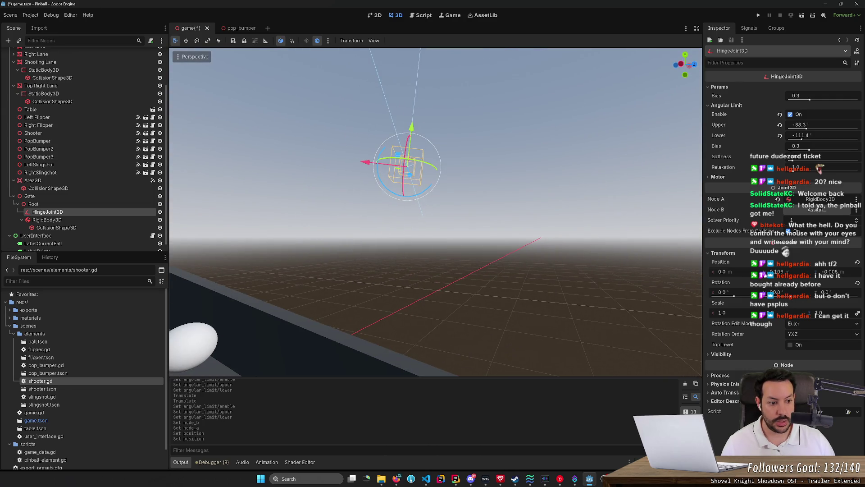
Set the hinge joint's Y position to 0 and fine-tune its height with the gizmo
click(765, 275)
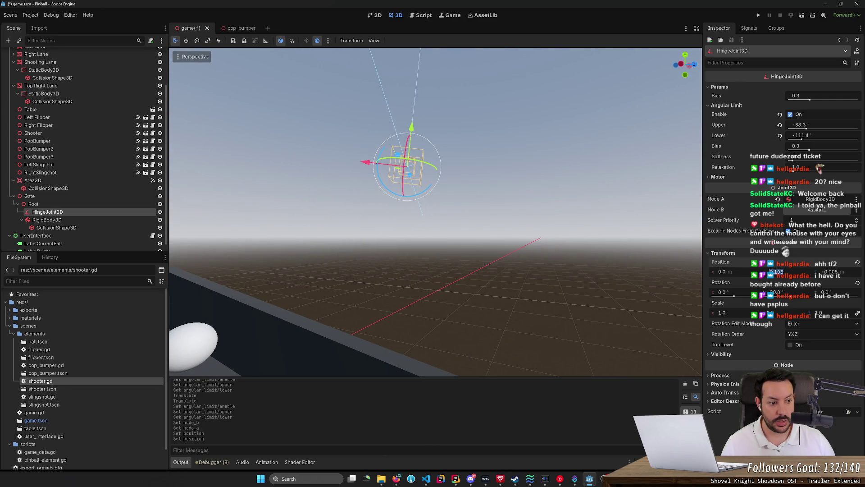
text(0)
key(Return)
key(f)
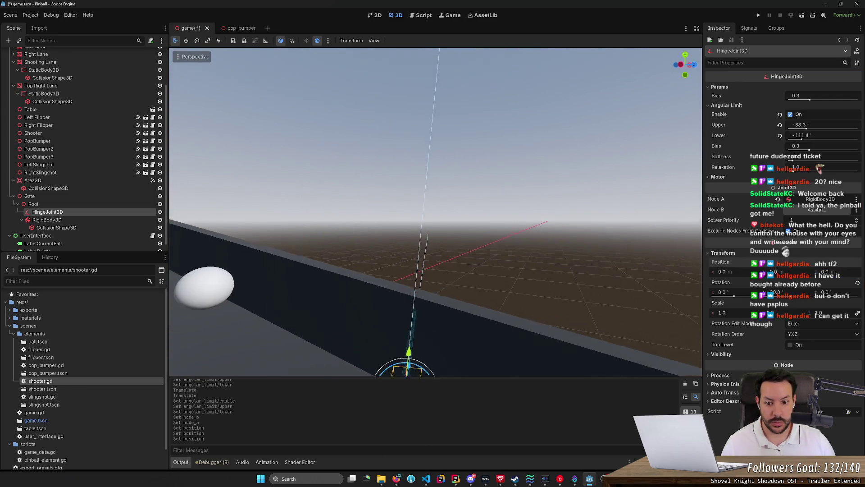
drag(409, 245, 410, 180)
key(f)
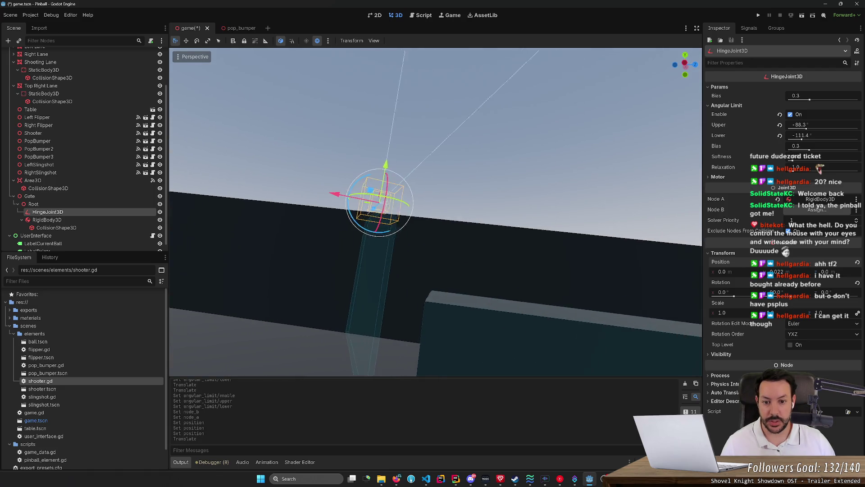
scroll(455, 202, up, 2)
mouse_move(437, 233)
mouse_down()
mouse_move(435, 254)
mouse_move(496, 212)
mouse_move(493, 253)
mouse_move(518, 244)
mouse_move(487, 239)
mouse_up()
click(537, 246)
Set the hinge's angular limits to 179° upper and 0° lower, then run the game
click(132, 212)
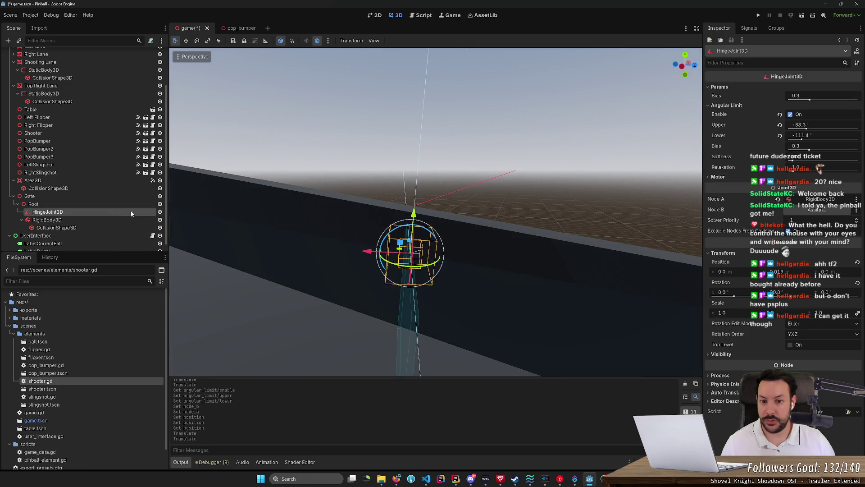
drag(806, 129, 840, 139)
drag(846, 143, 857, 144)
click(841, 127)
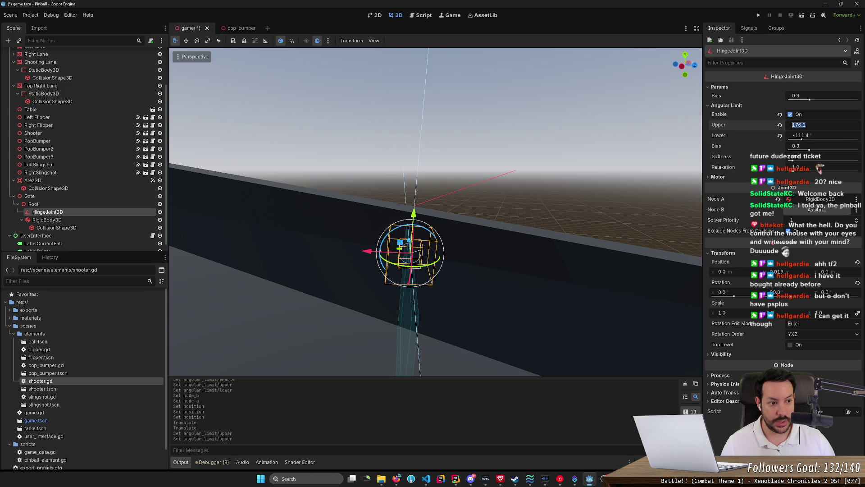
text(179)
key(Return)
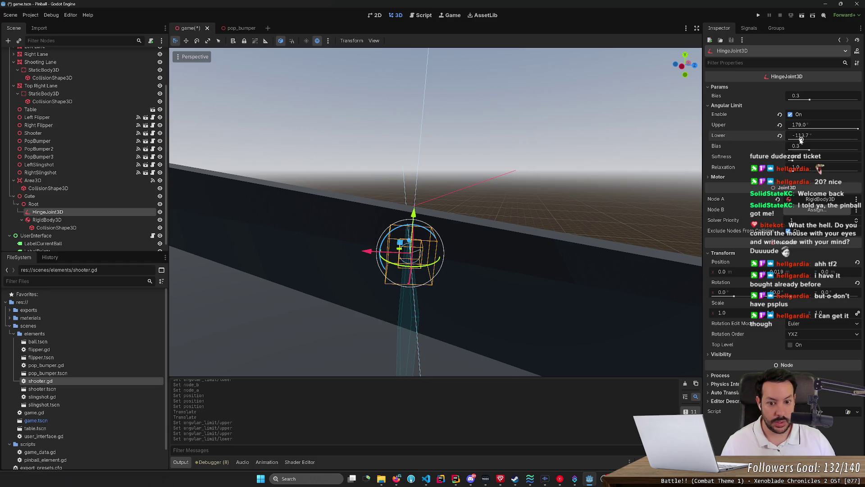
drag(803, 140, 823, 139)
click(823, 137)
text(0)
key(Return)
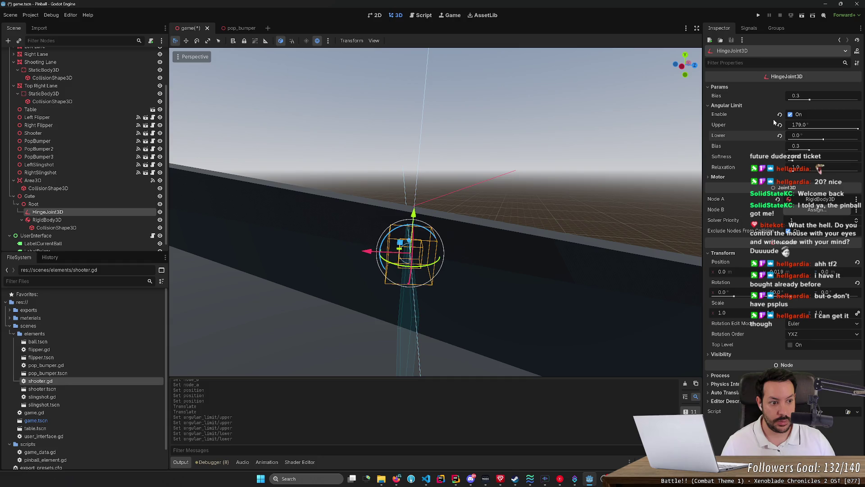
click(717, 178)
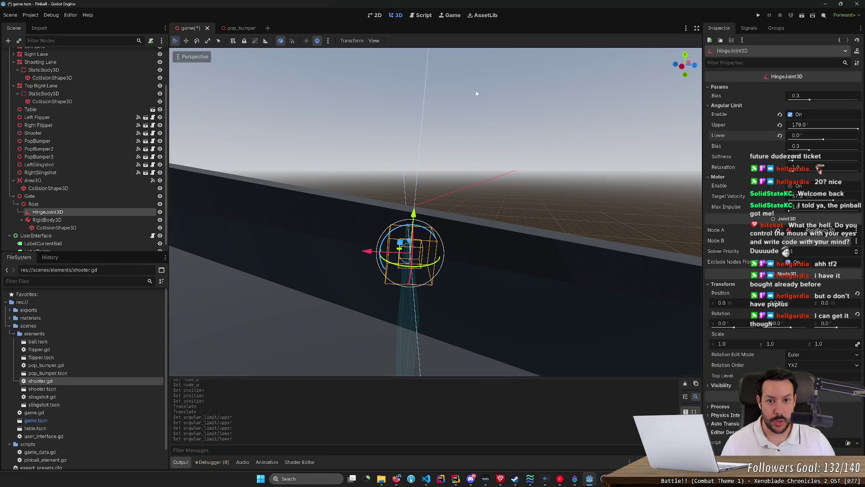
click(758, 15)
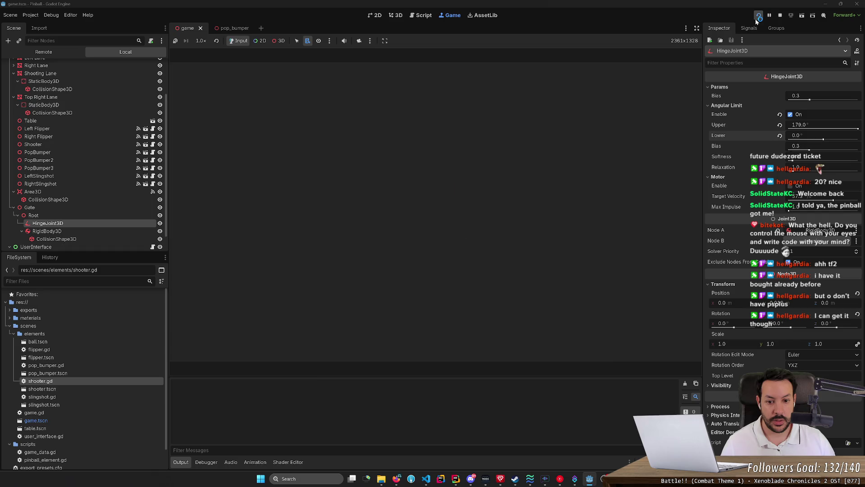
Launch the ball, turn on Visible Collision Shapes, restart and relaunch, then stop the game
key(space)
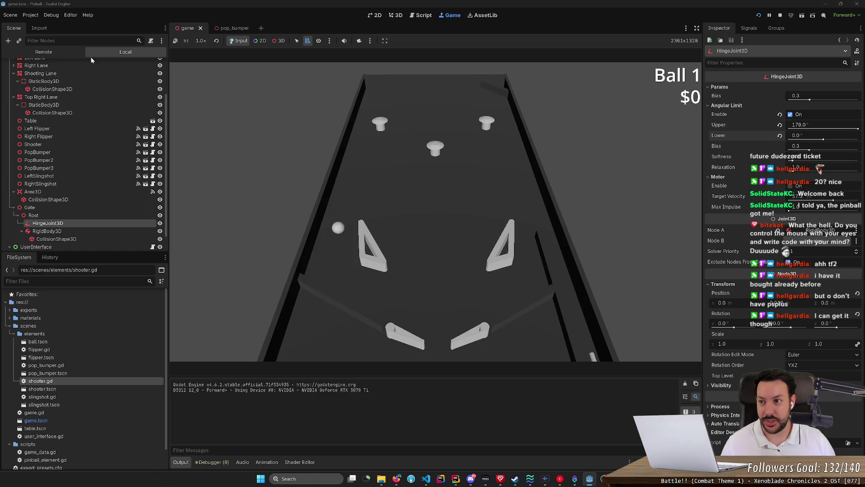
click(47, 16)
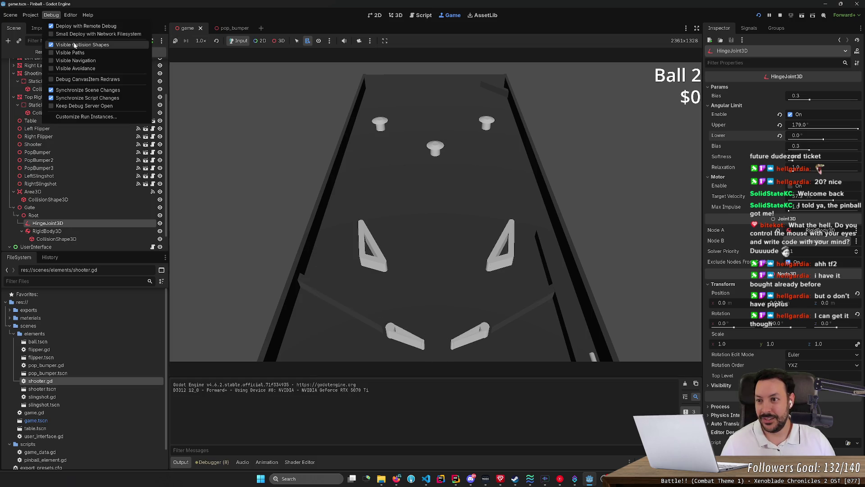
click(759, 16)
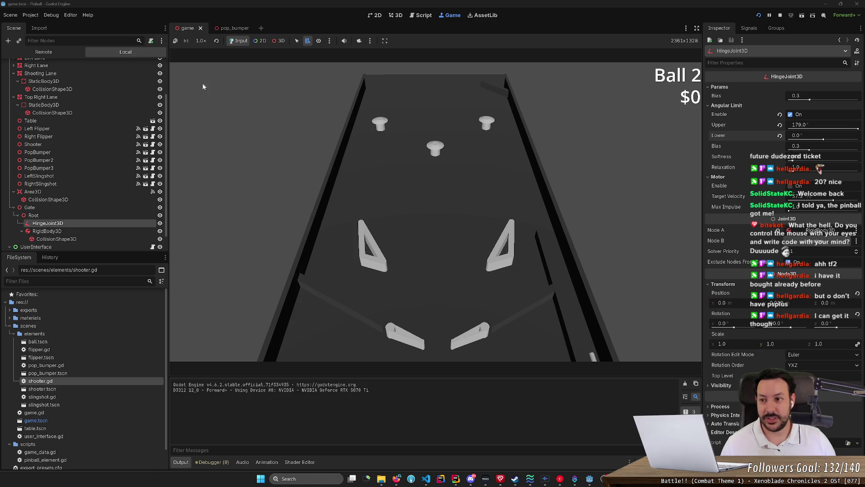
click(47, 15)
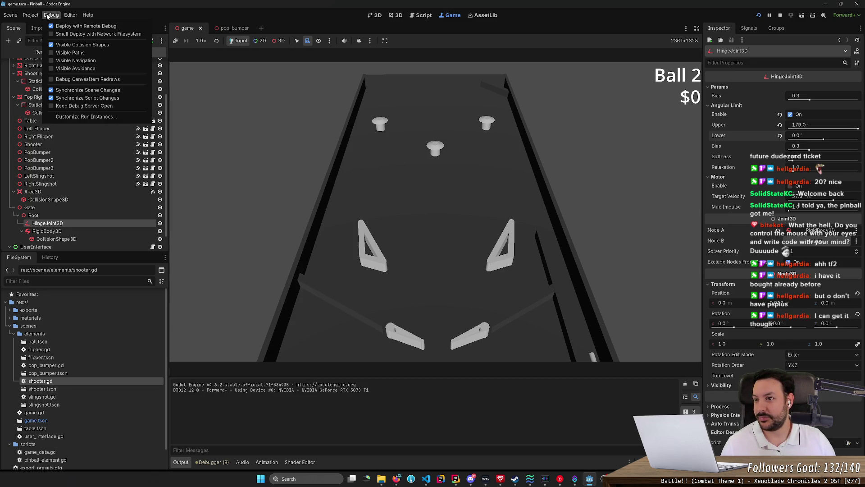
click(757, 15)
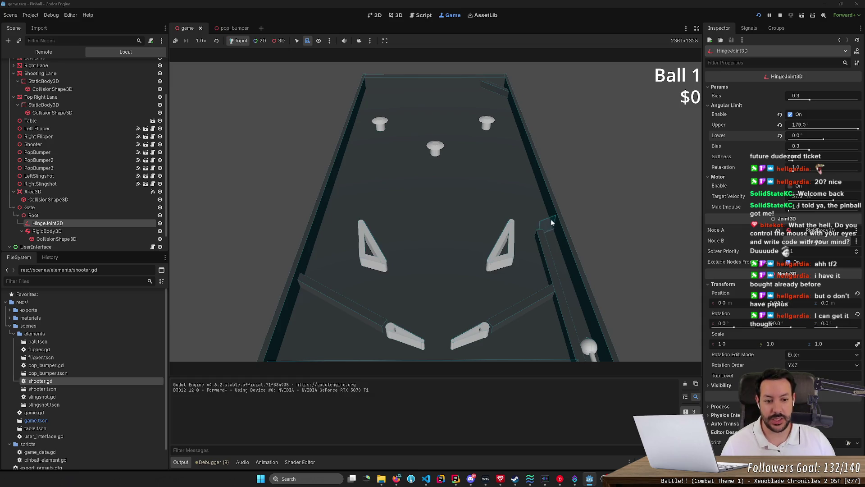
key(space)
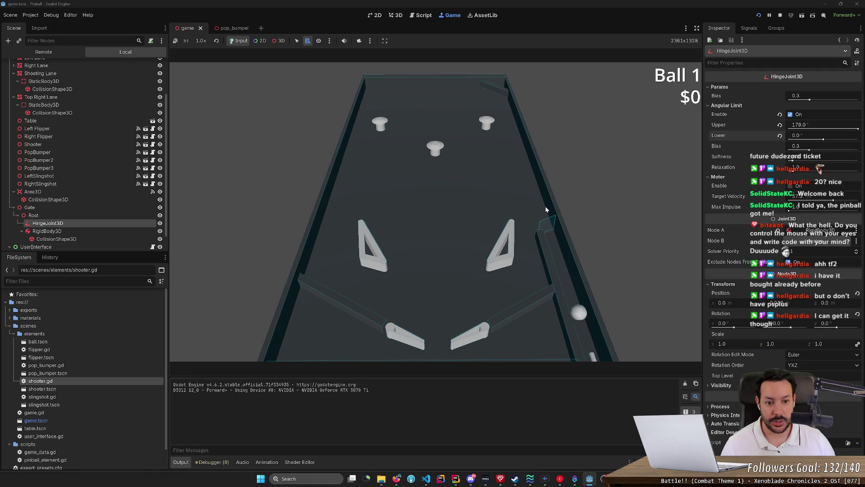
click(783, 16)
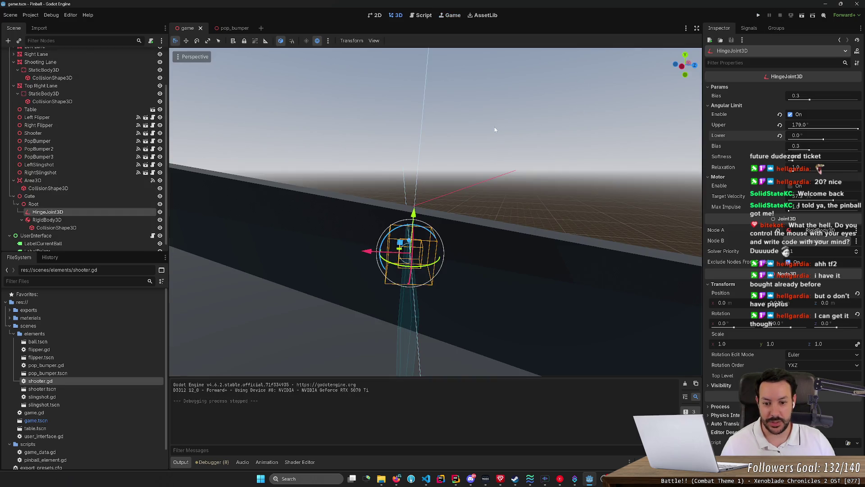
Try a hinge limit bias of 0.99, then reset it to the default 0.3
drag(491, 128, 493, 130)
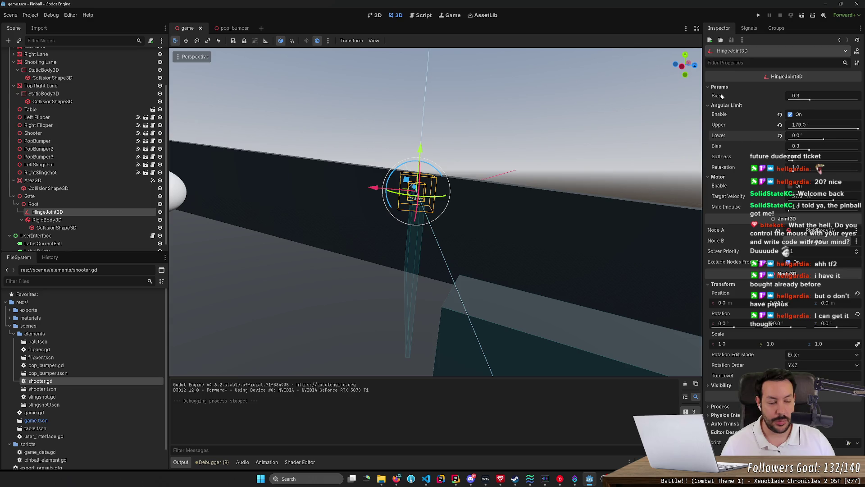
mouse_move(720, 97)
mouse_move(720, 128)
mouse_move(717, 156)
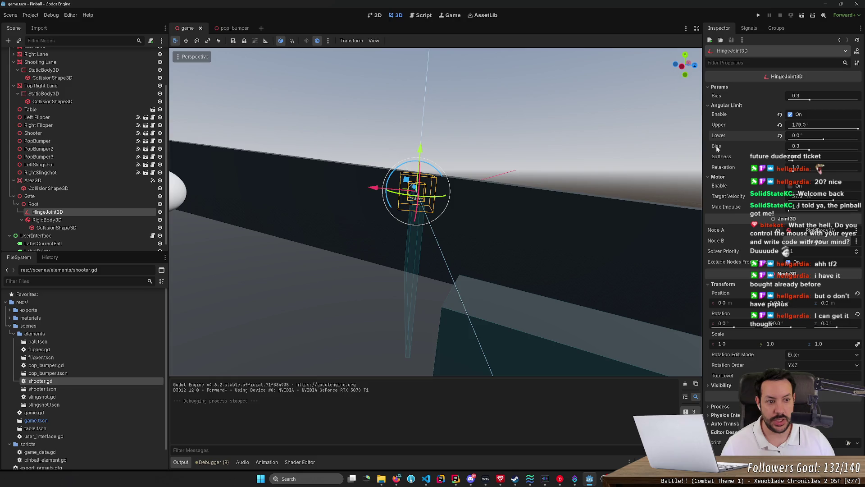
drag(810, 150, 857, 150)
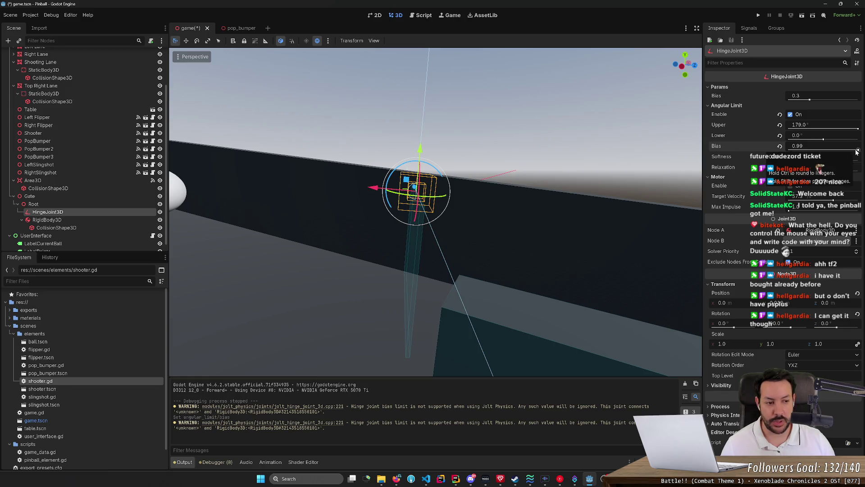
click(781, 146)
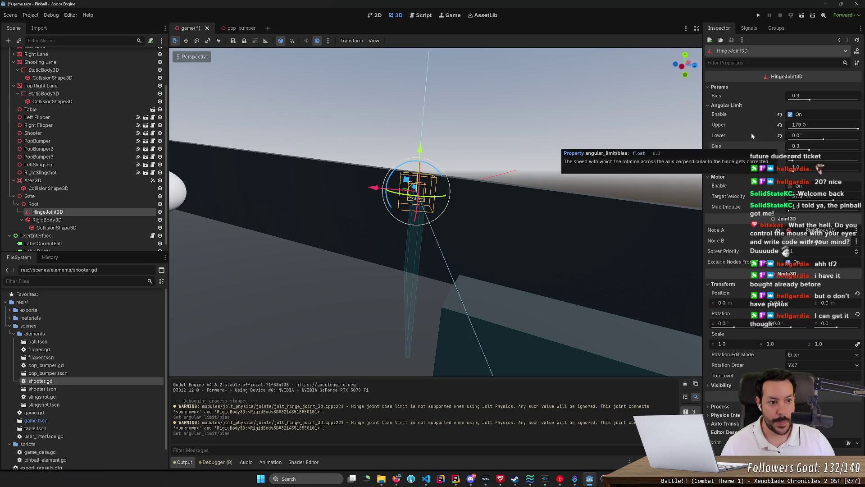
Set the upper limit to 0° and the lower limit to -61°, then save the scene
drag(837, 135, 835, 129)
click(835, 126)
text(0)
key(Return)
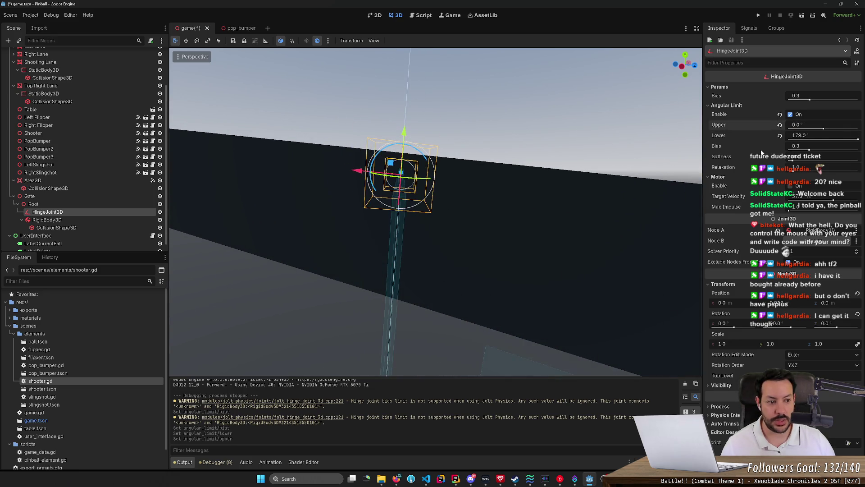
drag(858, 140, 812, 143)
key(ctrl+s)
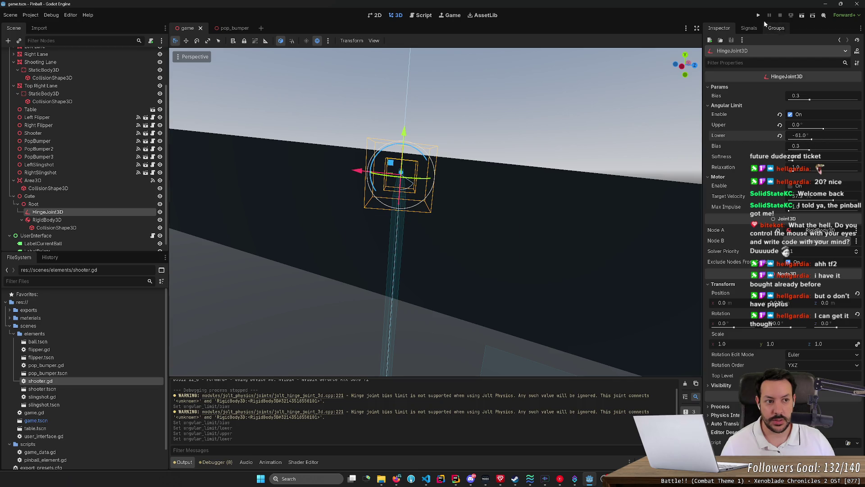
click(759, 15)
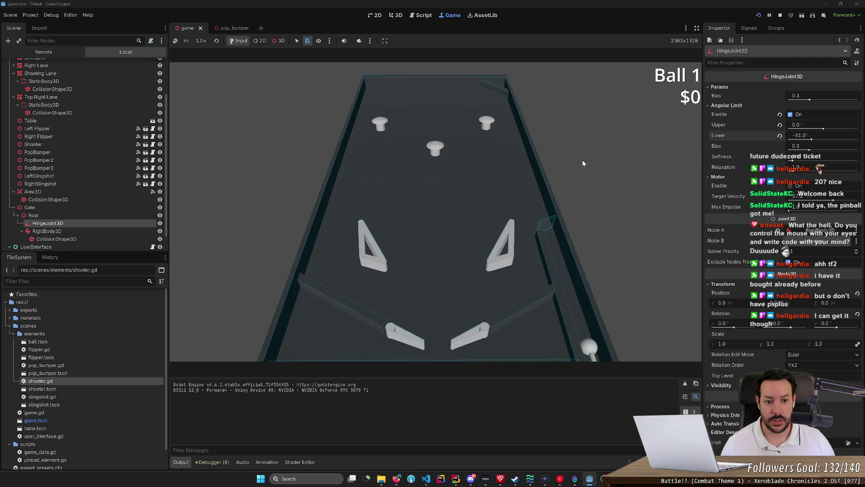
key(space)
key(Right)
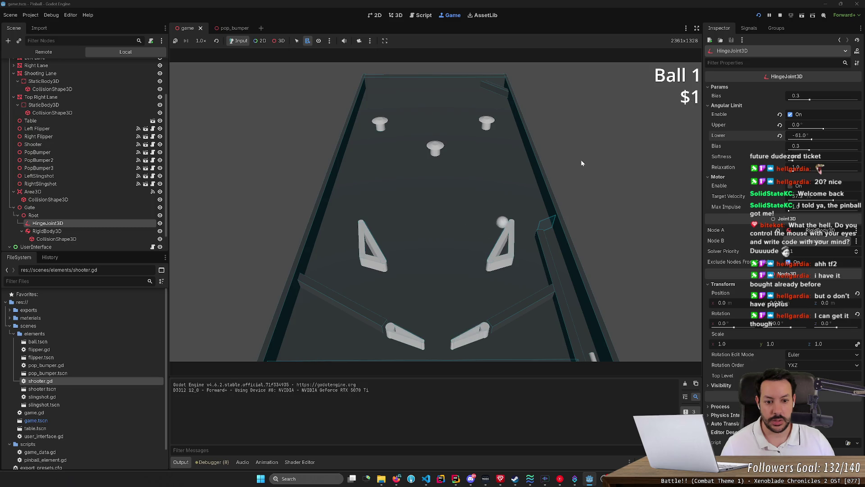
key(Right)
key(Right)
key(Right)
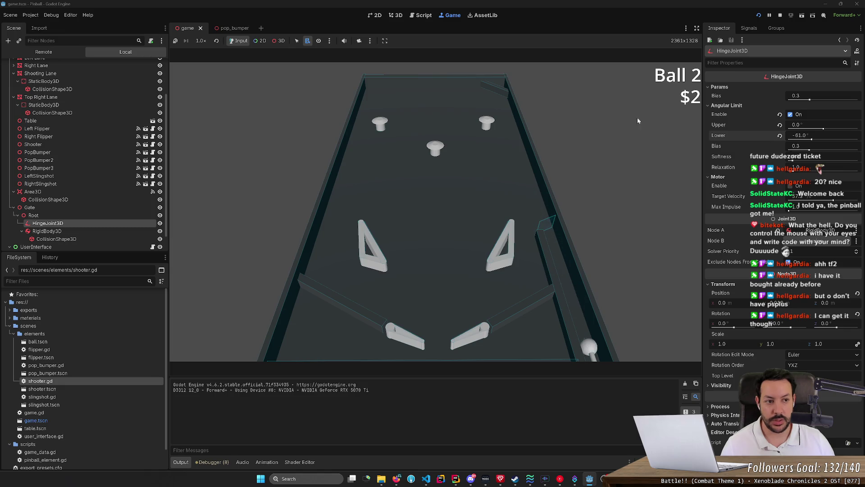
click(780, 16)
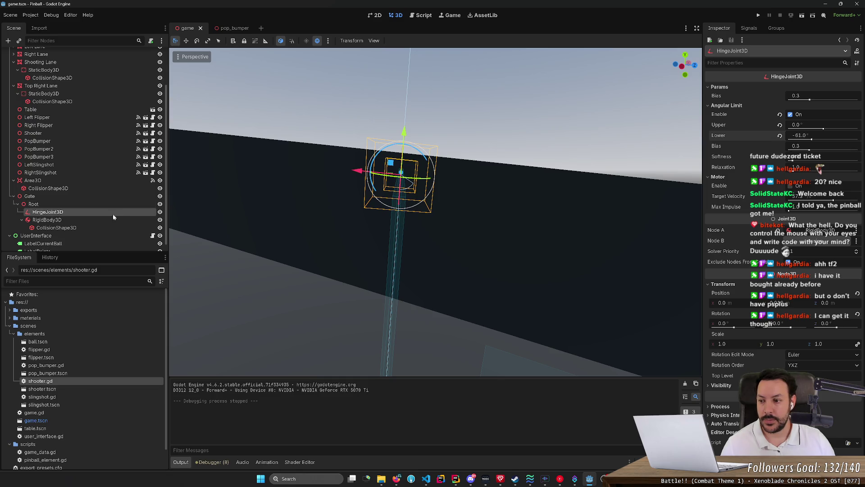
Freeze the gate's RigidBody3D in Kinematic mode with sleeping disabled, and test-run the game
click(108, 220)
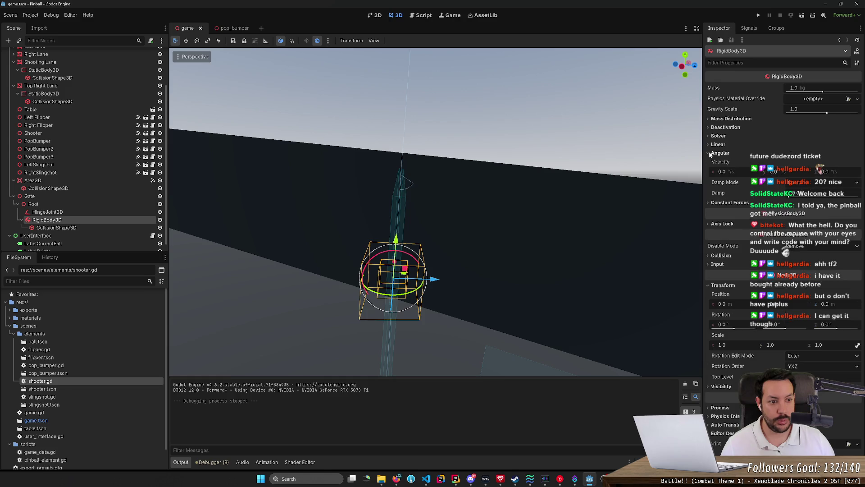
click(93, 228)
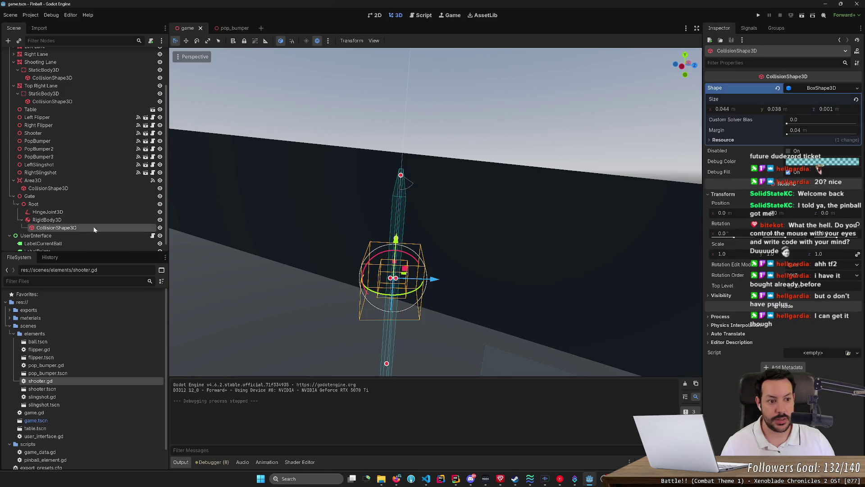
click(96, 220)
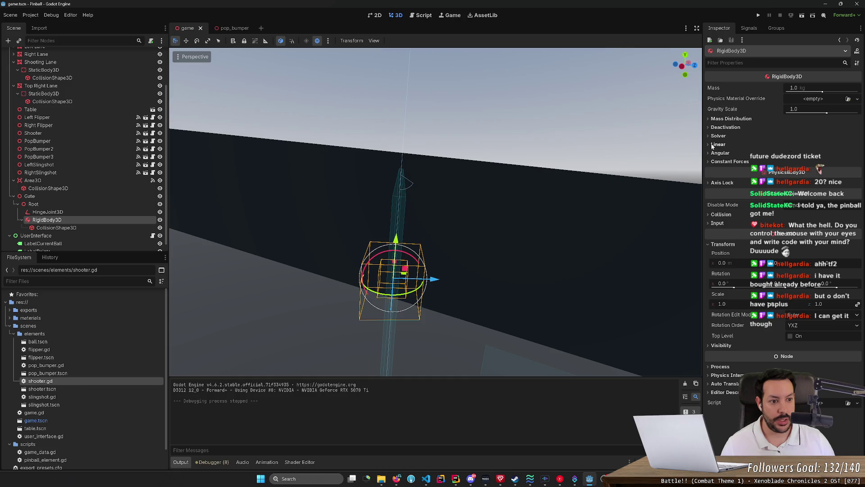
click(711, 128)
click(794, 170)
click(807, 179)
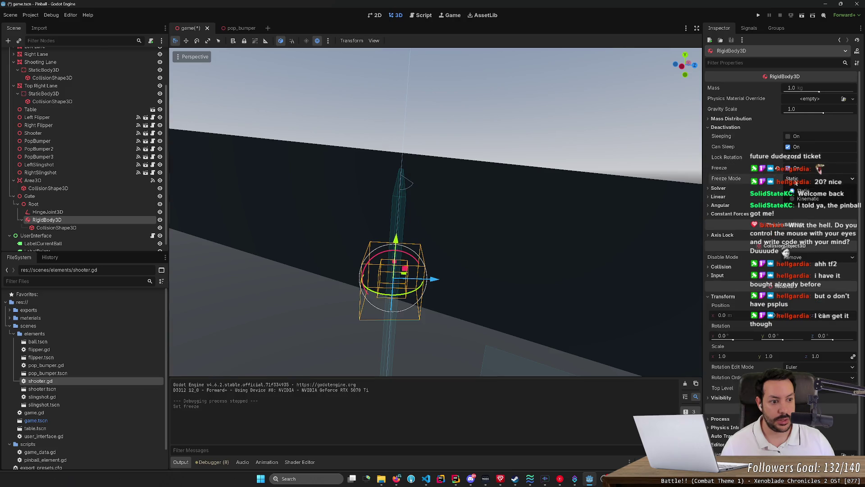
click(786, 189)
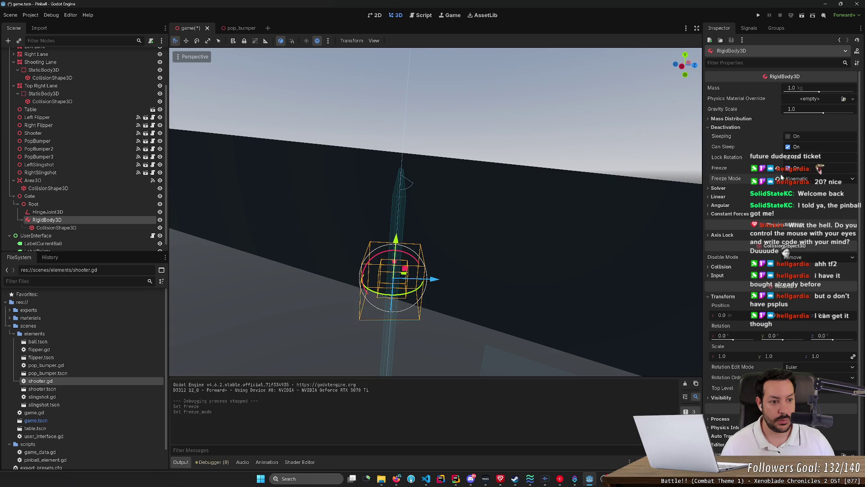
click(790, 147)
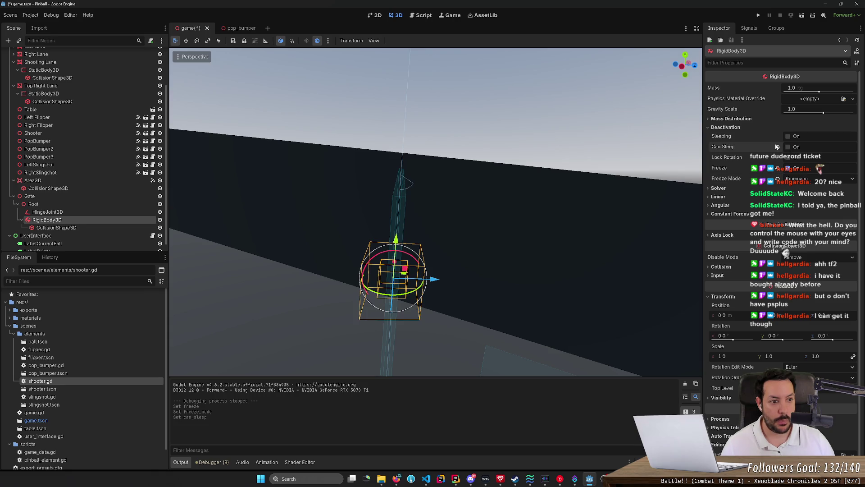
click(759, 14)
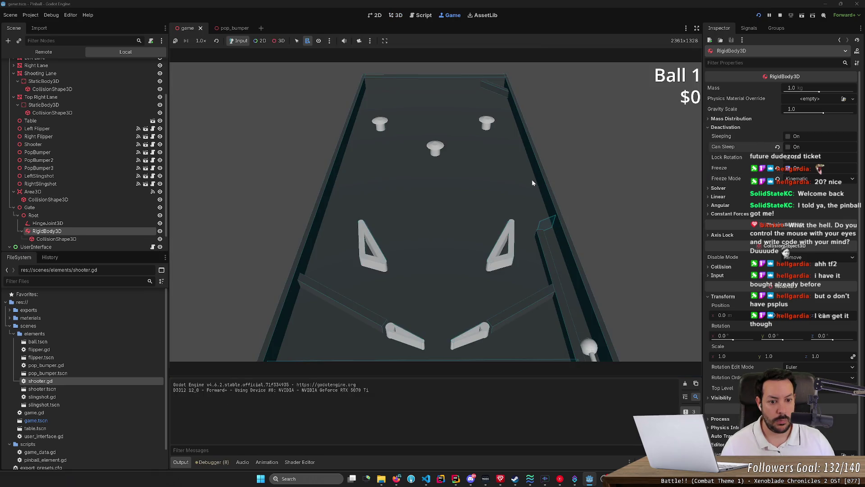
key(space)
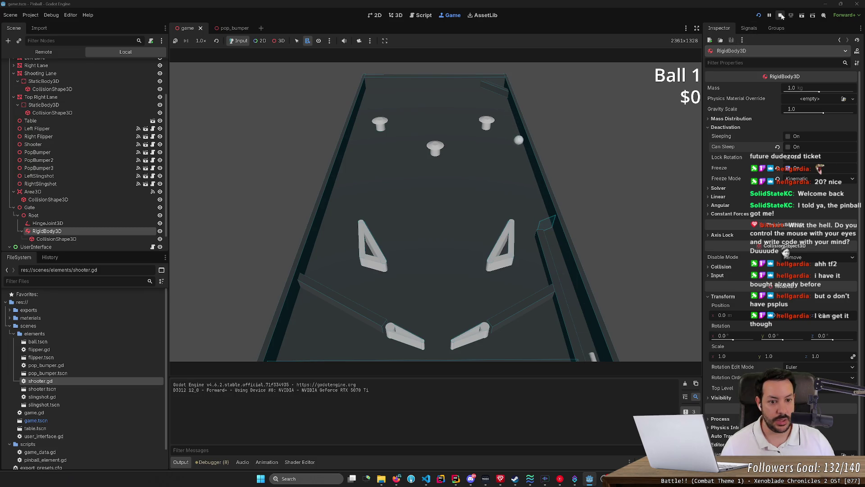
click(780, 14)
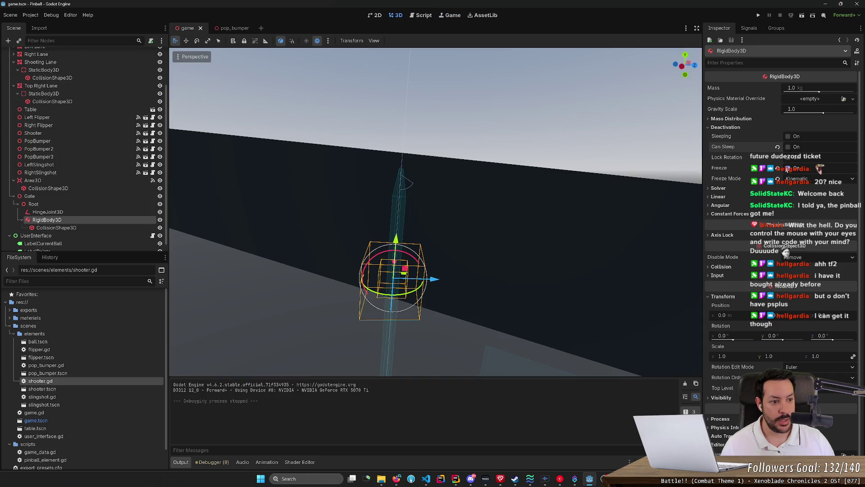
Set the gate body's freeze mode to Static and save the scene
click(788, 168)
click(794, 178)
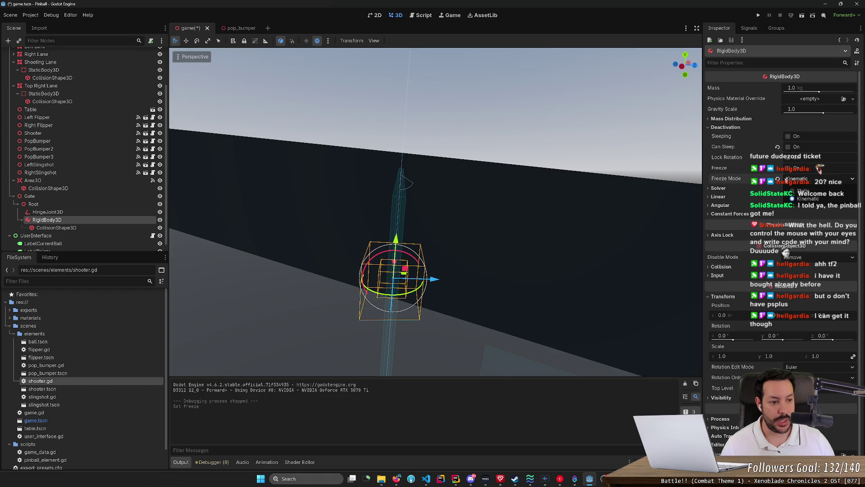
click(800, 191)
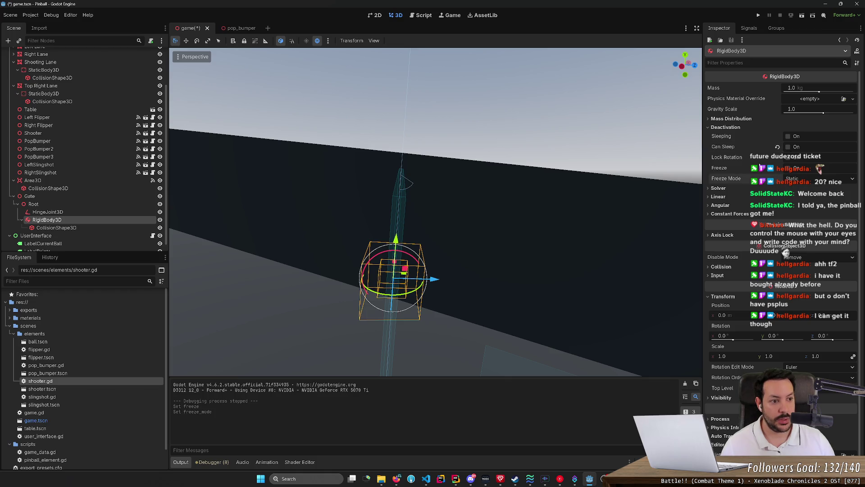
key(ctrl+s)
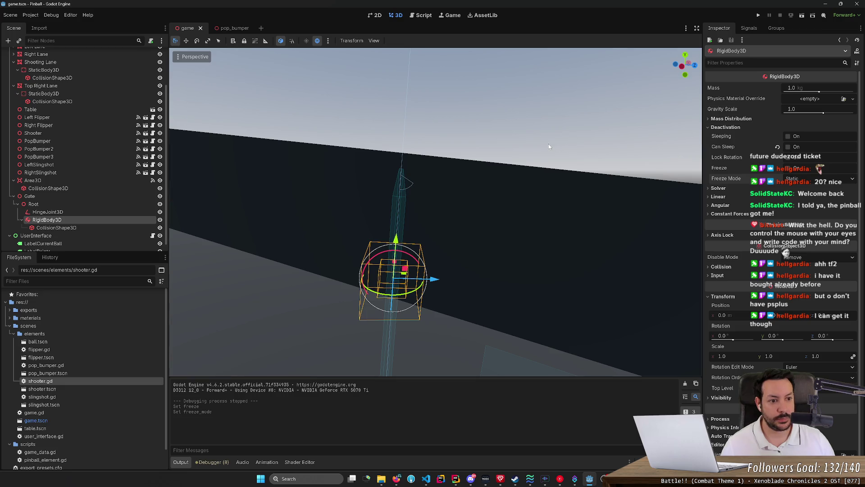
click(115, 205)
click(116, 212)
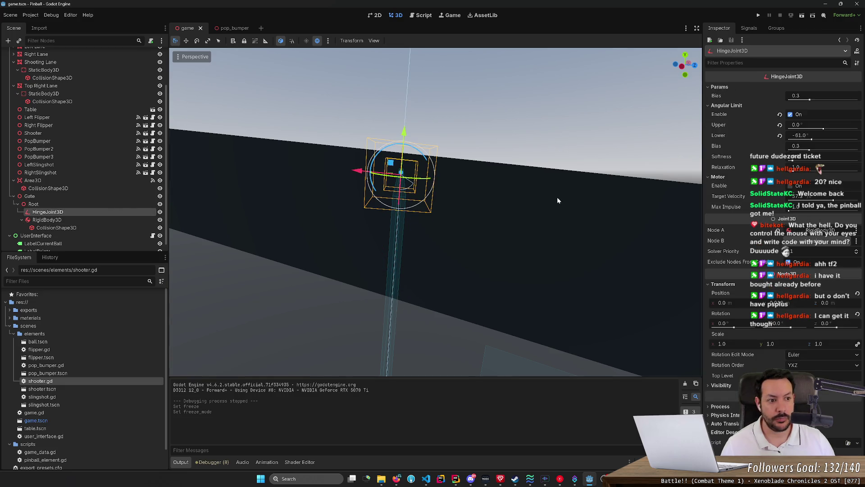
Enable the hinge motor, set limits to 170° upper and 0° lower, and run with F5
click(790, 186)
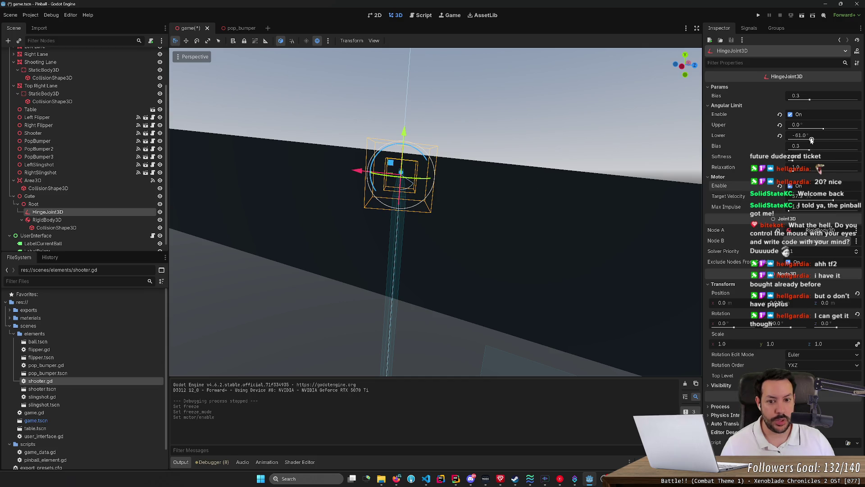
mouse_move(812, 140)
mouse_down()
mouse_move(830, 141)
mouse_move(808, 141)
mouse_move(827, 125)
mouse_move(854, 125)
mouse_up()
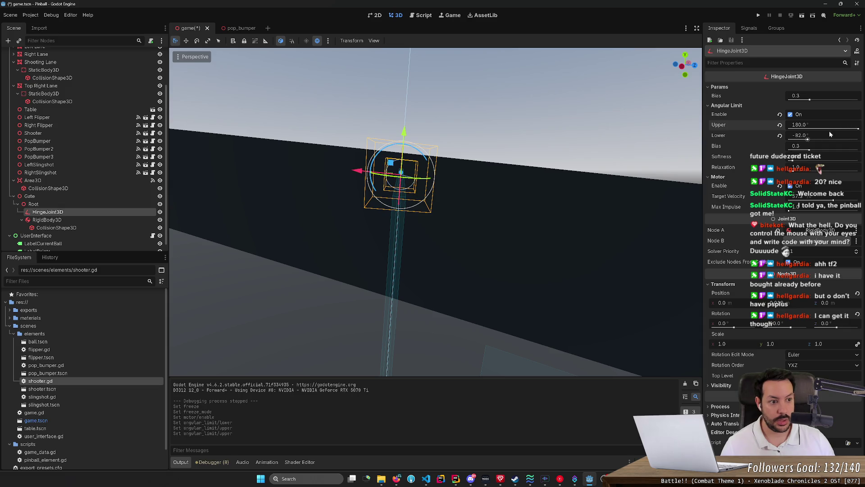
click(811, 124)
text(170)
key(Return)
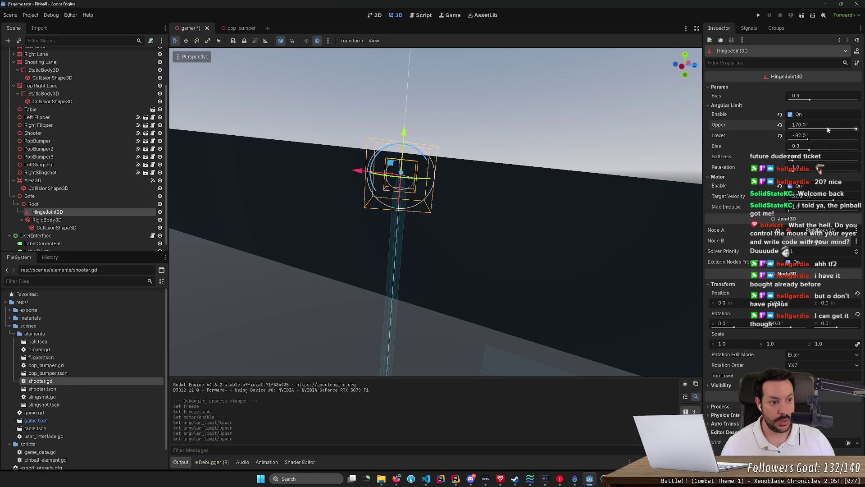
mouse_move(814, 140)
mouse_down()
mouse_move(801, 141)
mouse_move(827, 142)
mouse_up()
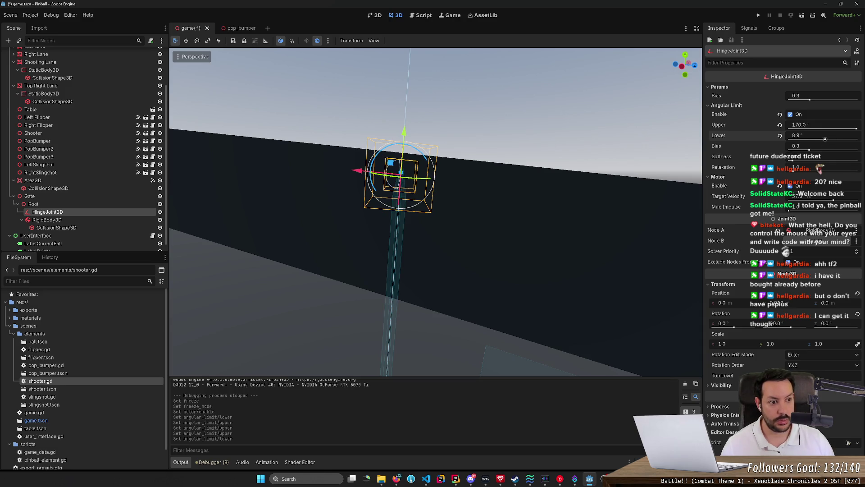
click(826, 141)
text(0)
key(Return)
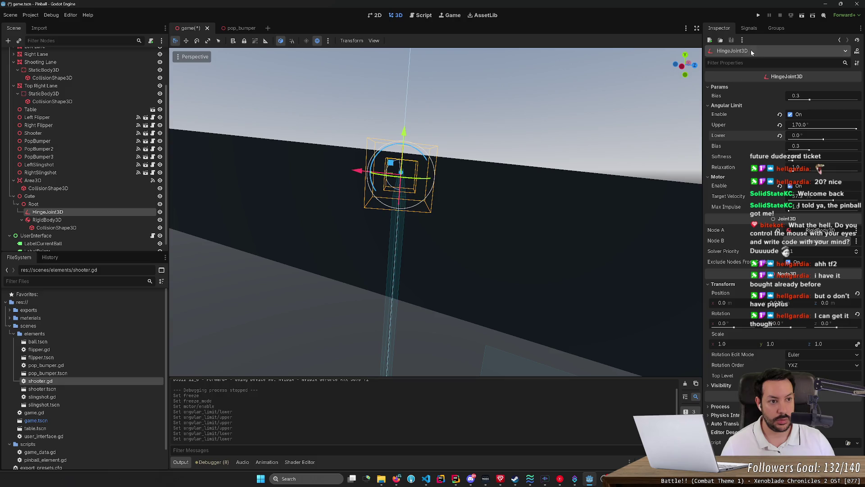
key(F5)
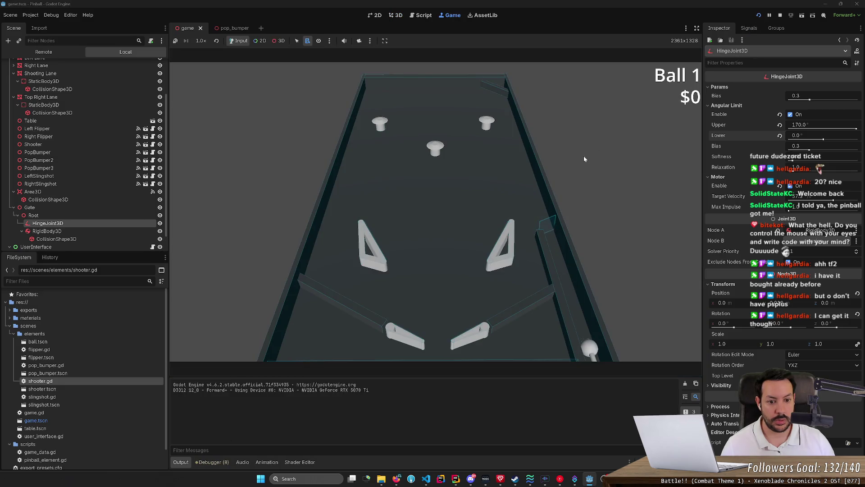
Fire the ball up the shooter lane twice, then stop the game with F8
key(space)
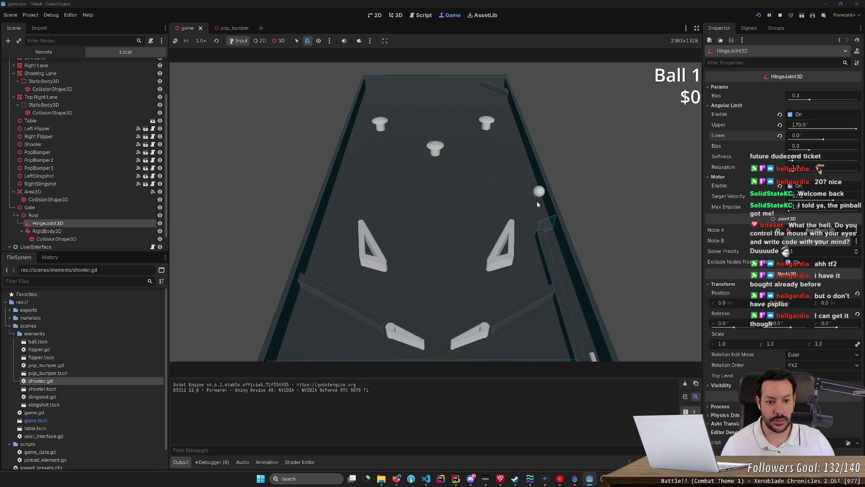
key(space)
key(space)
key(F8)
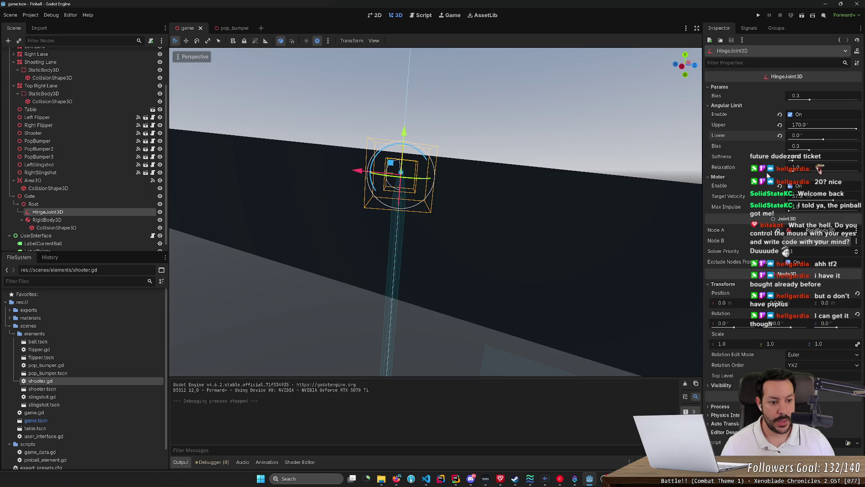
Move the gate's RigidBody3D from collision layer 1 to layer 4, then save and run
click(112, 220)
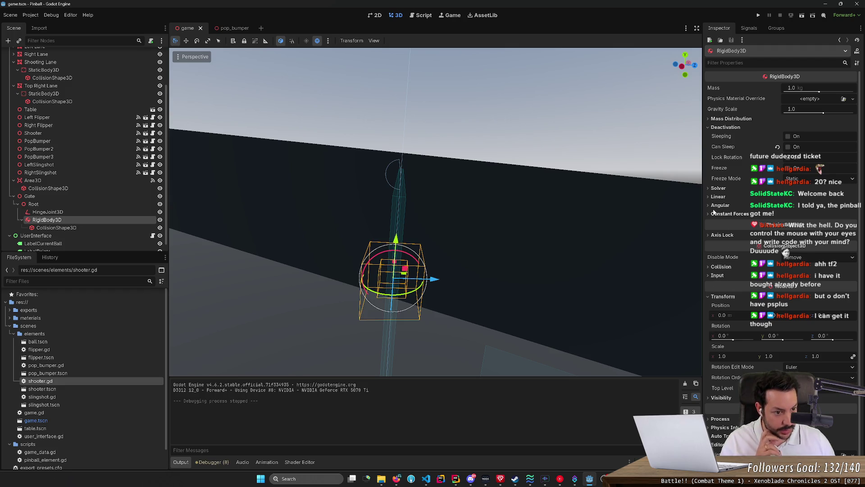
click(713, 189)
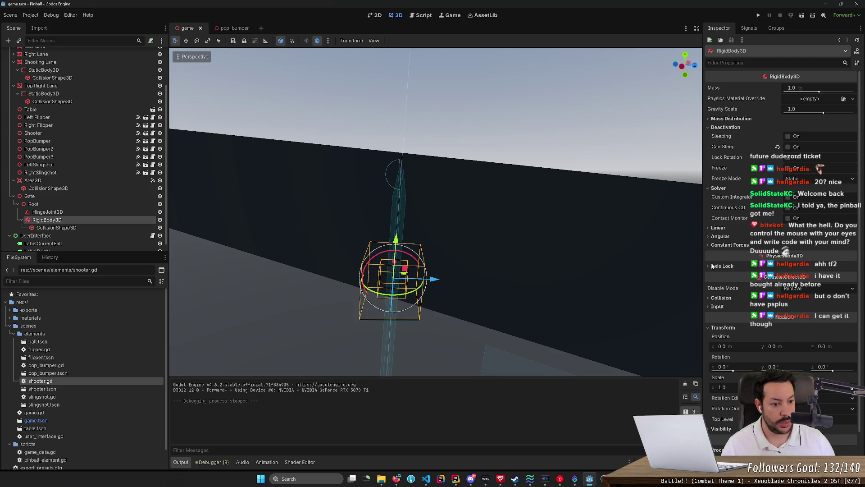
click(709, 299)
click(740, 318)
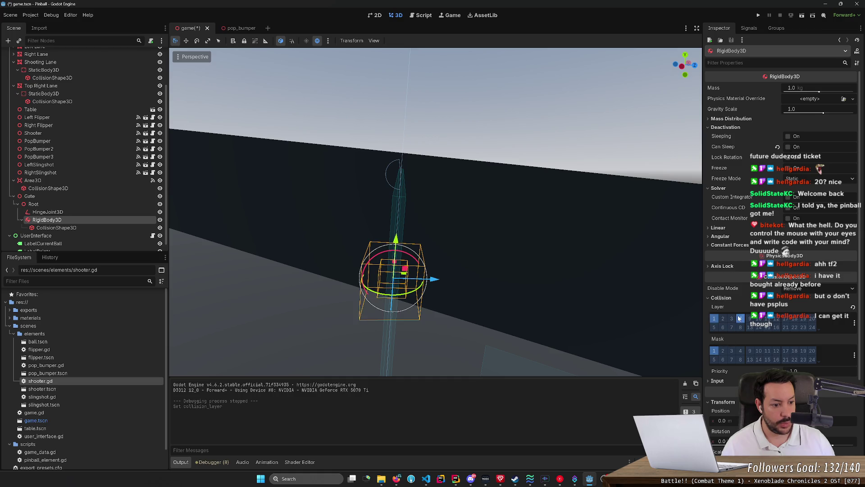
click(714, 318)
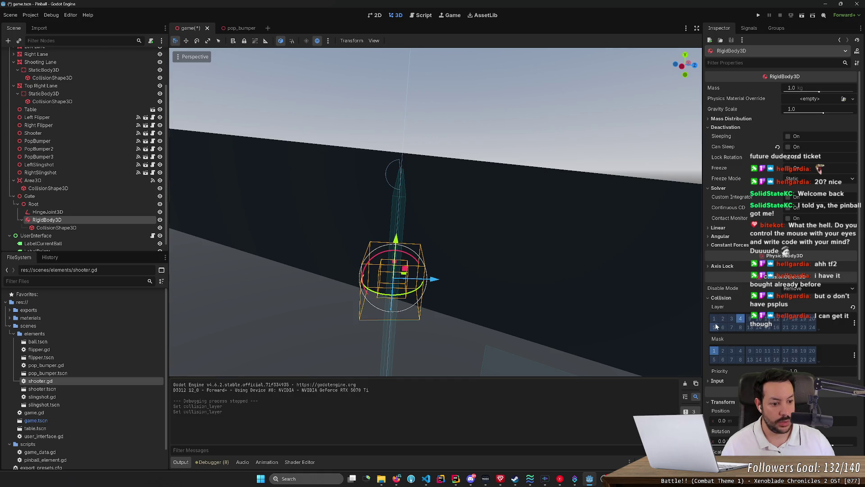
key(F5)
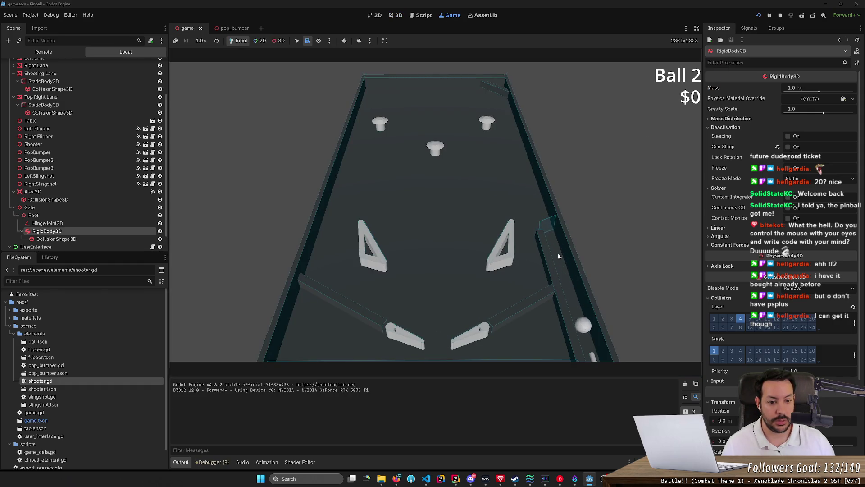
Launch the ball twice to test the gate on Ball 2, then stop the game
key(space)
key(space)
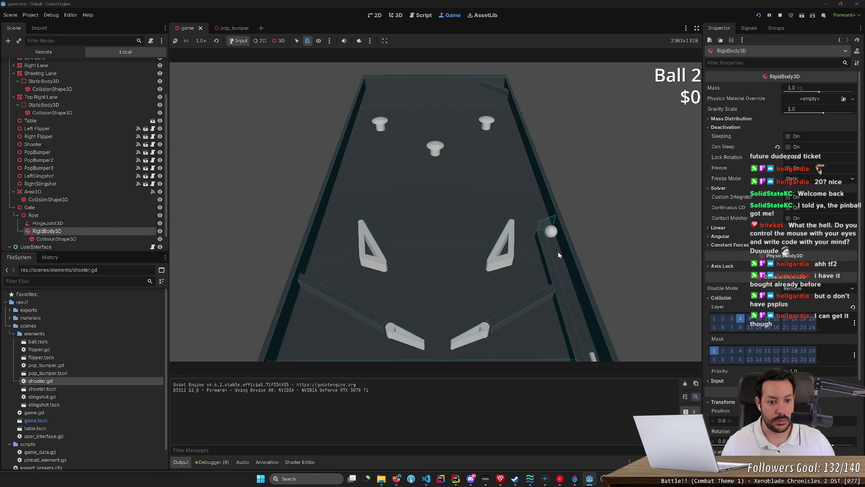
key(space)
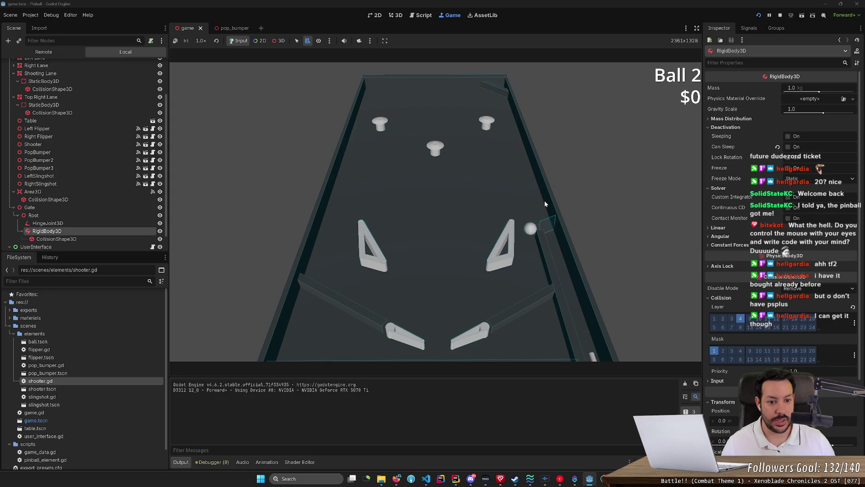
click(782, 15)
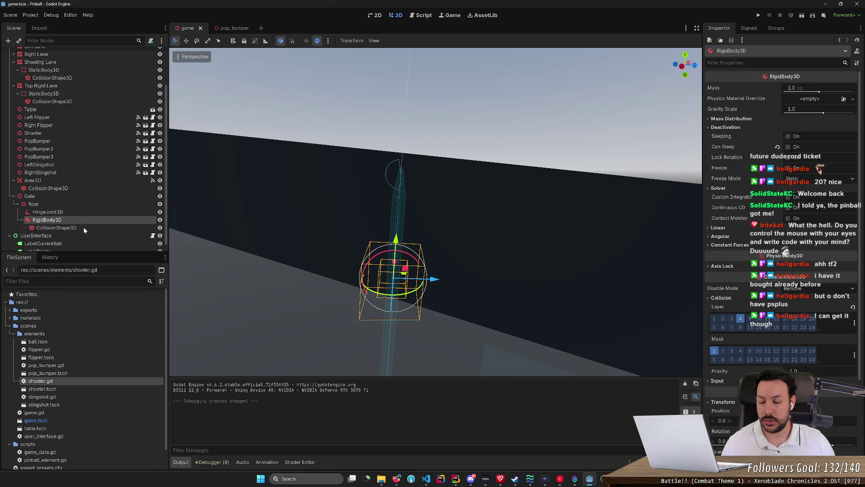
Check the Gate's CollisionShape3D and HingeJoint3D limits (170° and 0°), then run the pinball game again
click(92, 228)
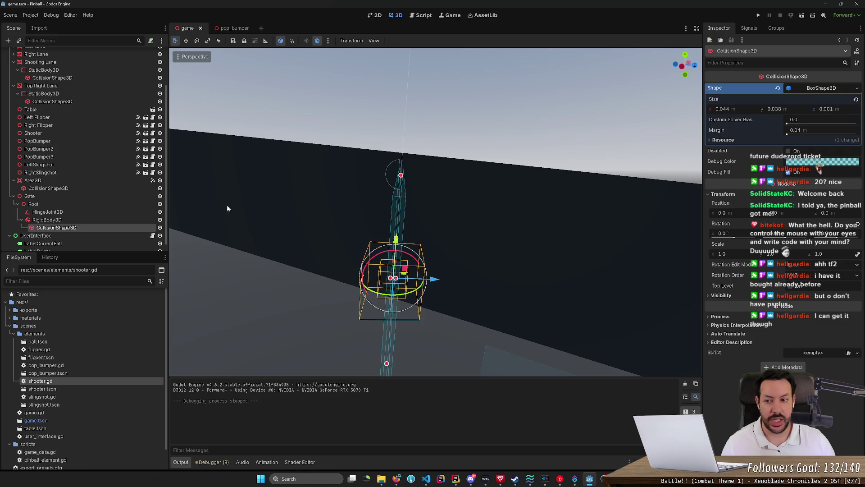
click(122, 210)
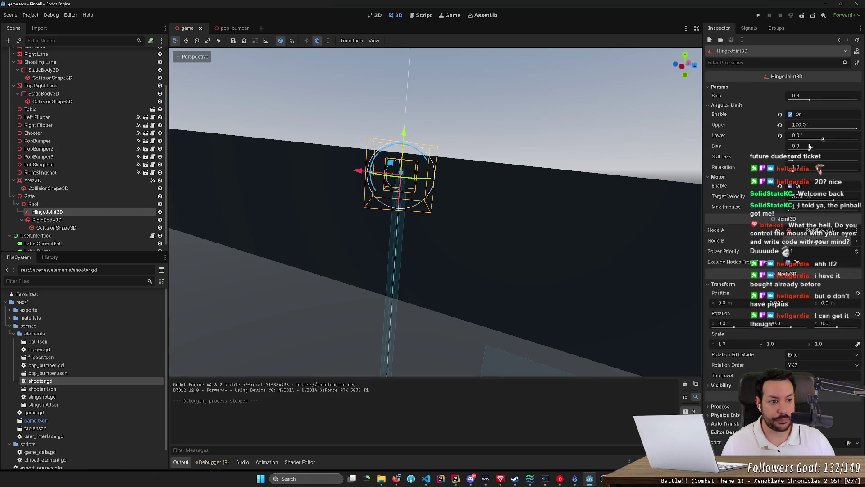
click(759, 15)
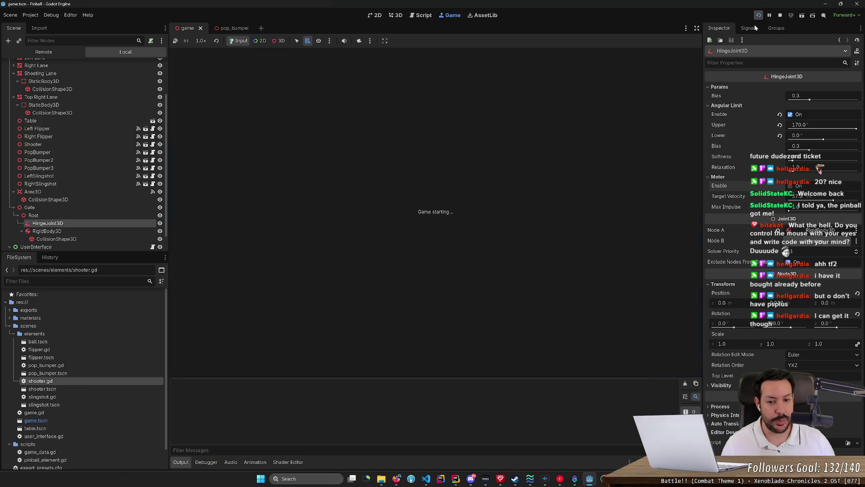
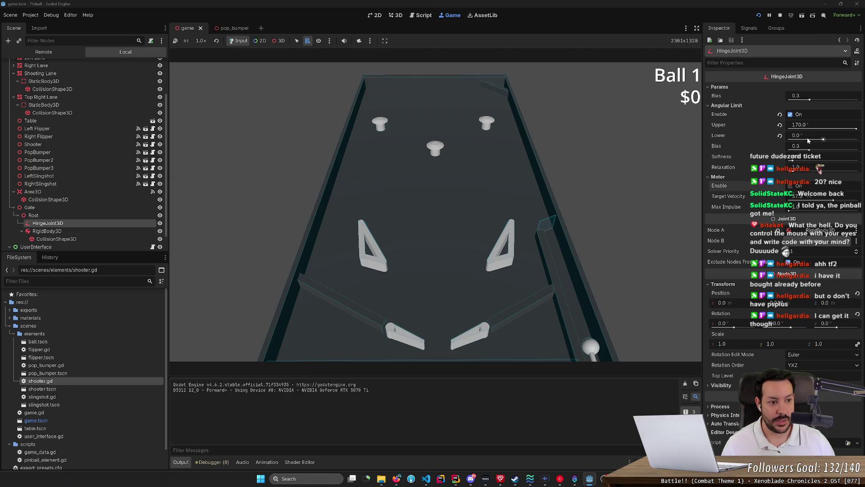
Raise the hinge limit bias to 0.54, adjust its relaxation, and launch the ball
drag(810, 151, 826, 151)
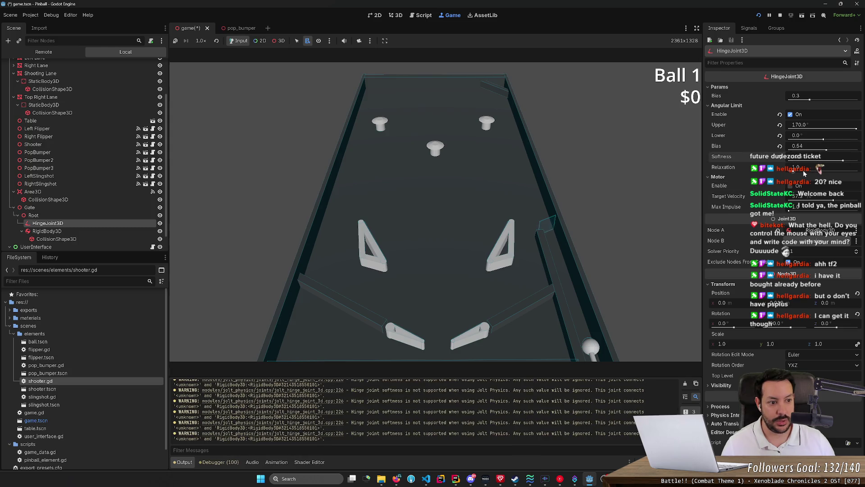
click(792, 173)
key(space)
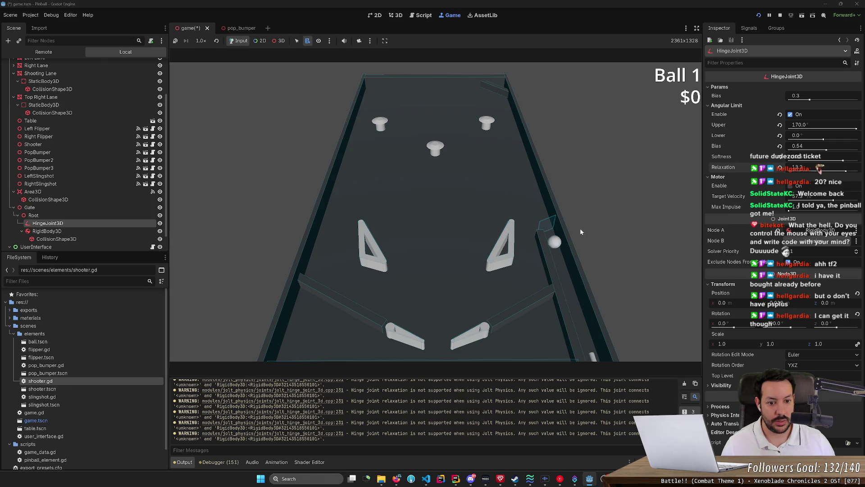
Enable the hinge motor, tune its max impulse and target velocity, then test-launch the ball and stop
click(791, 186)
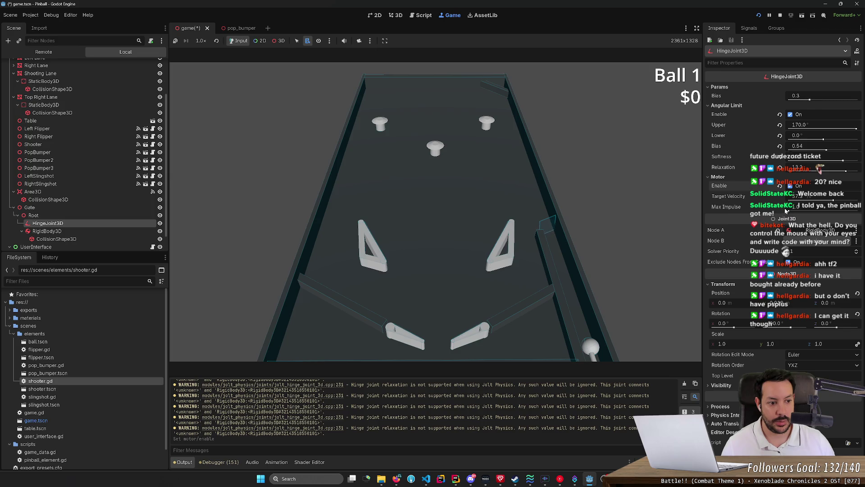
drag(786, 211, 844, 216)
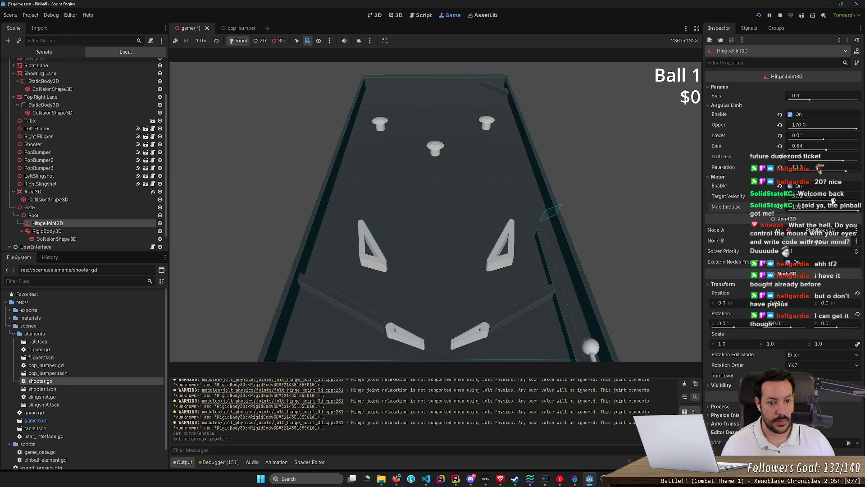
drag(833, 201, 800, 202)
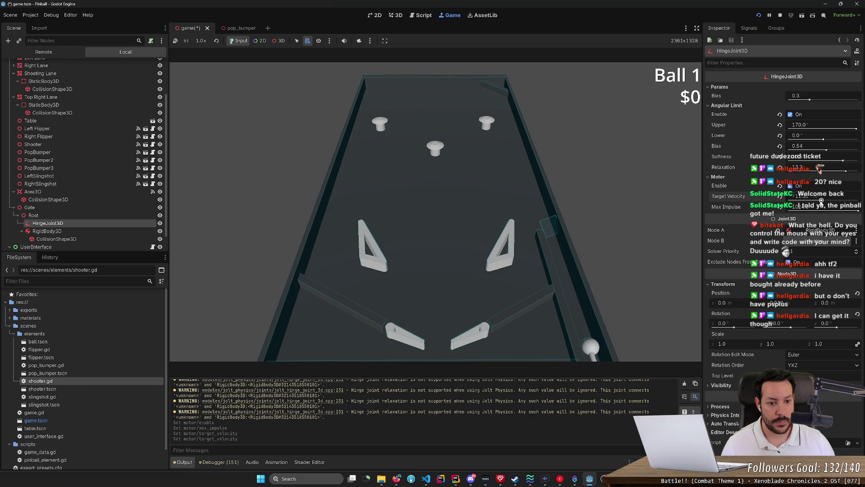
drag(821, 201, 818, 201)
click(601, 222)
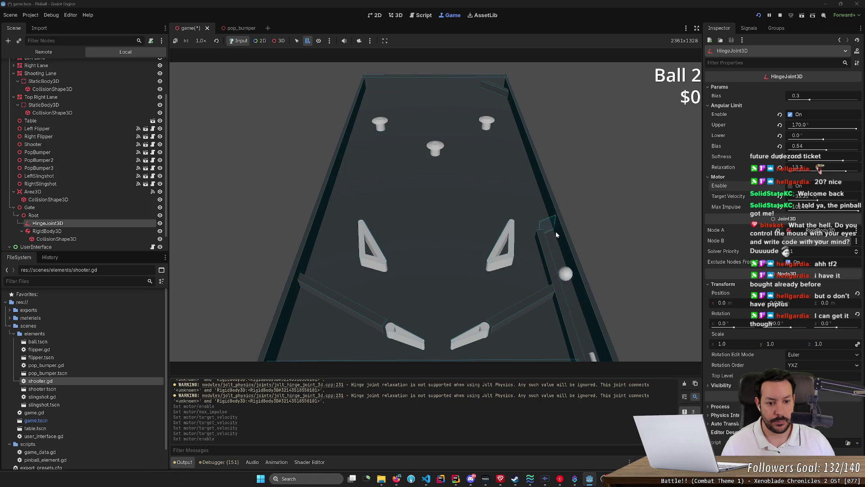
click(780, 14)
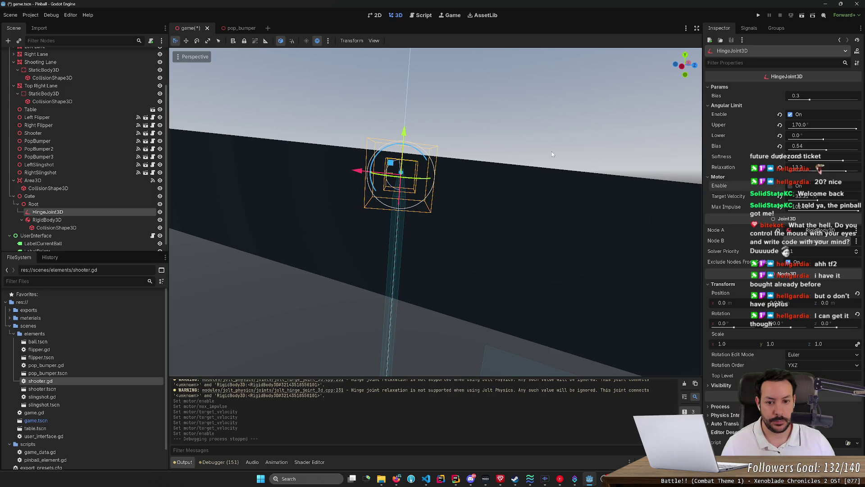
Clear the hinge's Node A, link it to the gate's RigidBody3D, then run and stop a test
click(778, 233)
click(816, 230)
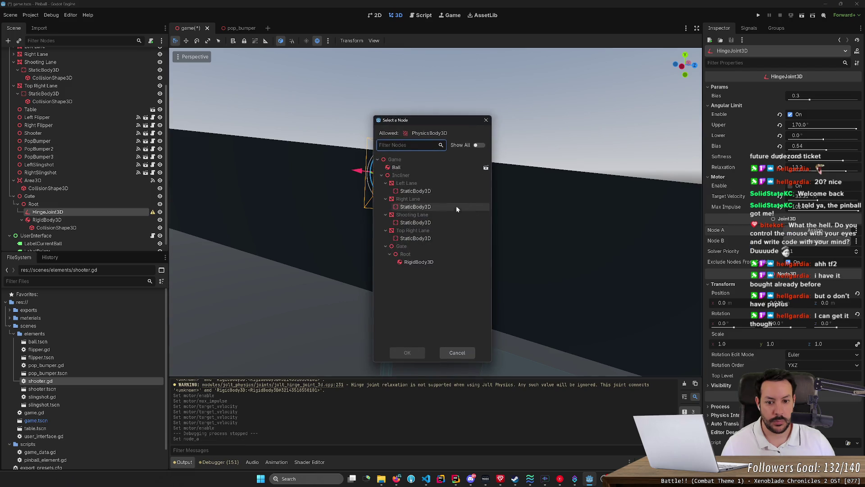
click(440, 263)
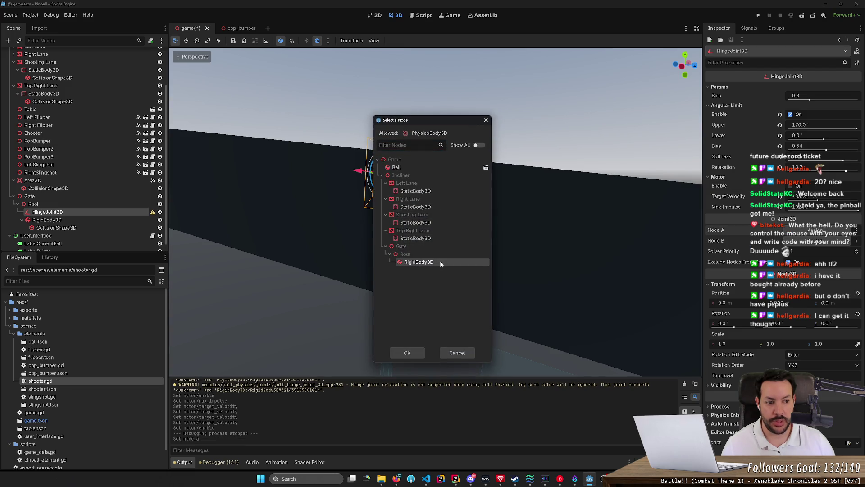
click(408, 353)
click(756, 16)
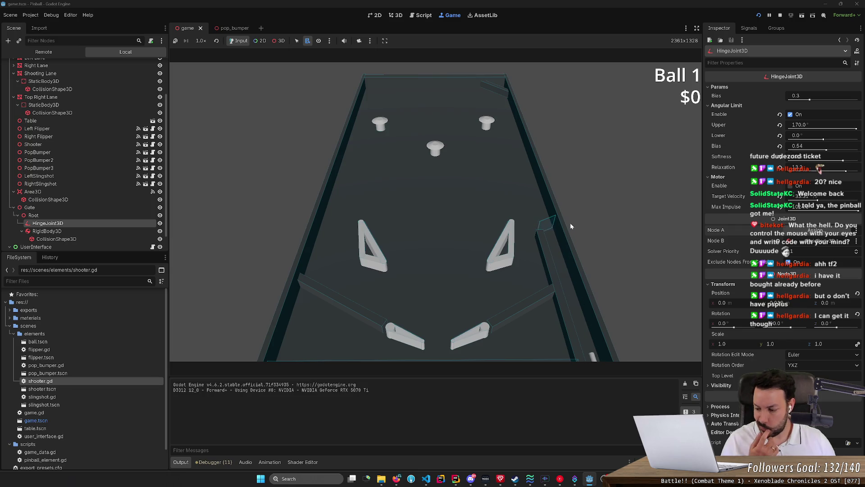
key(F8)
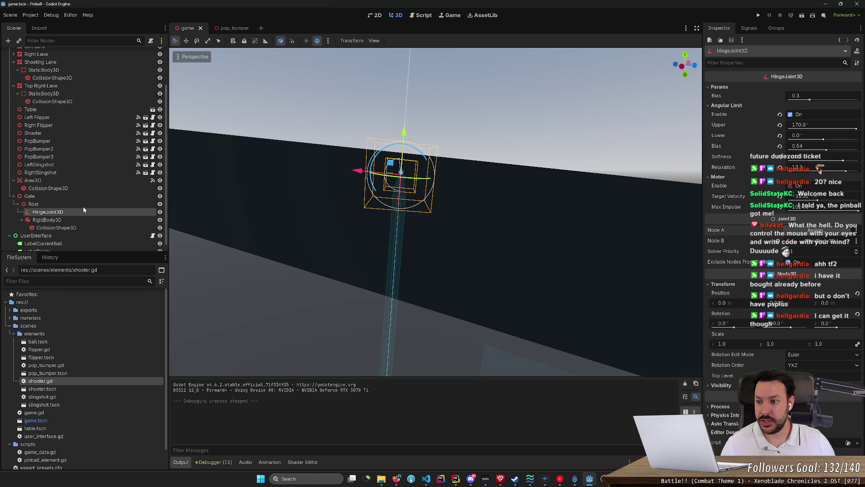
Set the gate RigidBody3D's mass to 0.001 kg and test it by launching the ball
click(62, 219)
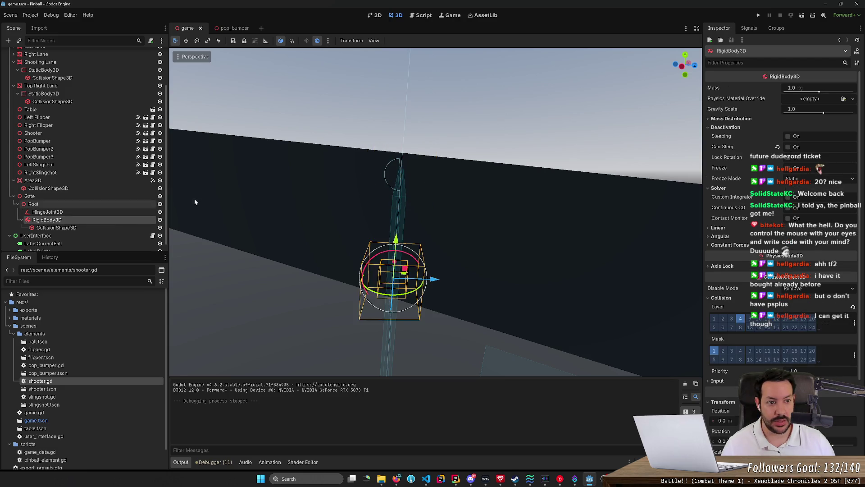
click(792, 88)
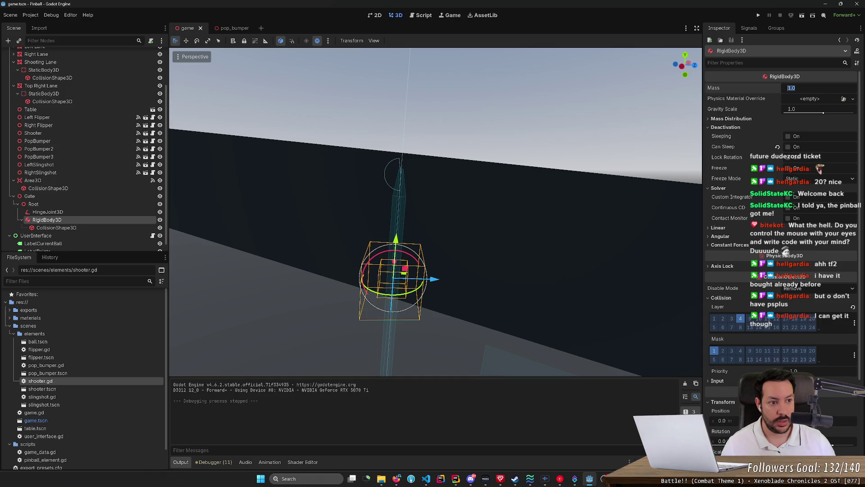
text(0.01)
key(Return)
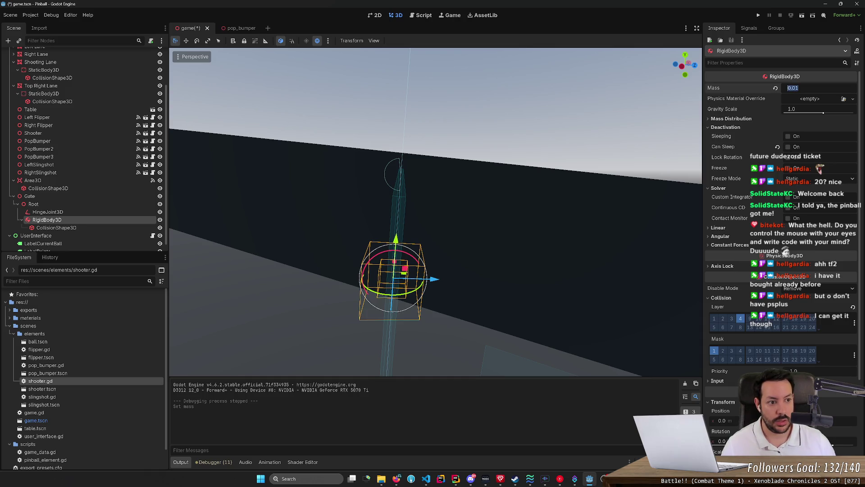
text(0)
text(1)
key(Return)
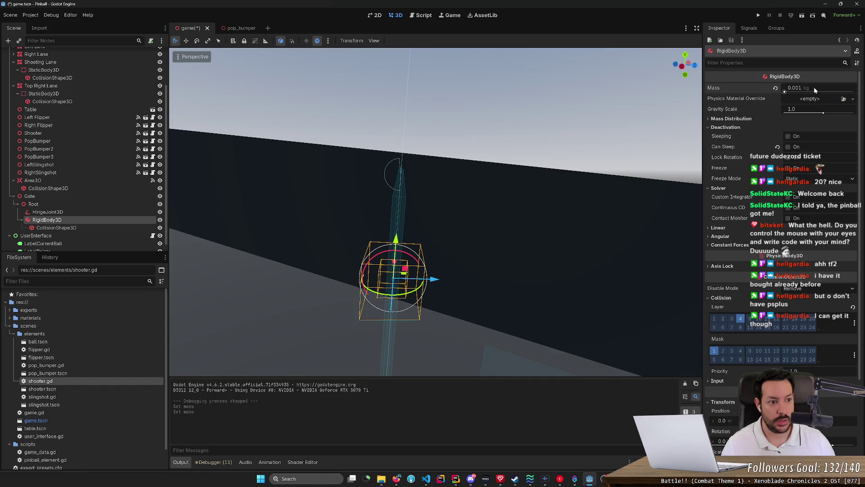
click(759, 16)
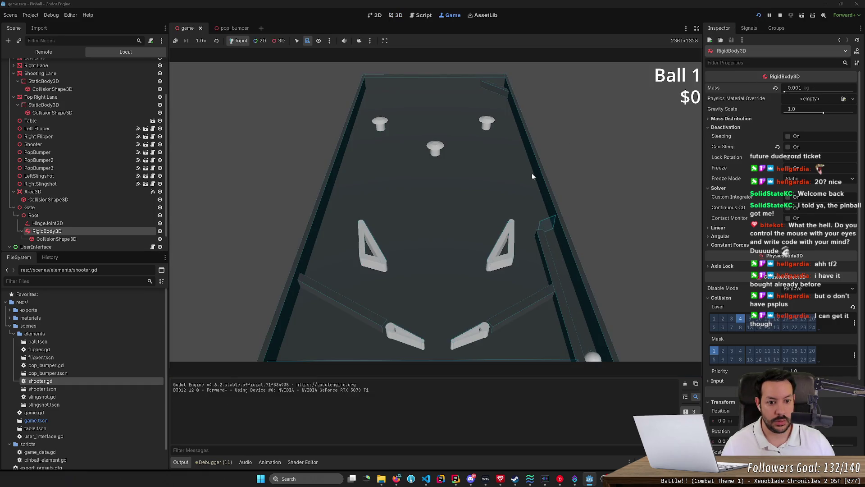
key(space)
key(space)
key(space)
key(space)
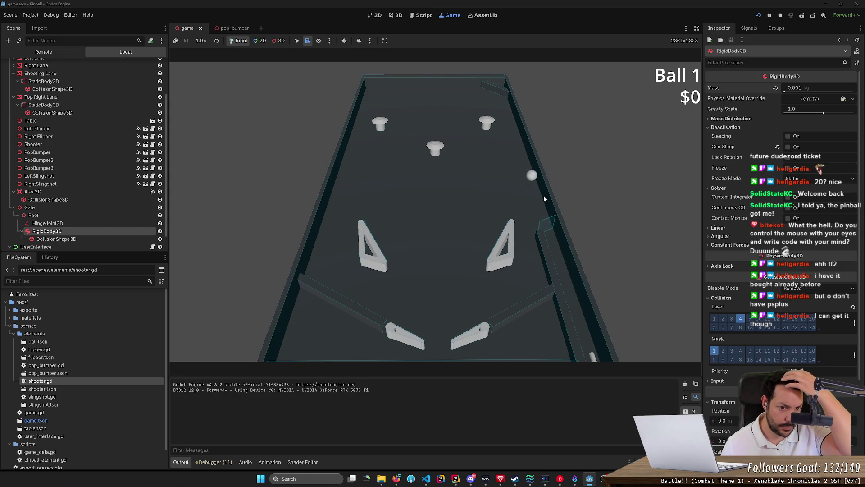
click(779, 14)
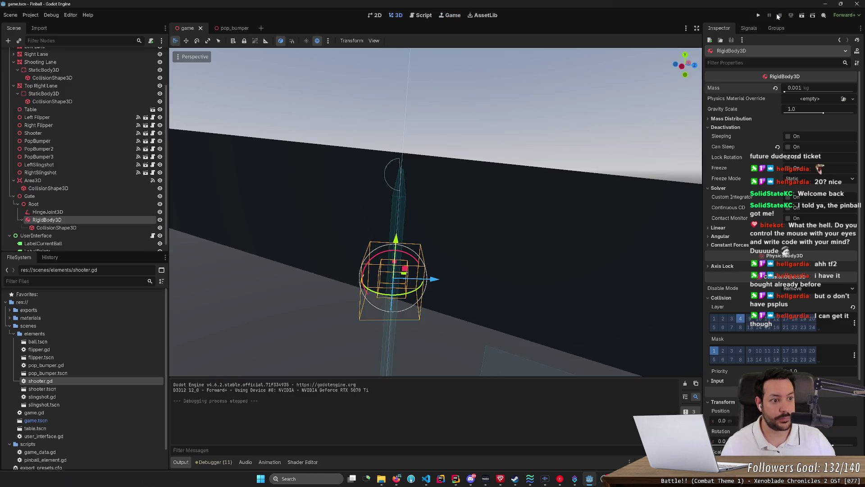
Change the gate mass to 0.01 kg and run another test
key(Return)
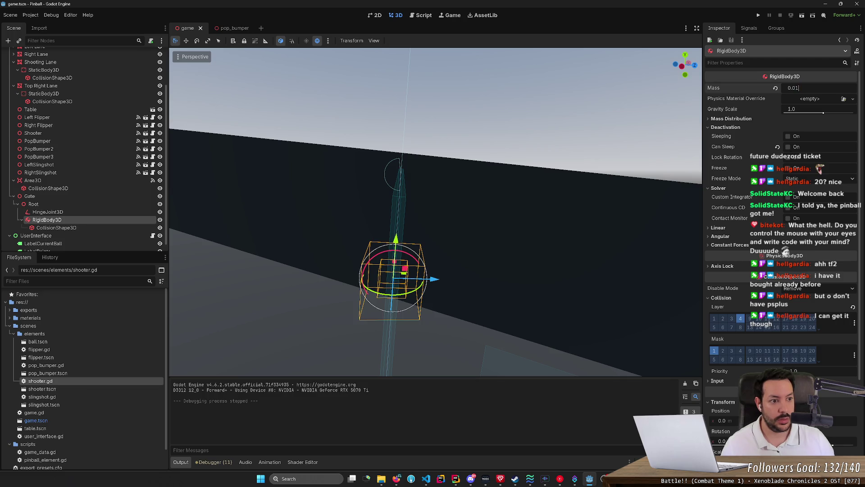
key(Return)
click(759, 15)
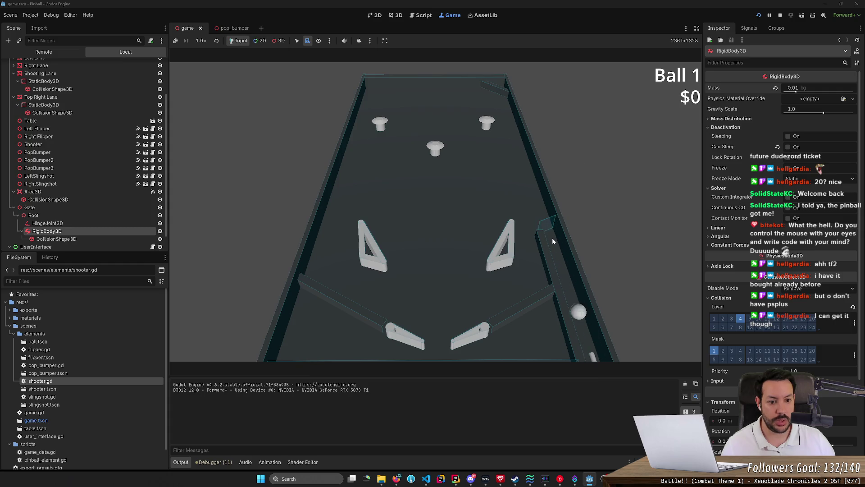
click(781, 15)
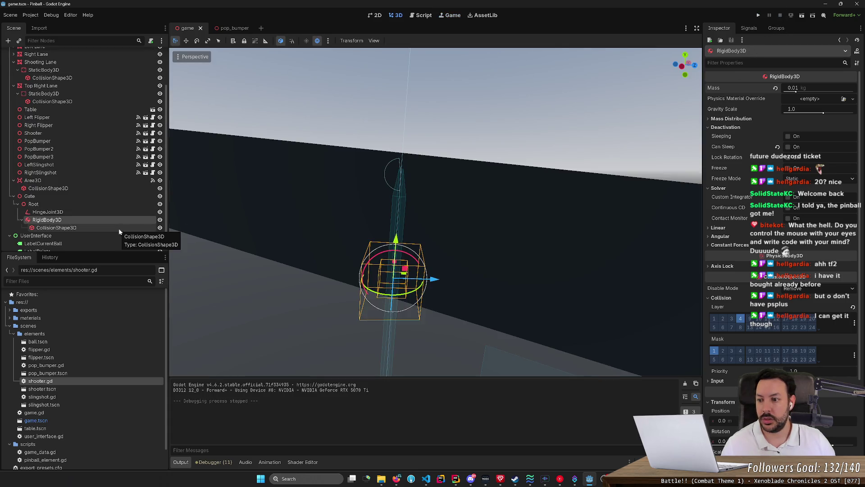
Link the hinge joint's Node A to the gate's RigidBody3D and run a quick test
click(123, 212)
mouse_move(46, 220)
mouse_down()
mouse_move(802, 234)
mouse_move(777, 243)
mouse_up()
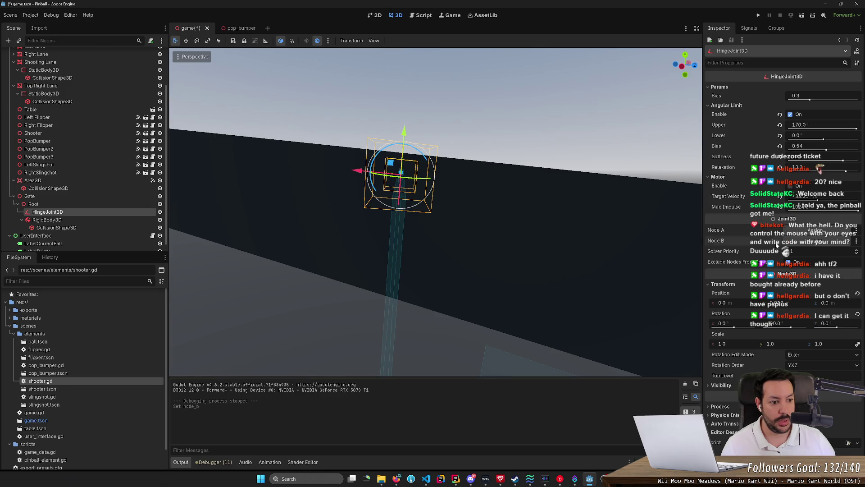
click(816, 230)
click(432, 263)
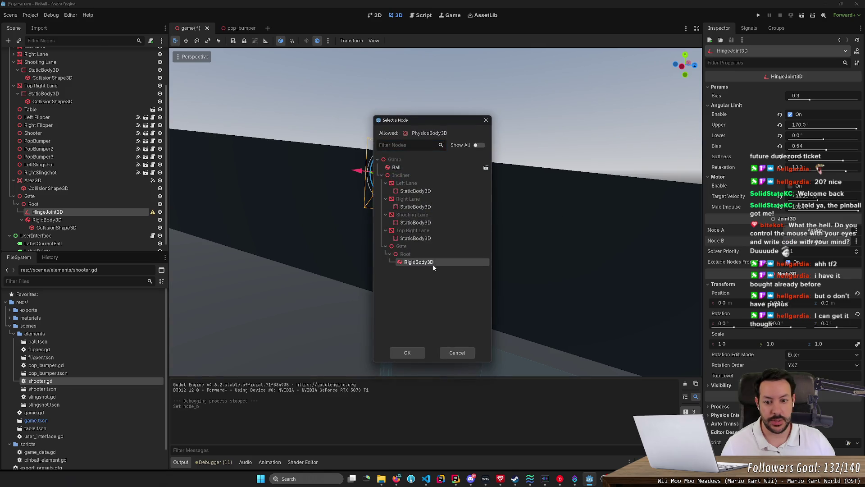
click(402, 352)
click(759, 15)
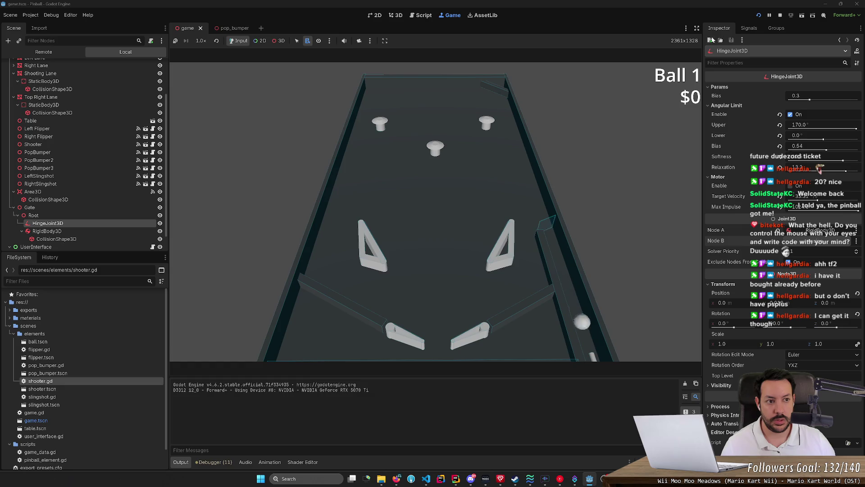
key(F8)
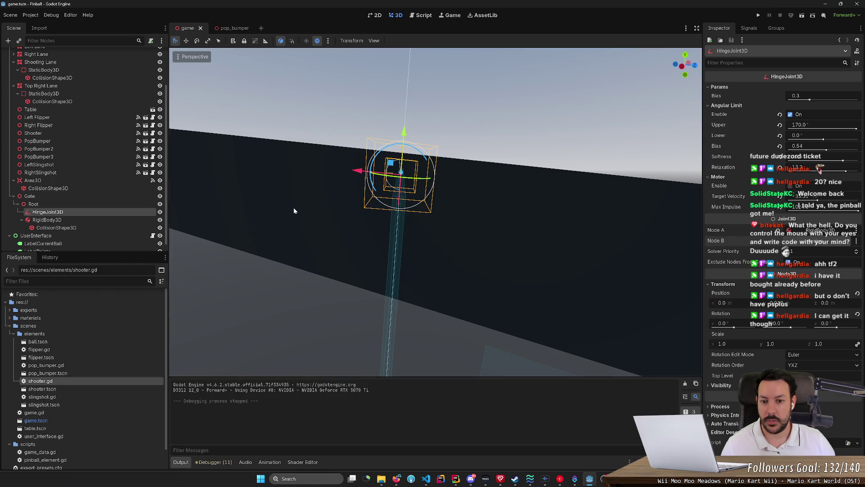
Set the hinge's angular limit to 170 and run the game again
click(829, 127)
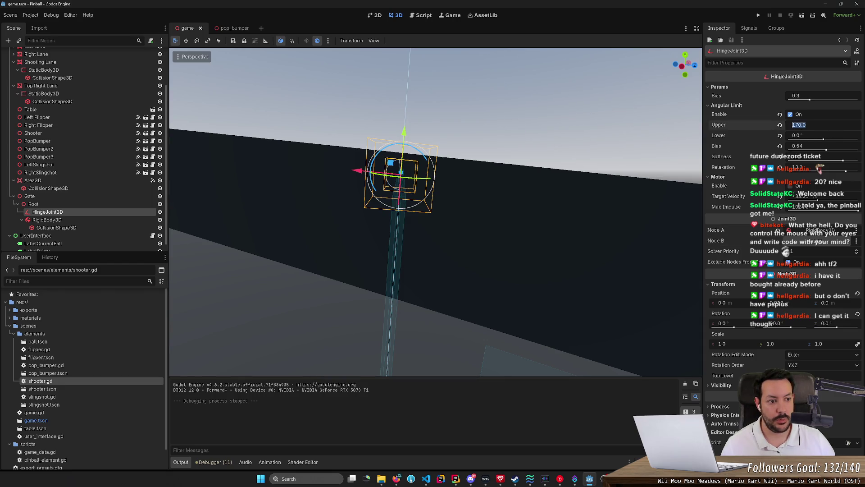
text(0)
key(Tab)
text(170)
key(Return)
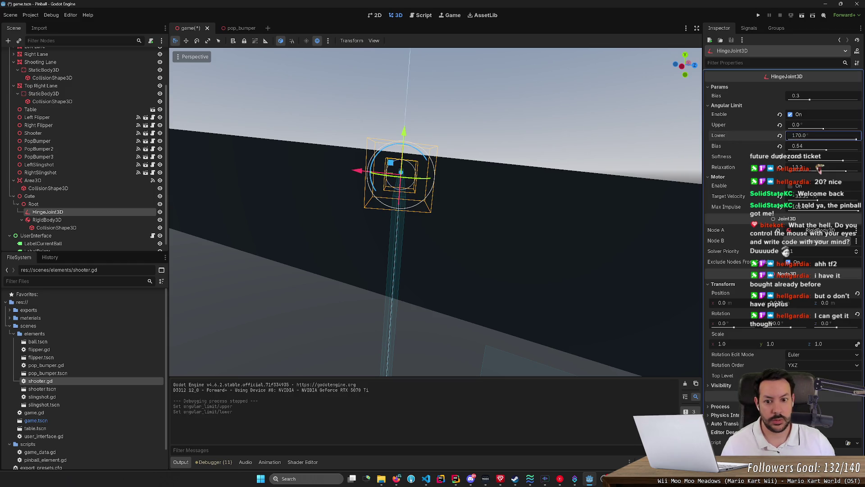
key(F5)
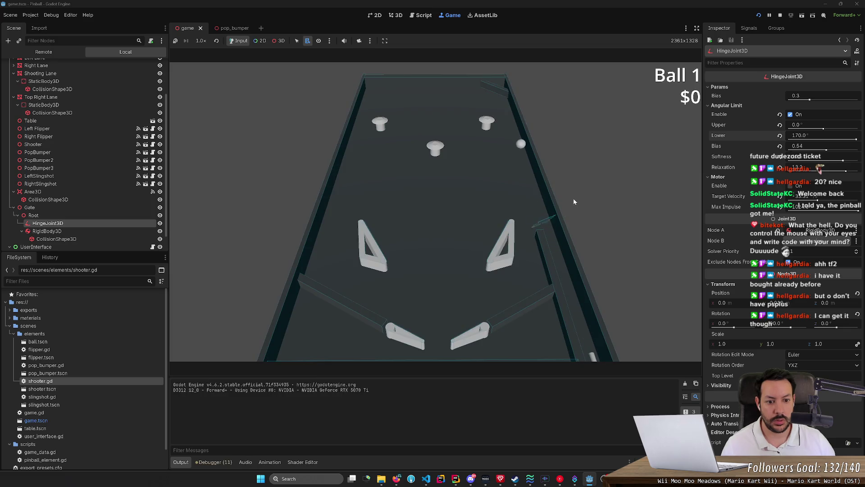
Pause and stop the game, dragging the hinge's lower angle limit down to -170°
click(771, 14)
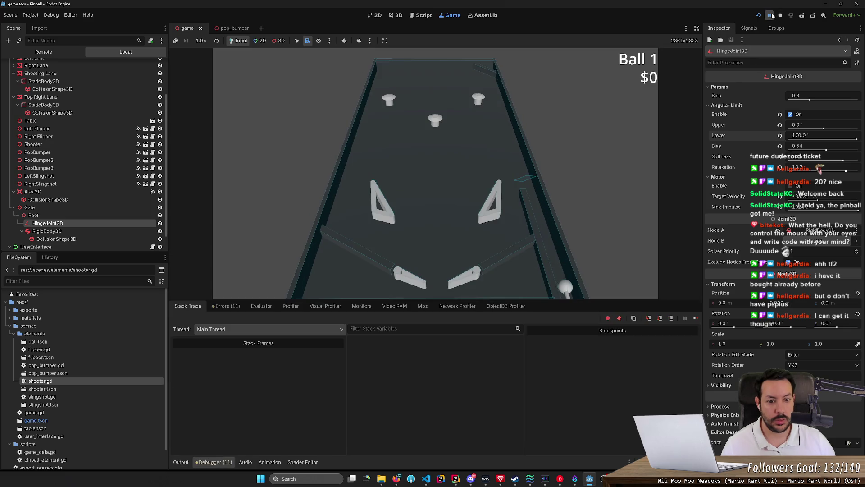
drag(845, 141, 836, 140)
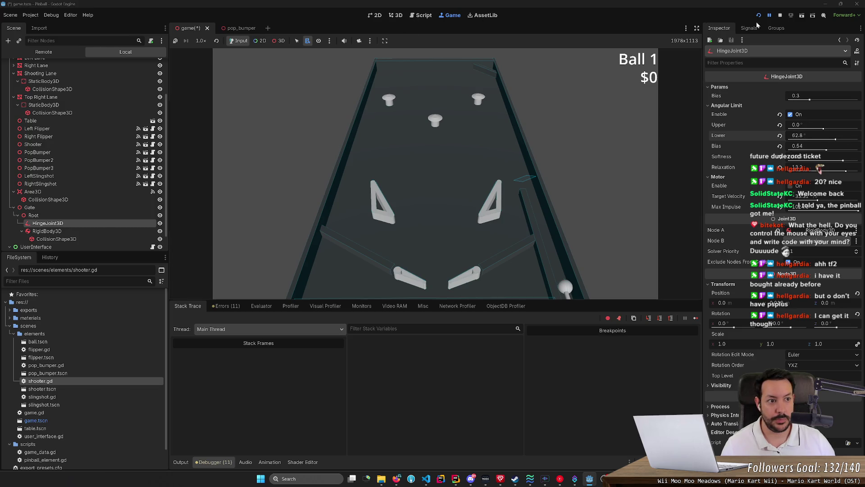
click(780, 16)
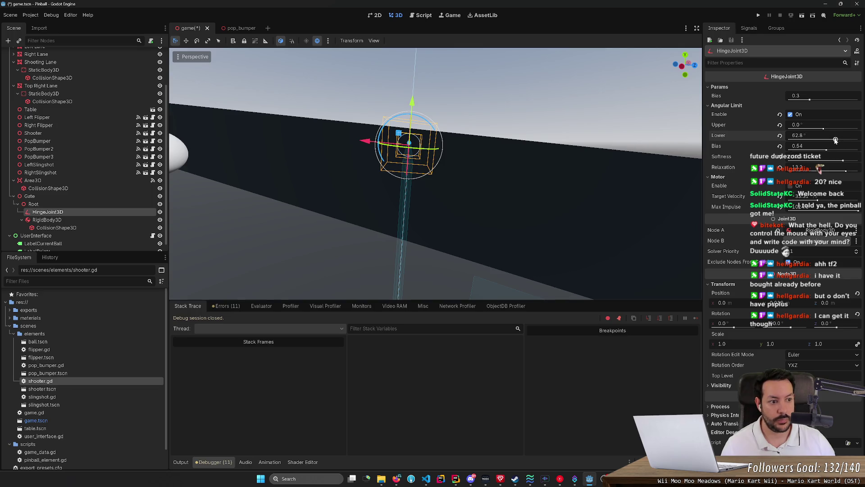
drag(836, 140, 790, 139)
Run the game, launch the ball up the shooter lane, and work the flippers
key(F5)
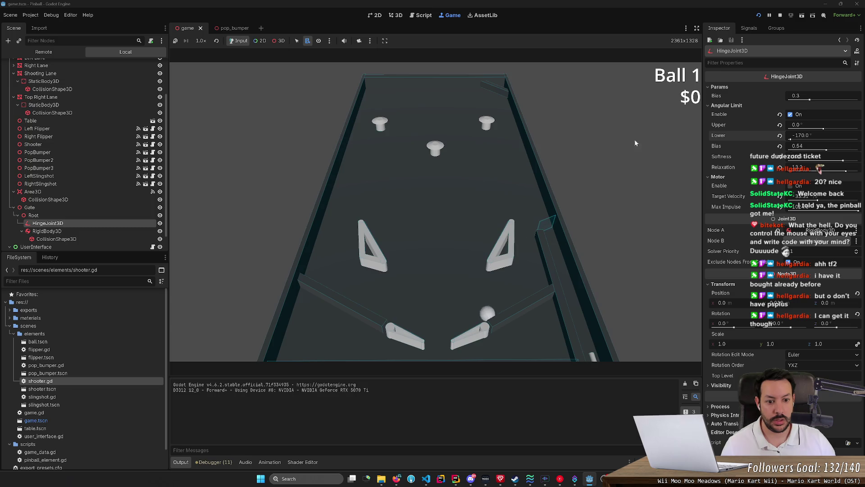
key(space)
key(space)
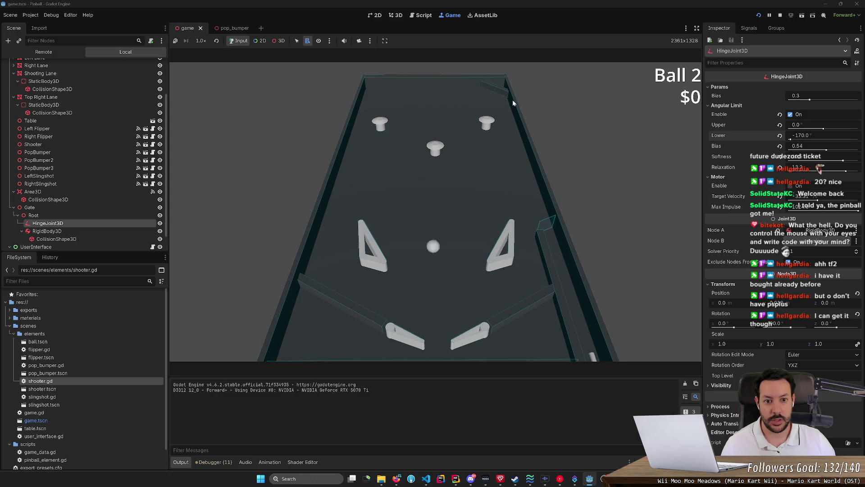
key(space)
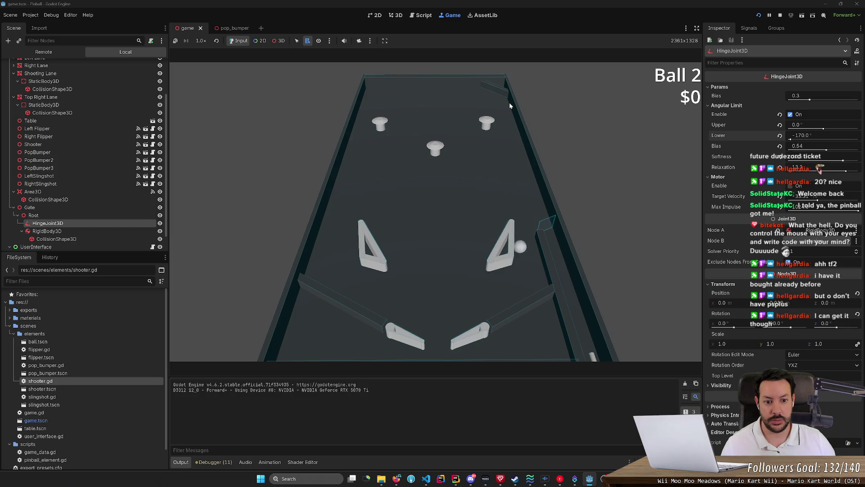
key(Right)
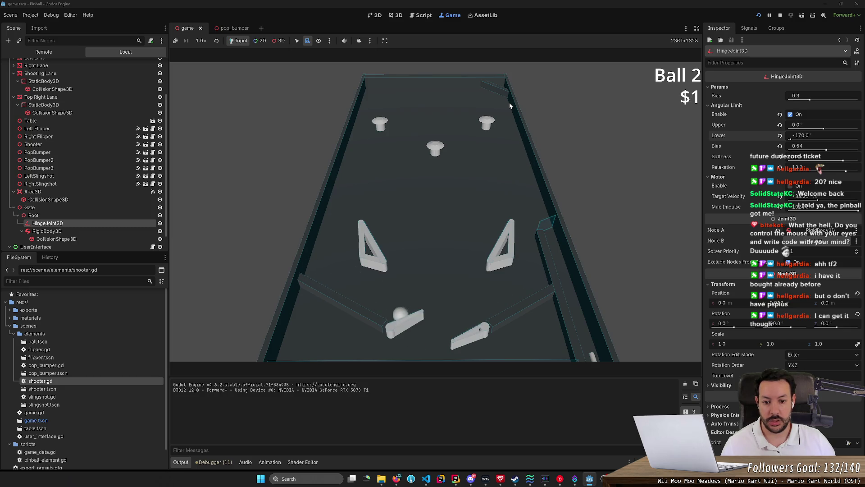
key(Left)
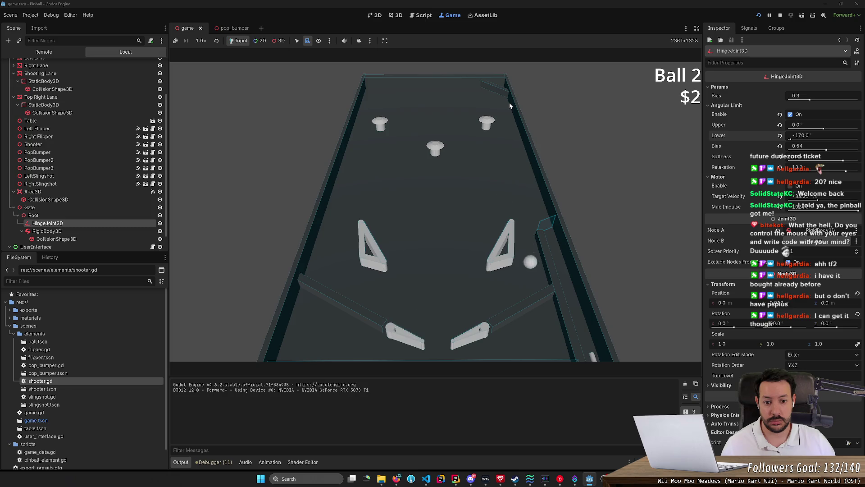
key(Right)
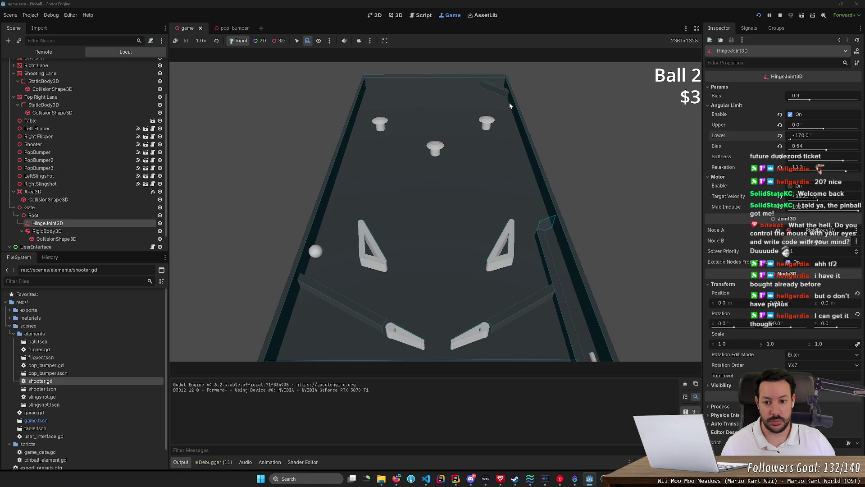
key(Left)
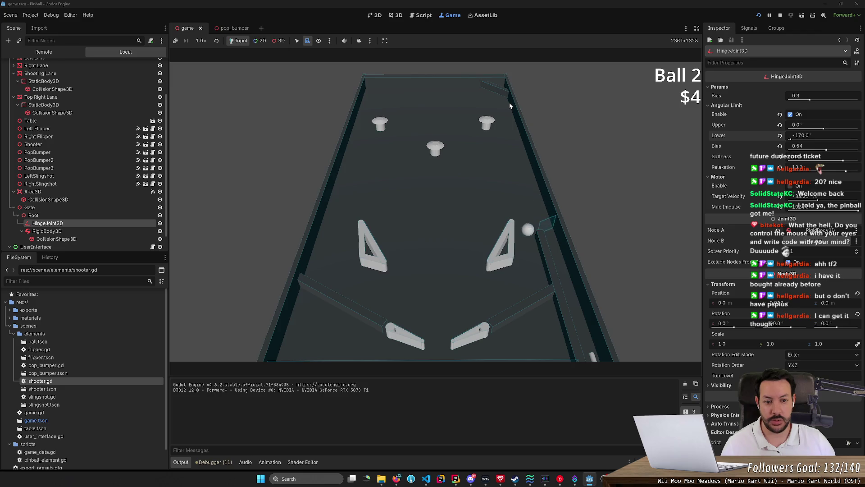
key(Right)
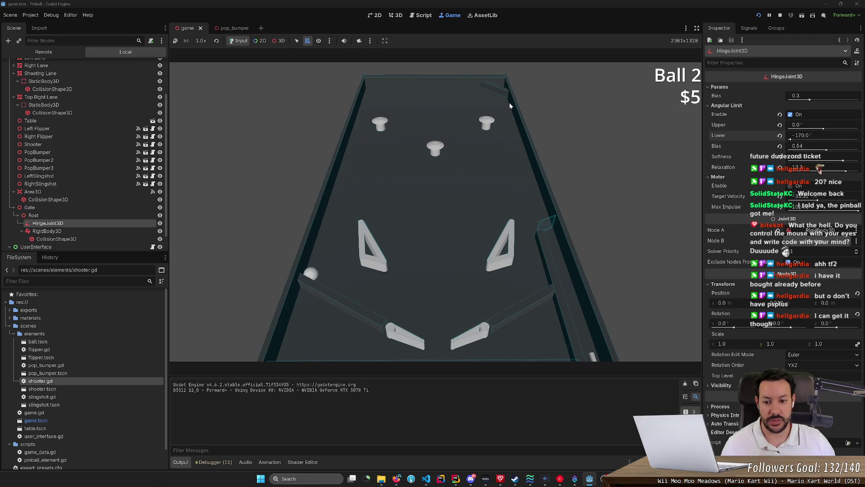
Relaunch the ball and keep flipping, then stop the game and select the gate's RigidBody3D
key(Left)
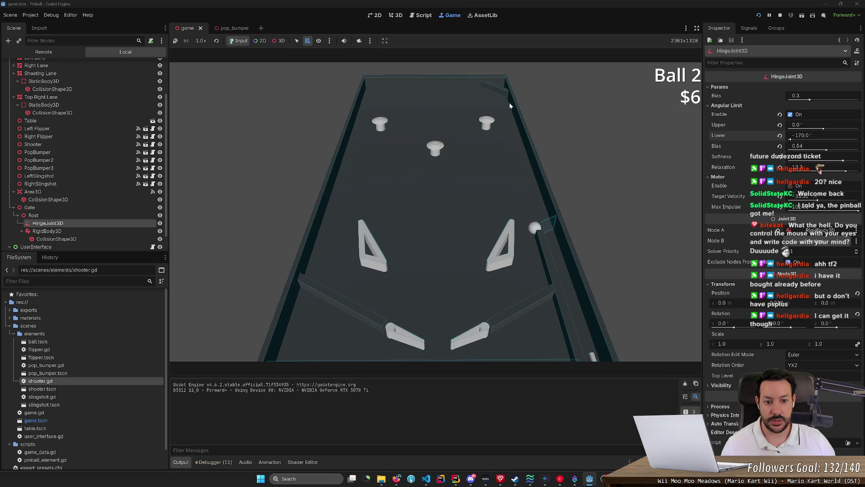
key(Right)
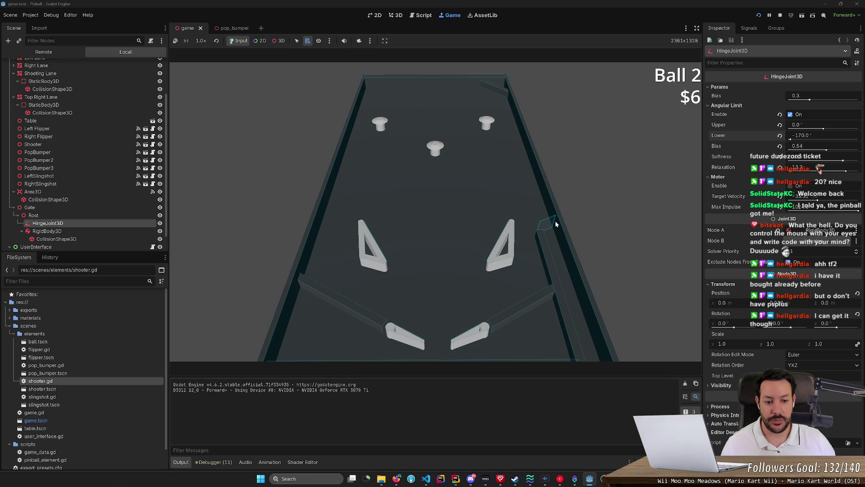
key(space)
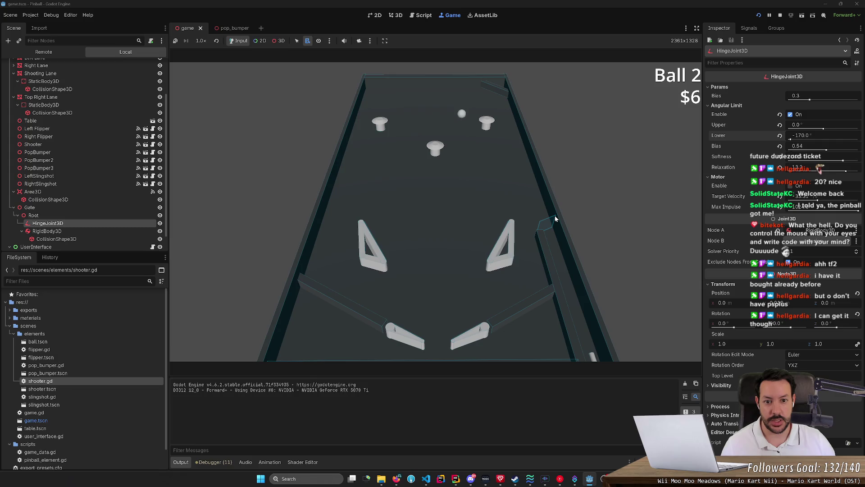
key(Left)
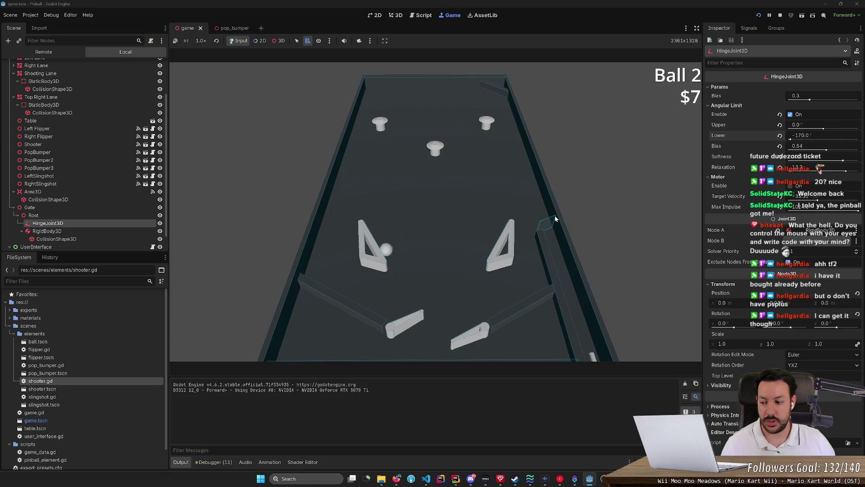
key(Left)
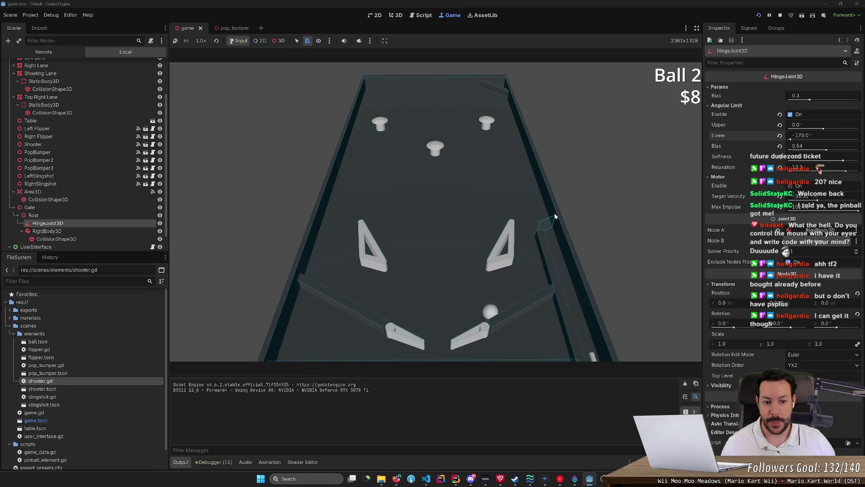
key(Right)
key(F8)
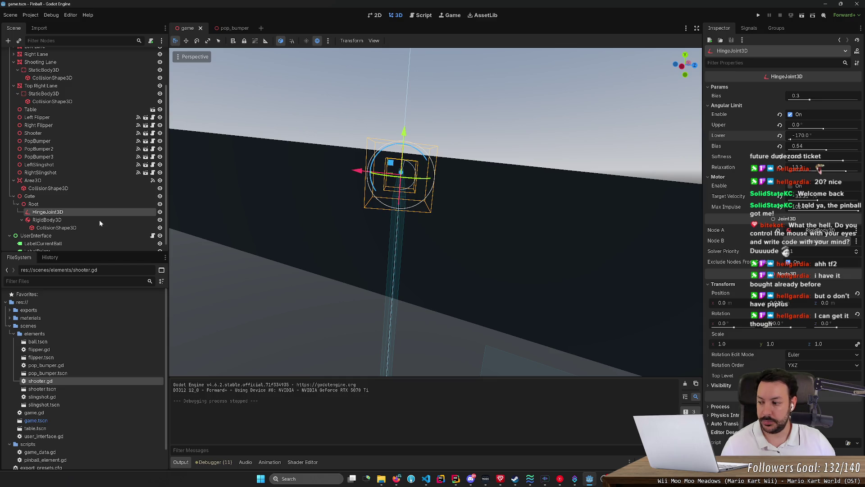
click(99, 220)
Set the gate body's mass to 0.005 kg and select ball_physics_material.tres in the materials folder
click(821, 88)
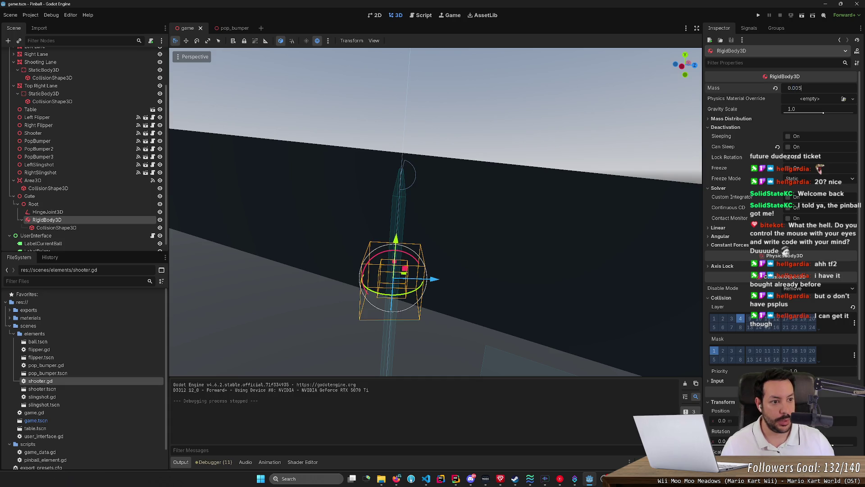
key(Return)
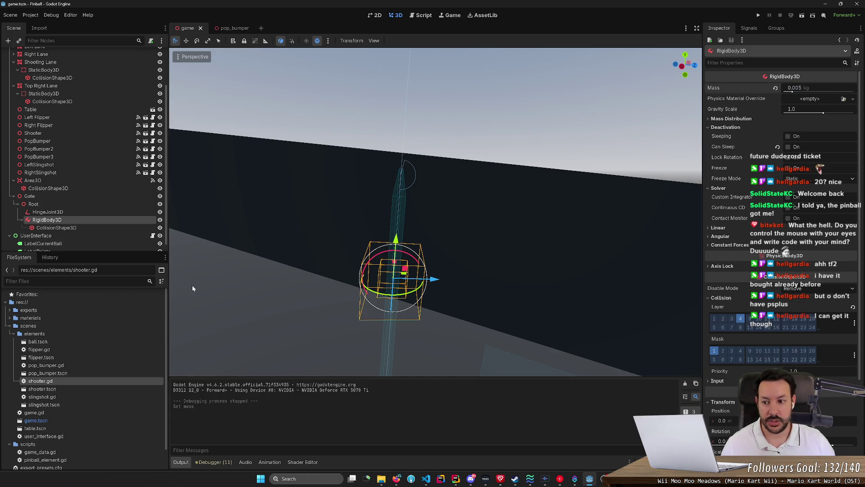
double_click(31, 318)
right_click(30, 319)
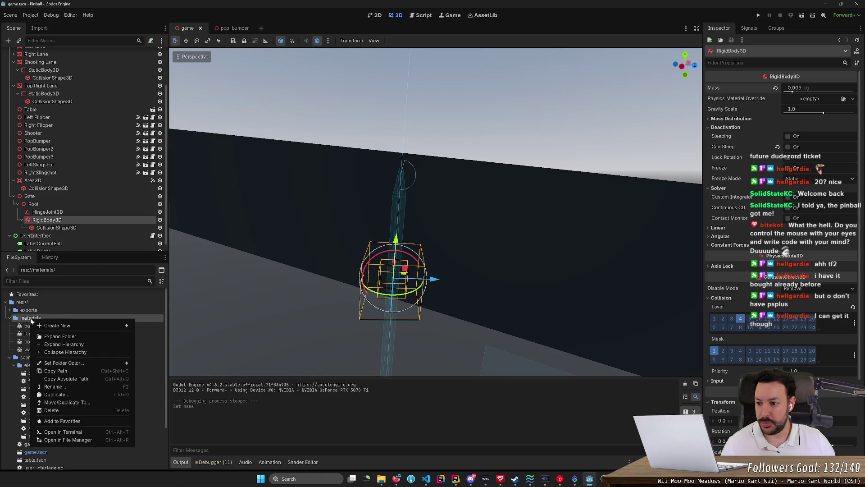
key(Escape)
click(47, 325)
key(ctrl+v)
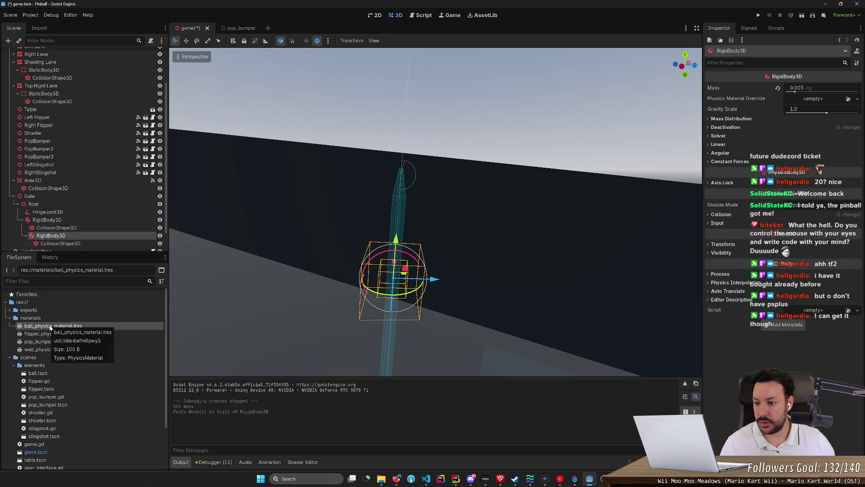
key(ctrl+z)
Duplicate ball_physics_material.tres into materials, keeping both, and rename it gate_physics_material.tres
scroll(90, 227, down, 1)
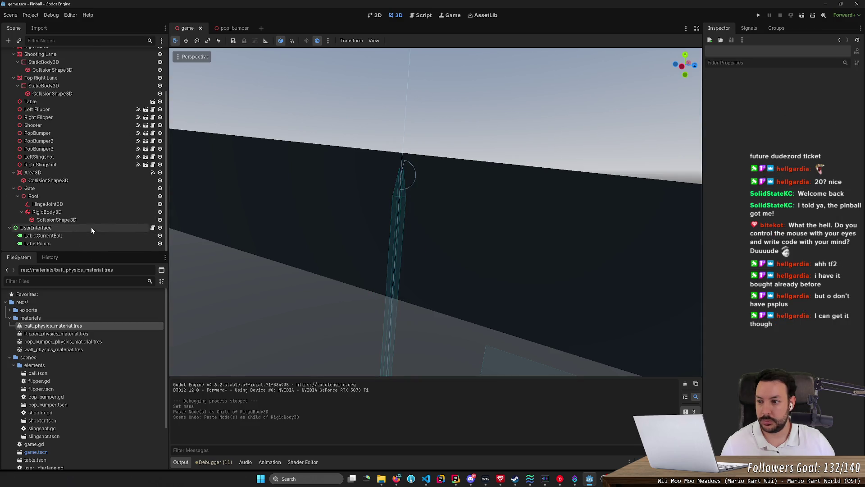
right_click(62, 324)
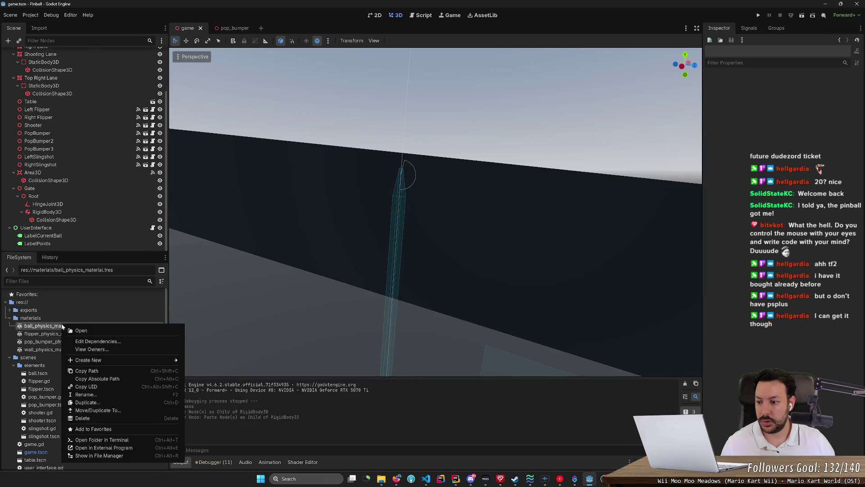
click(124, 411)
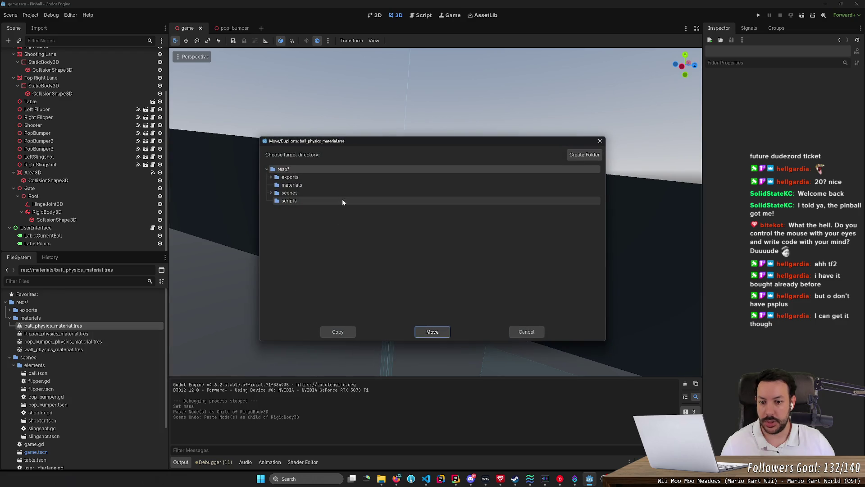
click(327, 184)
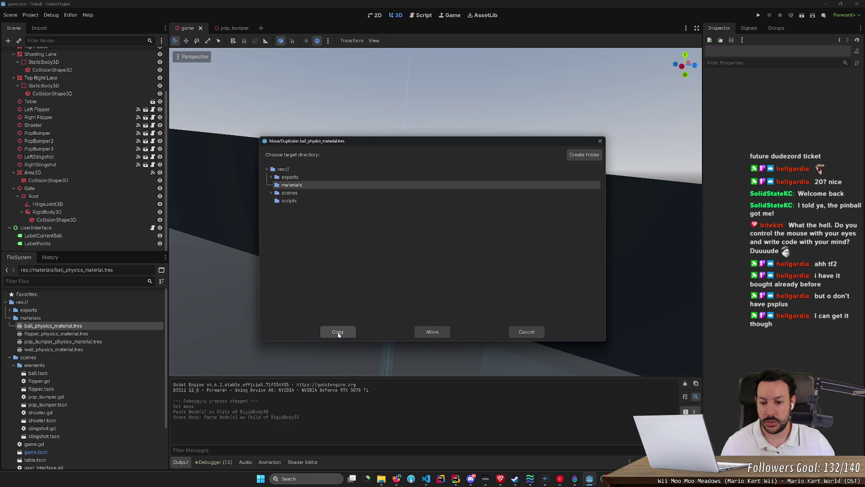
click(338, 333)
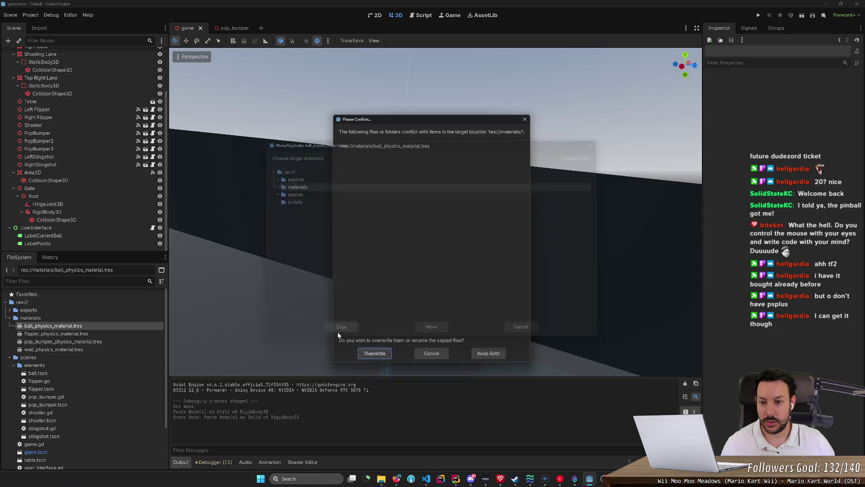
click(491, 357)
key(F2)
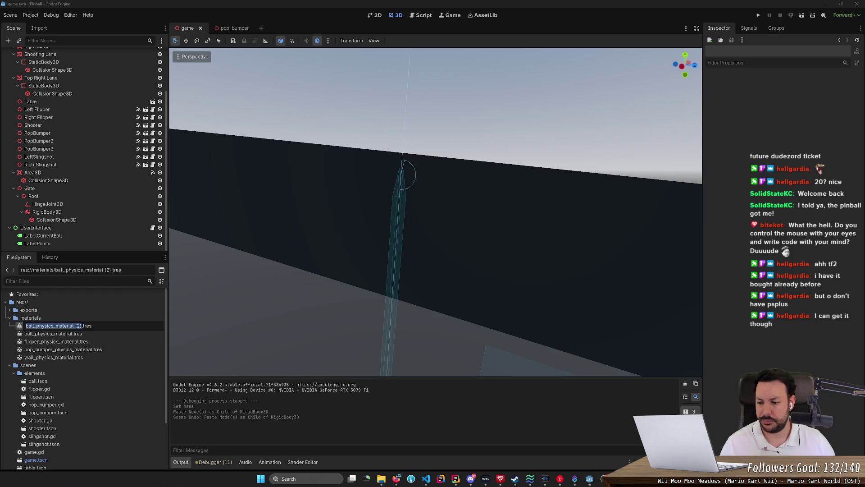
text(gate)
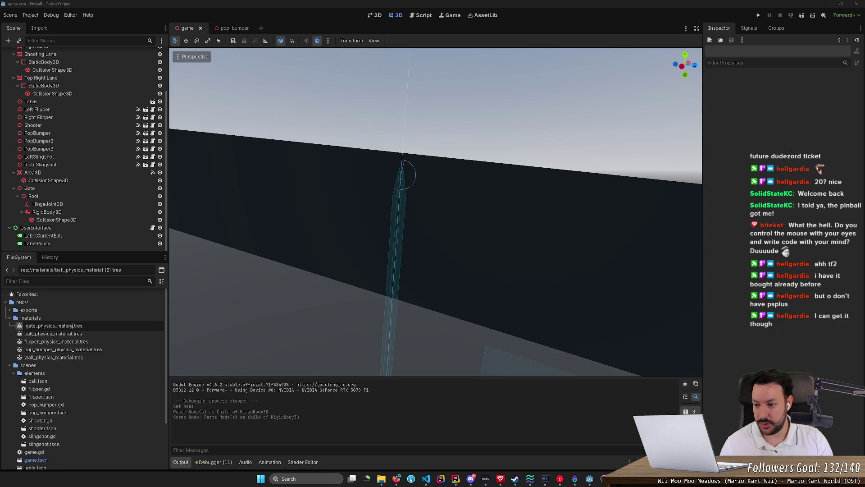
key(Return)
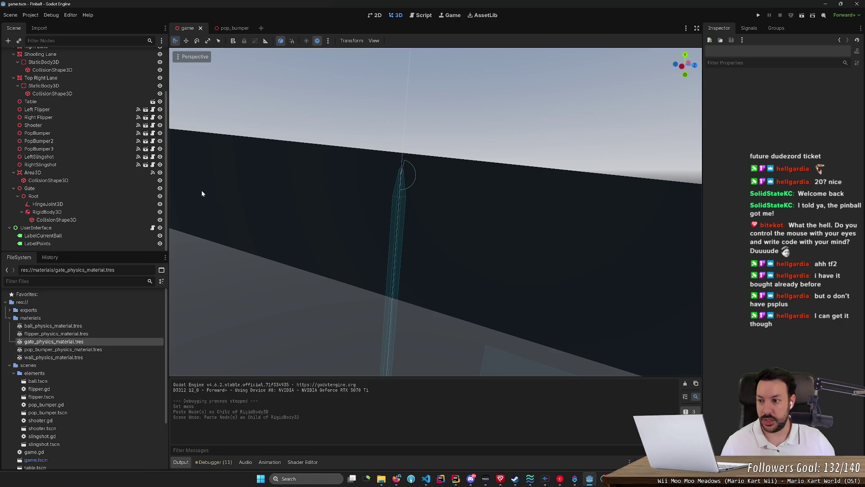
Assign gate_physics_material.tres to the gate RigidBody3D's material override with friction 1.0, then run the game
click(99, 187)
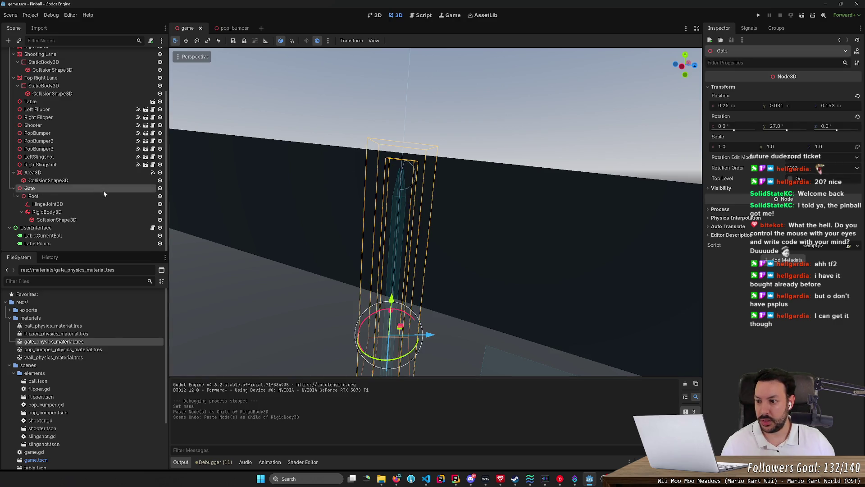
click(92, 212)
mouse_move(76, 344)
mouse_down()
mouse_move(657, 141)
mouse_move(809, 100)
mouse_up()
click(814, 99)
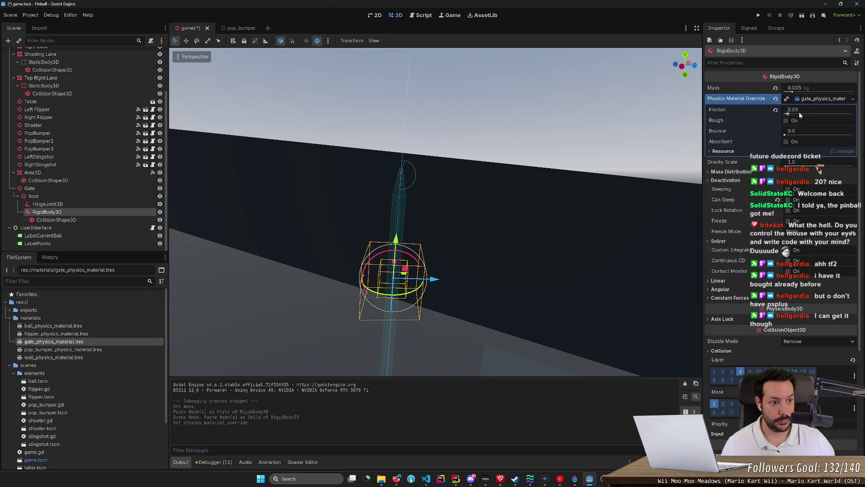
click(799, 111)
text(1)
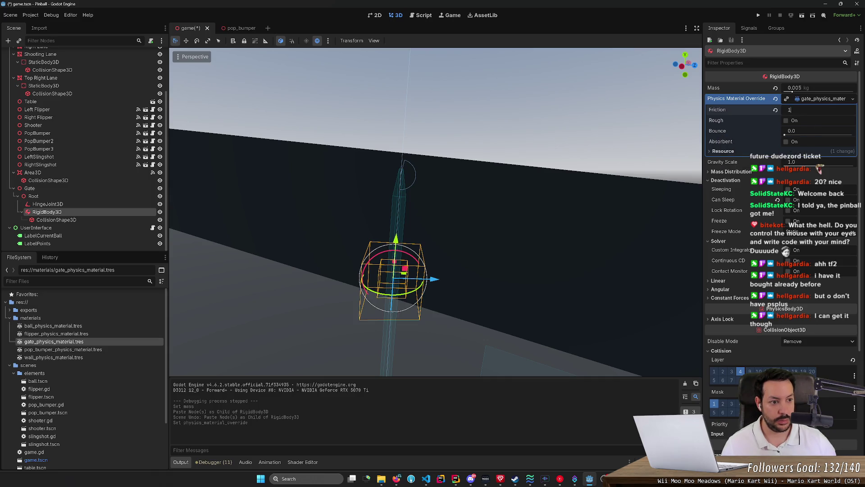
key(Return)
click(758, 15)
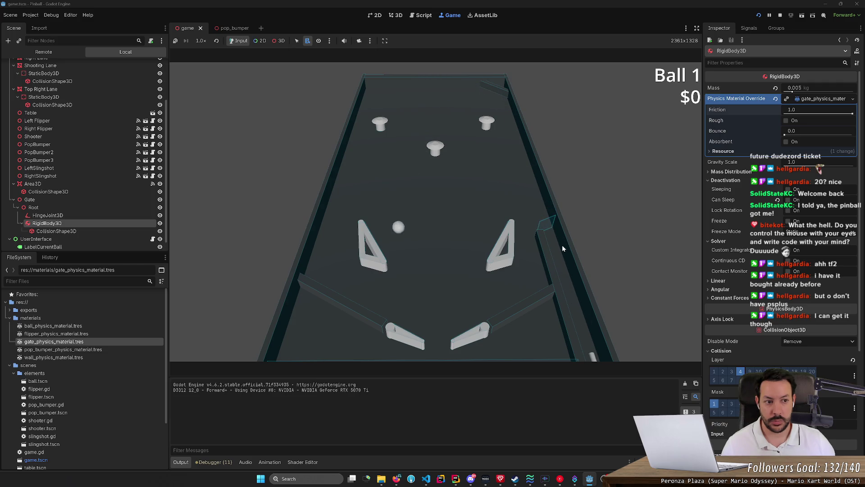
Change the gate material to friction 0.0 and bounce 1.0, then restart and stop the game
drag(833, 108, 785, 110)
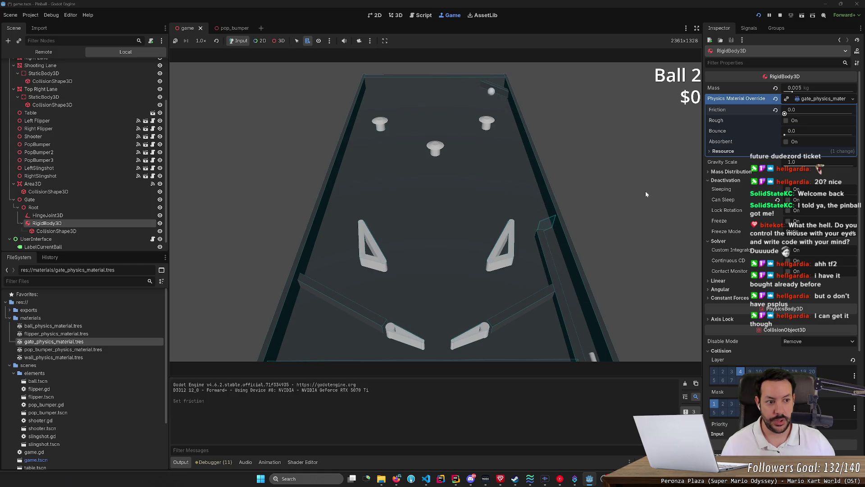
click(791, 131)
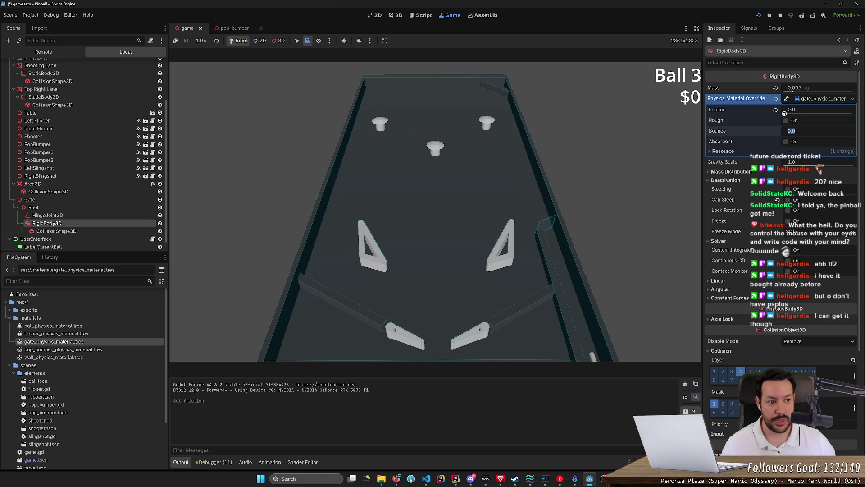
text(1)
key(Return)
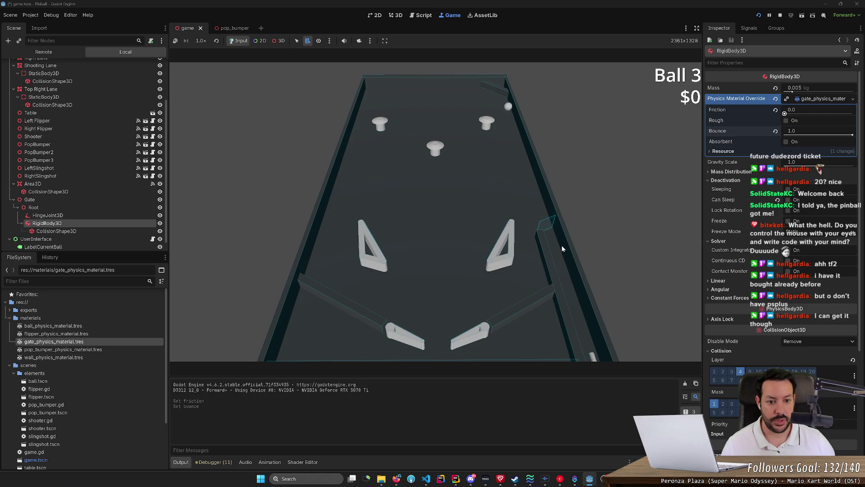
click(759, 15)
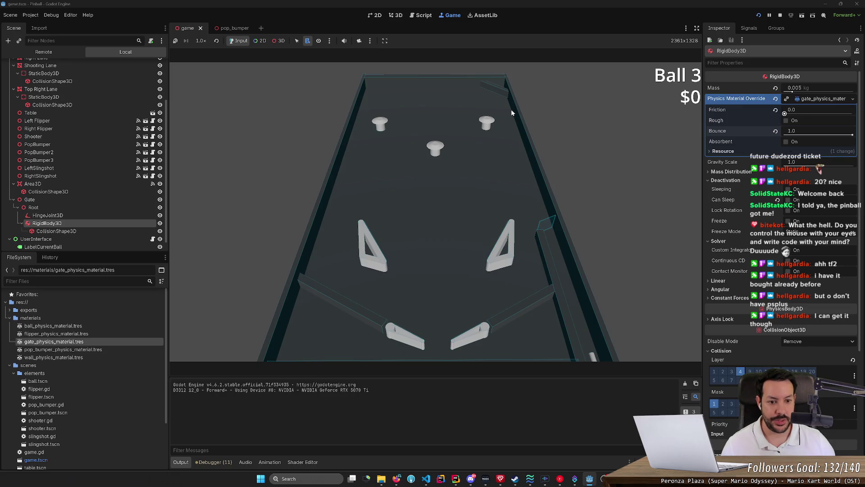
click(781, 16)
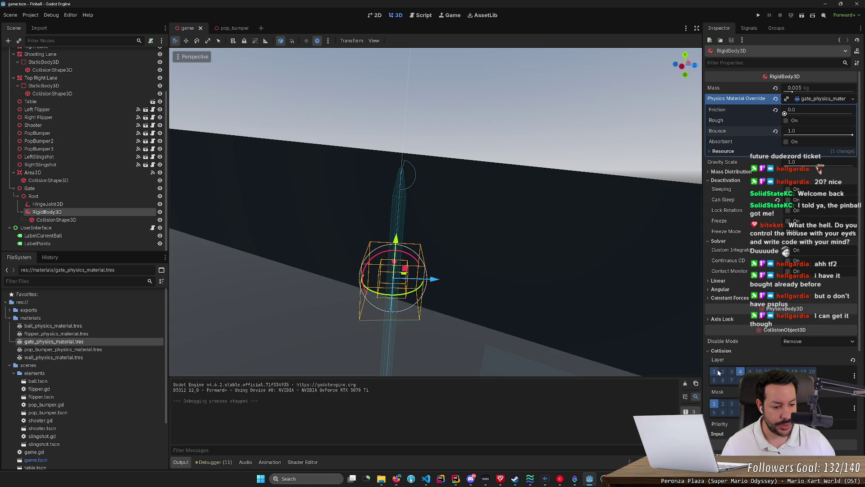
Enable collision mask layer 3 on the gate and run a test
click(732, 404)
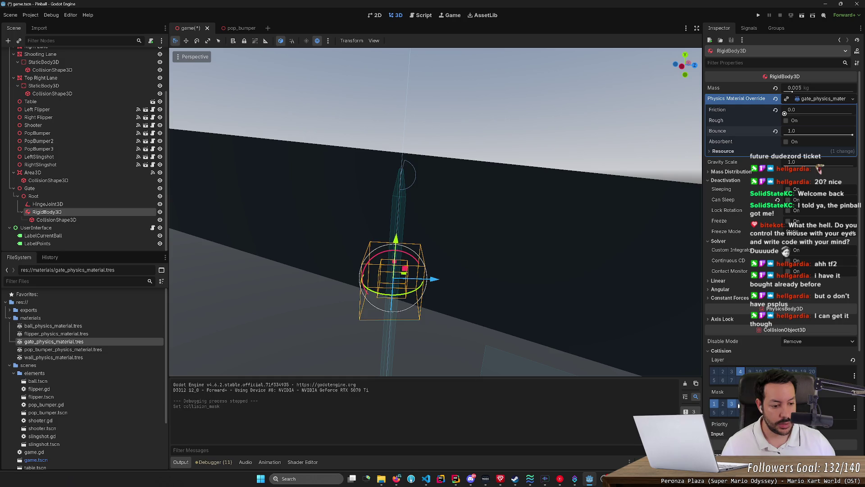
click(758, 15)
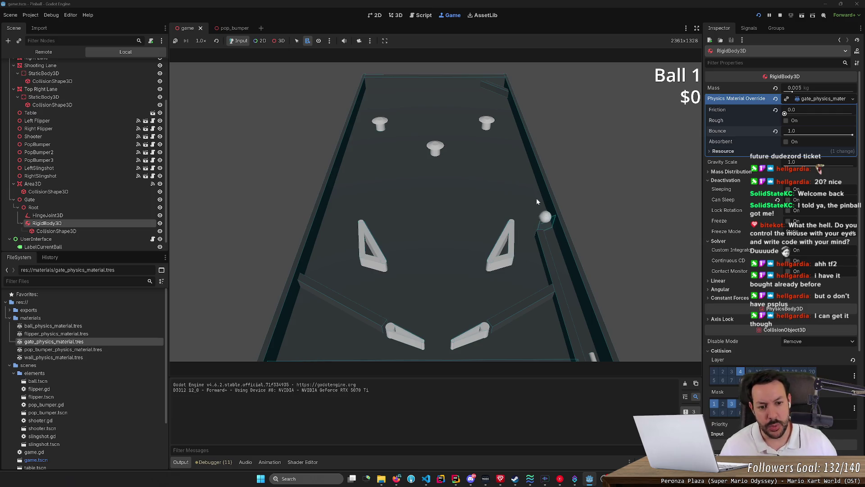
key(F8)
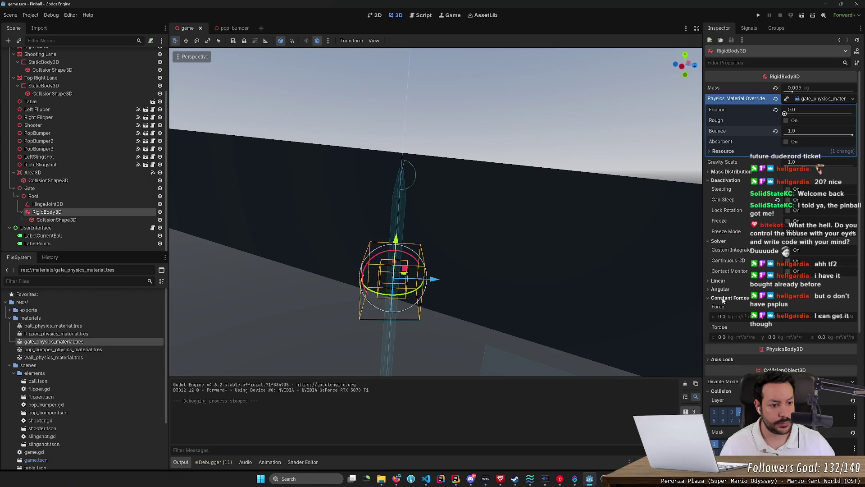
Lock the gate's linear X, Y and Z axes, then run the game
click(723, 299)
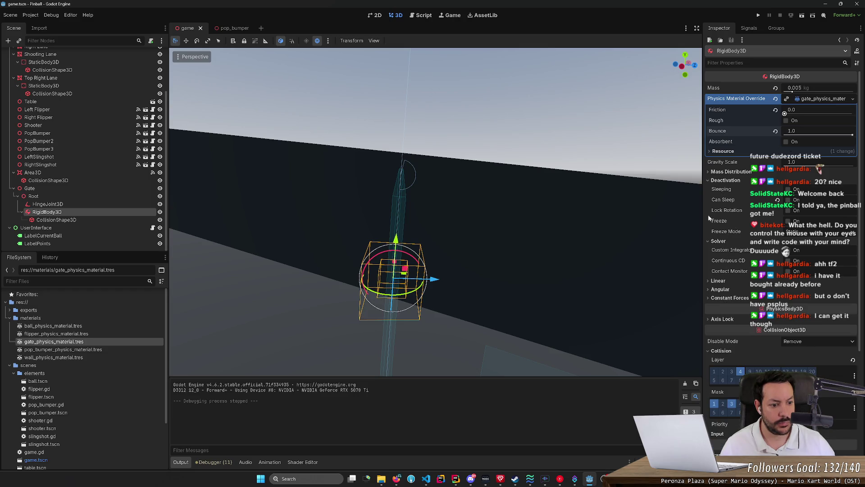
click(710, 320)
click(788, 349)
click(788, 339)
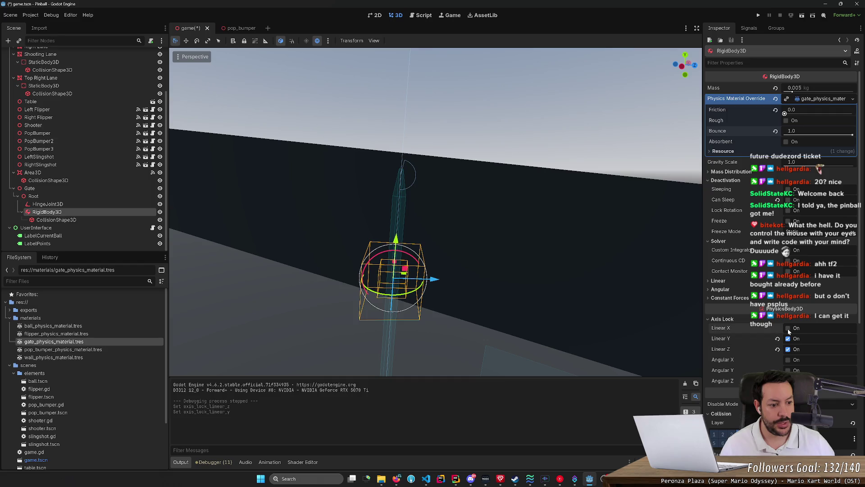
click(787, 329)
click(758, 15)
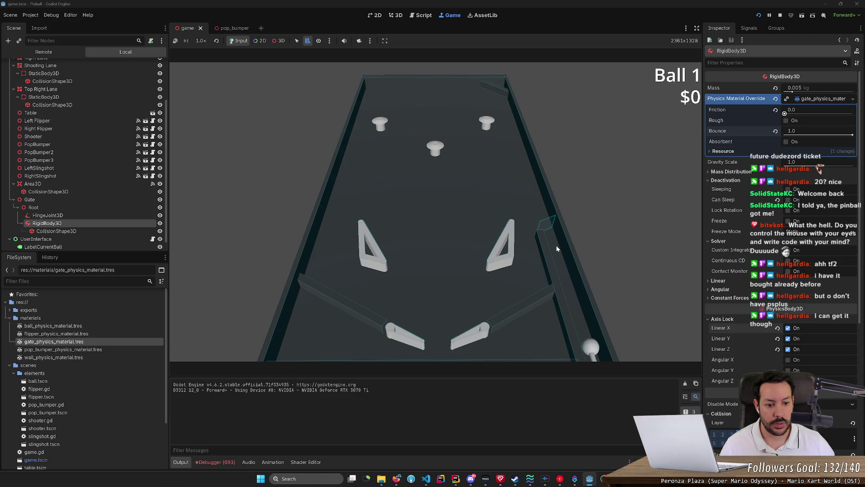
Unlock the gate's linear Y and Z axes, test-running the table after each change
key(F8)
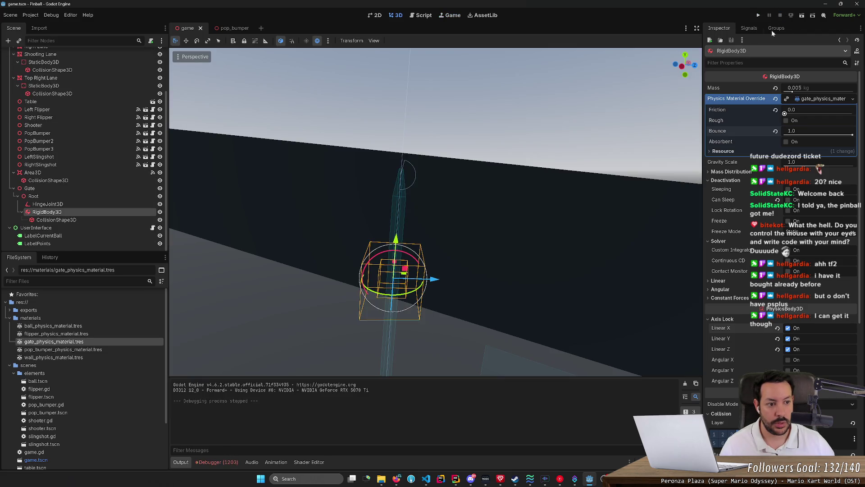
click(788, 339)
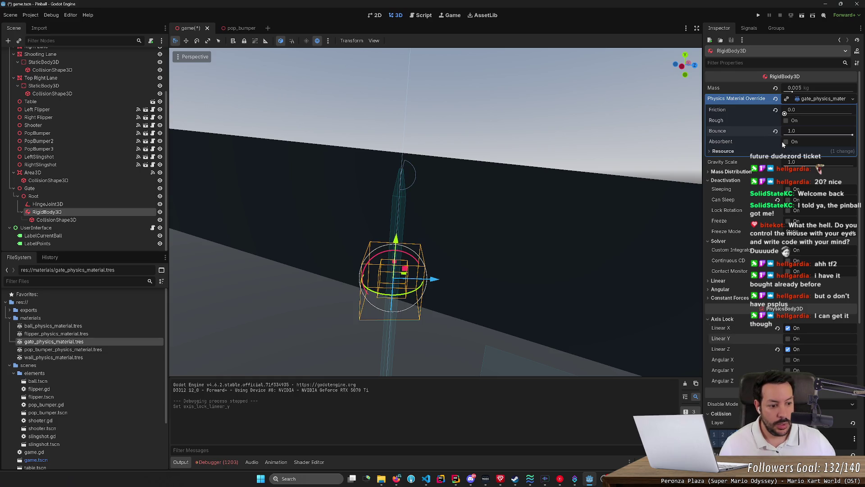
click(760, 15)
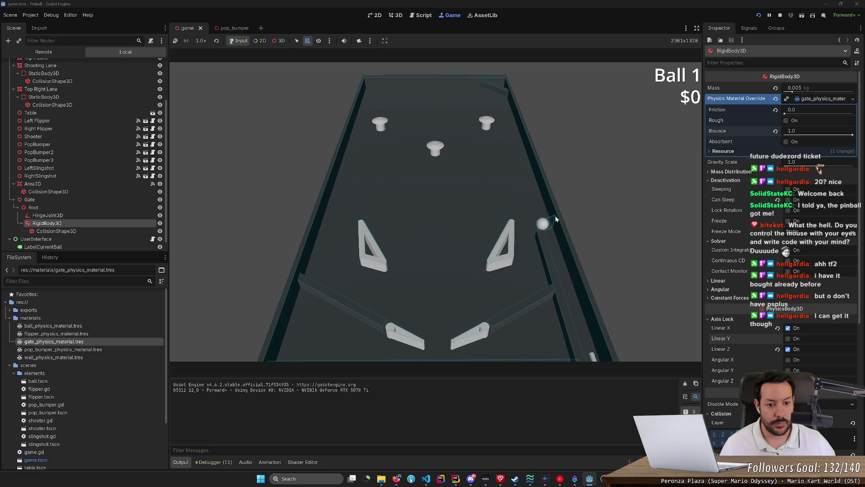
click(780, 15)
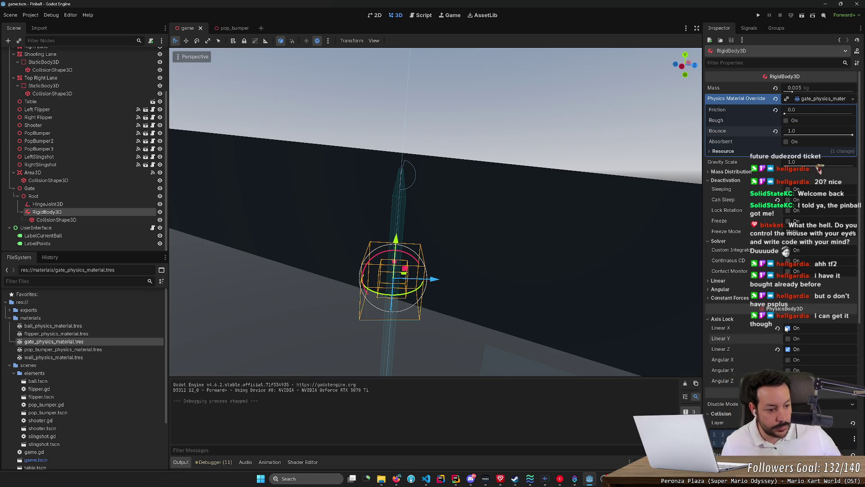
click(788, 349)
double_click(787, 328)
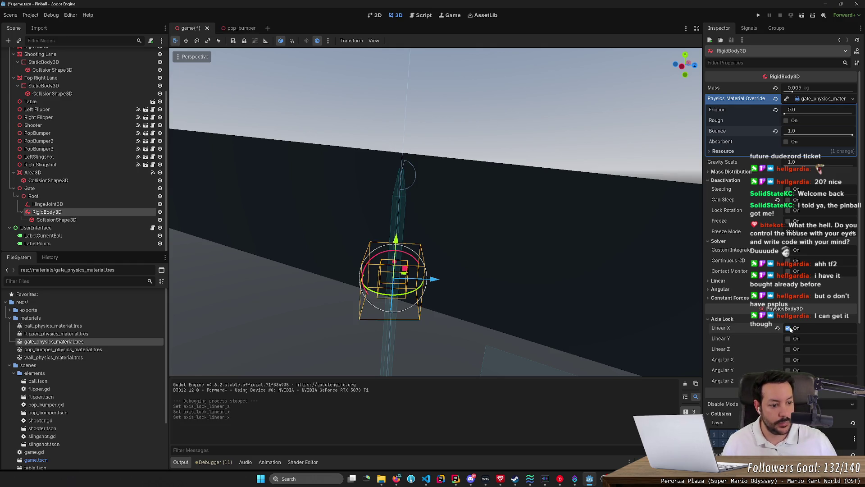
key(F5)
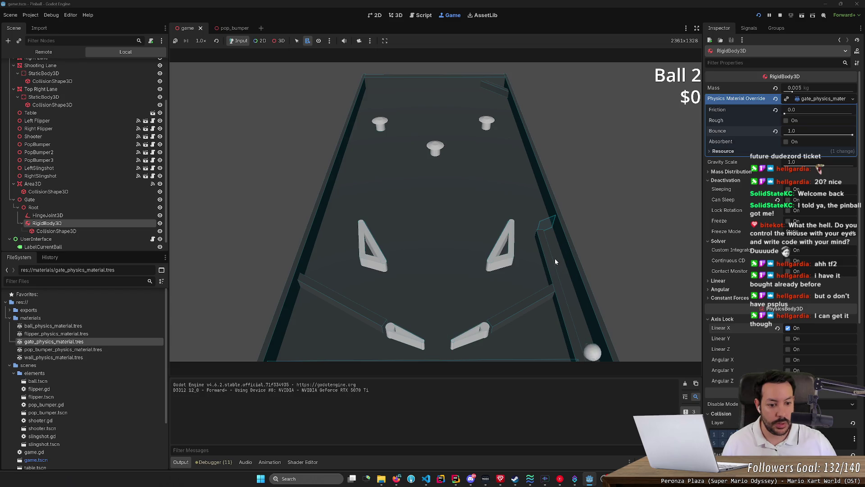
key(space)
key(space)
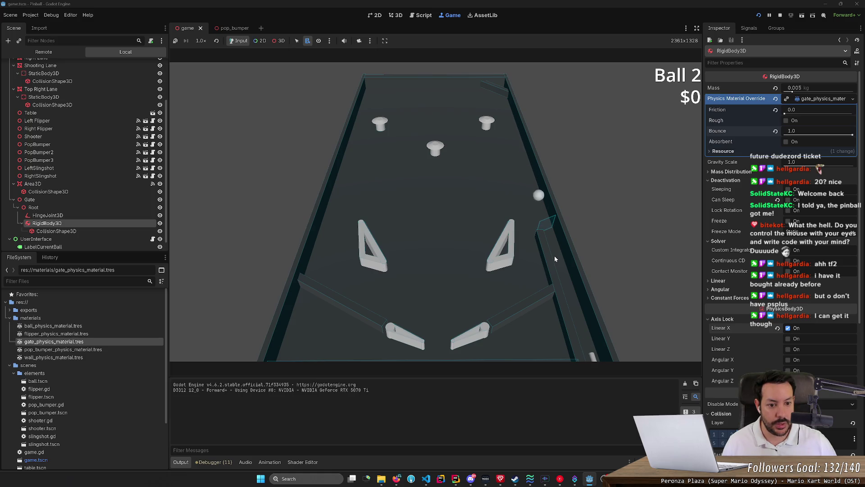
click(780, 15)
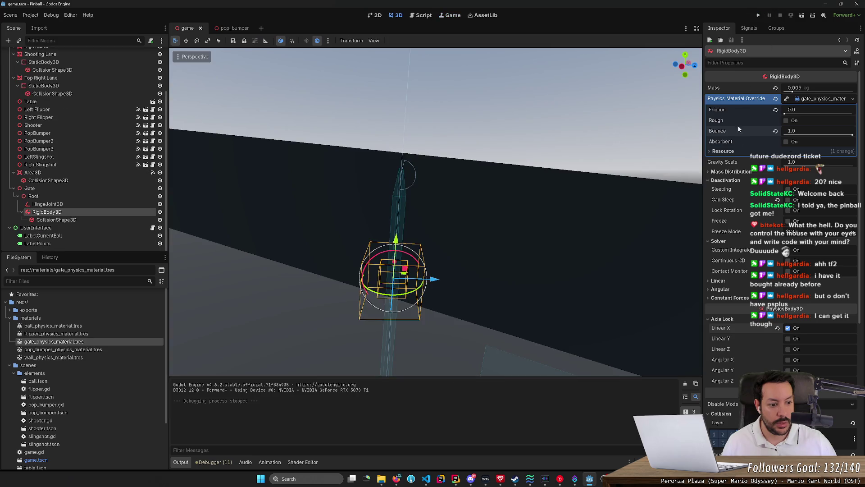
Unlock linear X, lock the gate's angular X and Y rotation, then run and stop a test
click(788, 328)
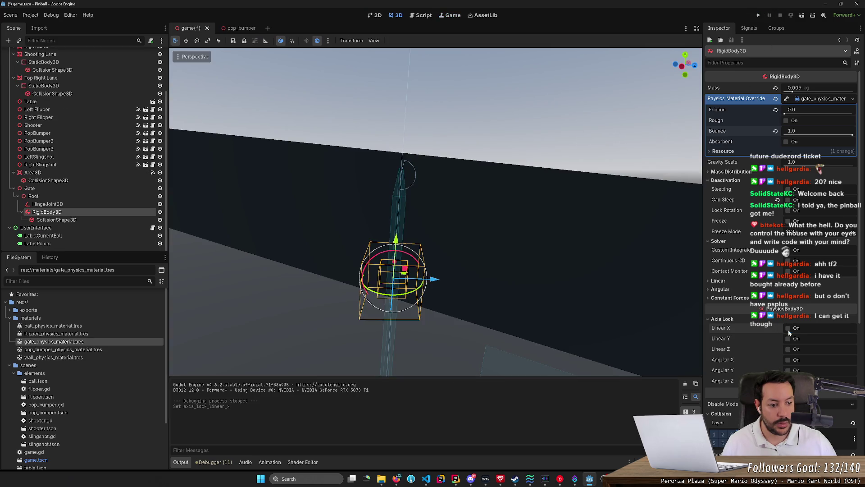
click(788, 359)
click(788, 370)
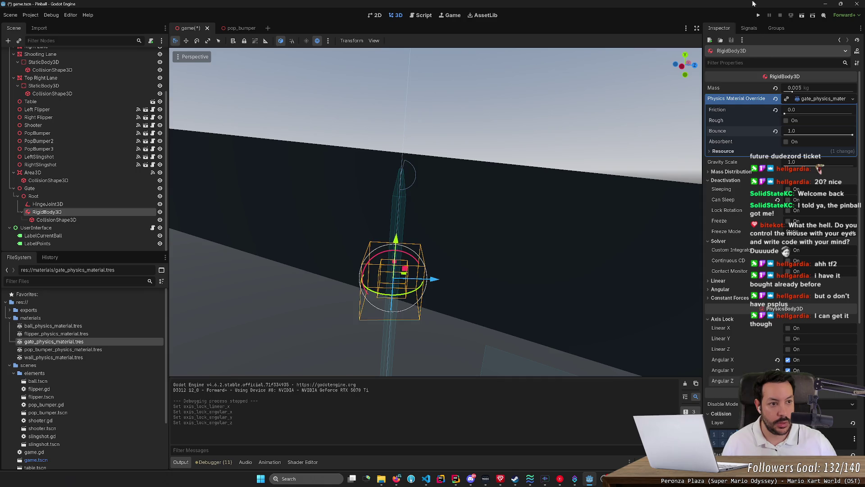
click(758, 15)
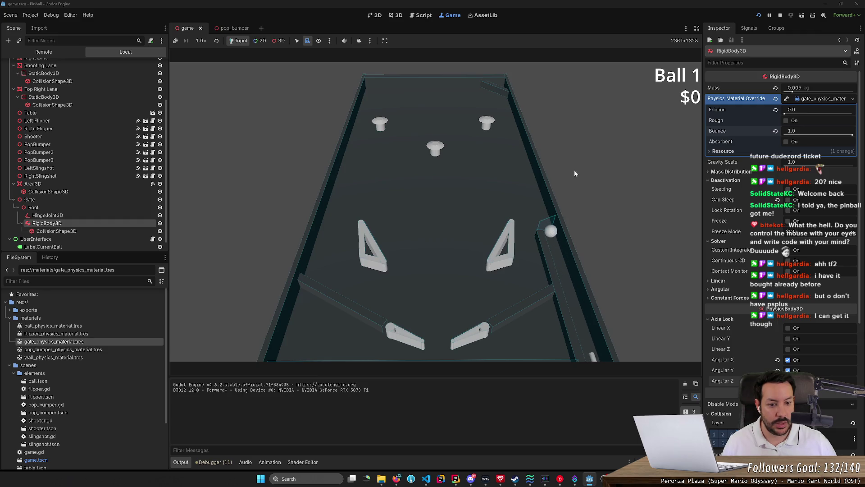
click(781, 15)
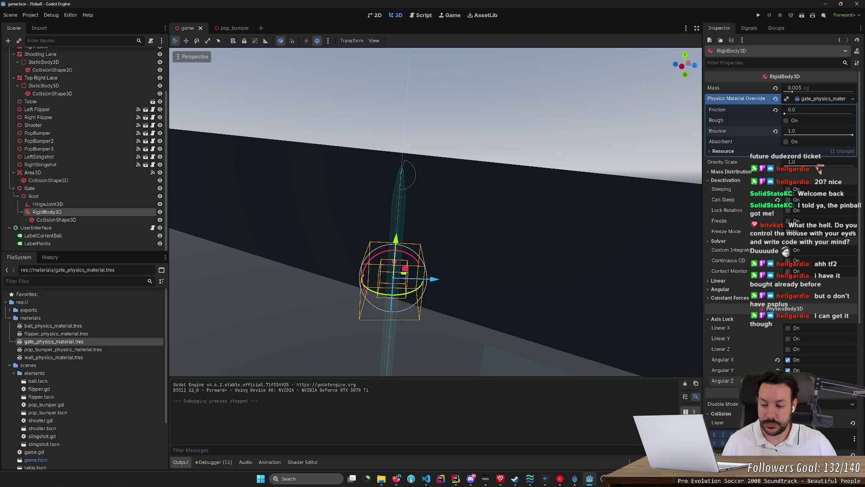
Clear the gate's angular X, Y and Z rotation locks, save the scene and run the game
click(788, 359)
click(788, 380)
click(788, 370)
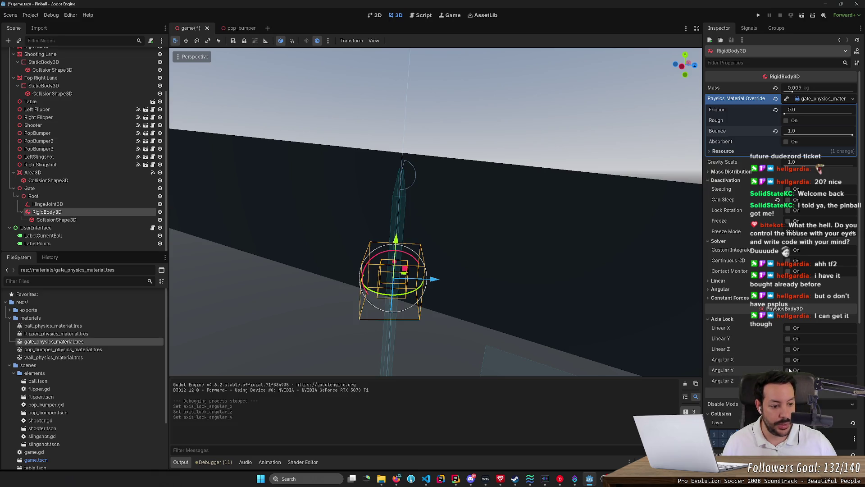
key(ctrl+s)
click(759, 15)
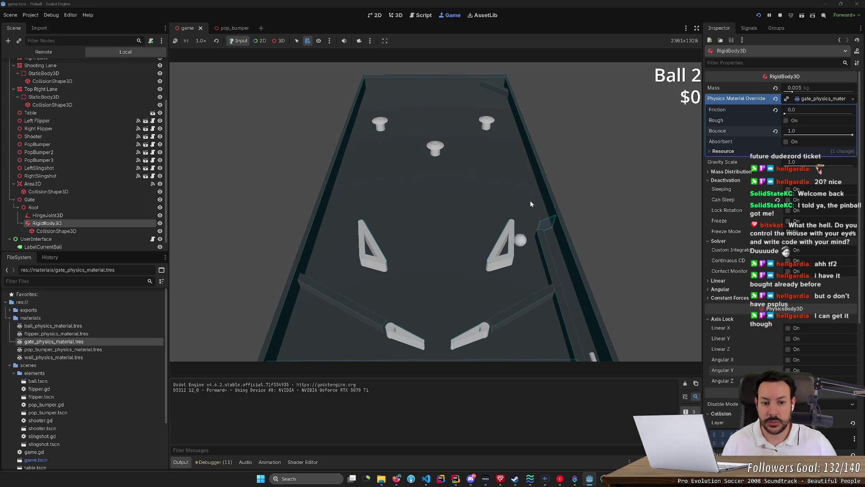
Revert the HingeJoint3D's relaxation, softness and angular limit bias, and restore its bias to 0.3
click(90, 215)
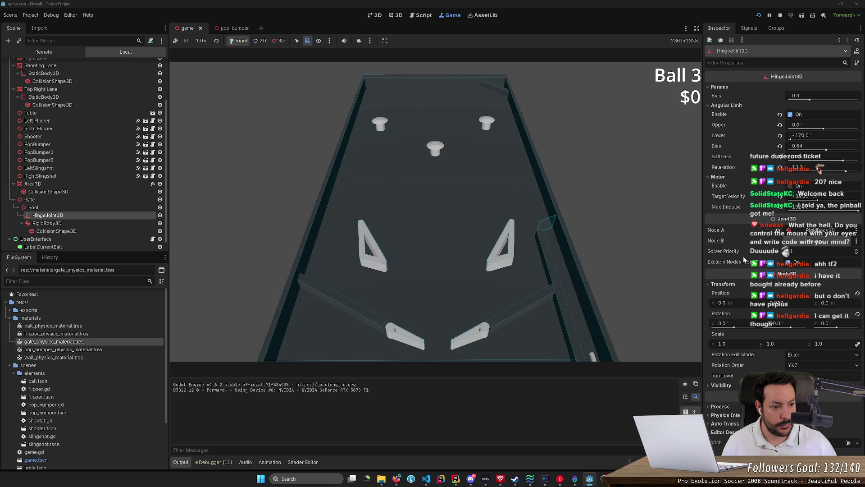
mouse_move(749, 266)
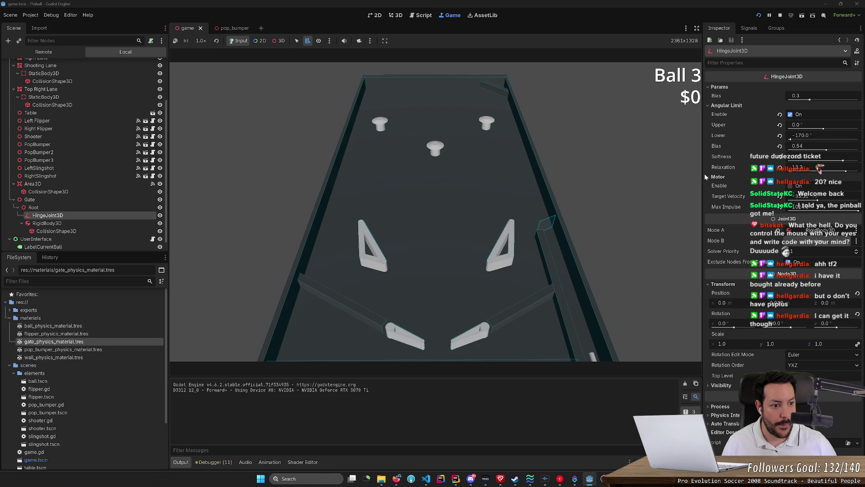
click(780, 168)
click(780, 157)
click(780, 146)
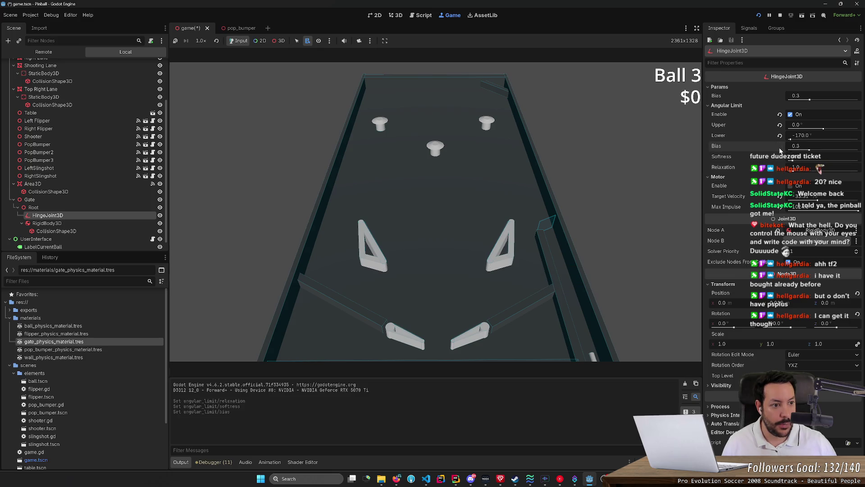
mouse_move(715, 96)
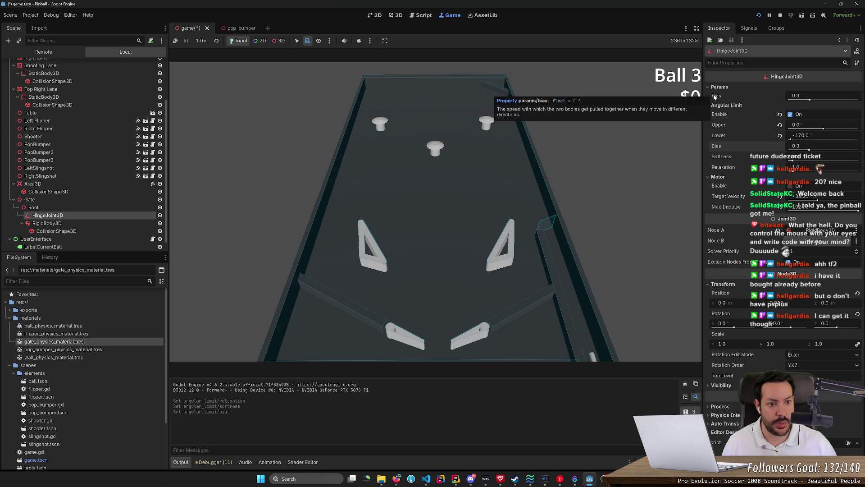
click(796, 95)
text(0.99)
key(Return)
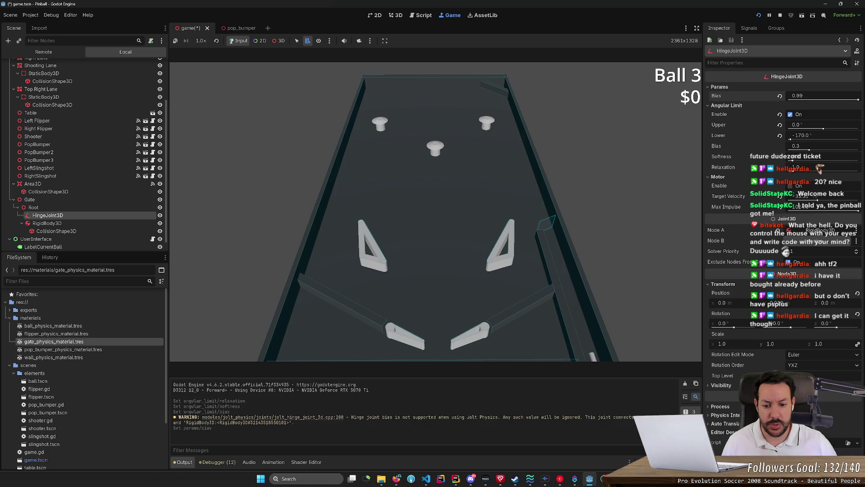
click(781, 98)
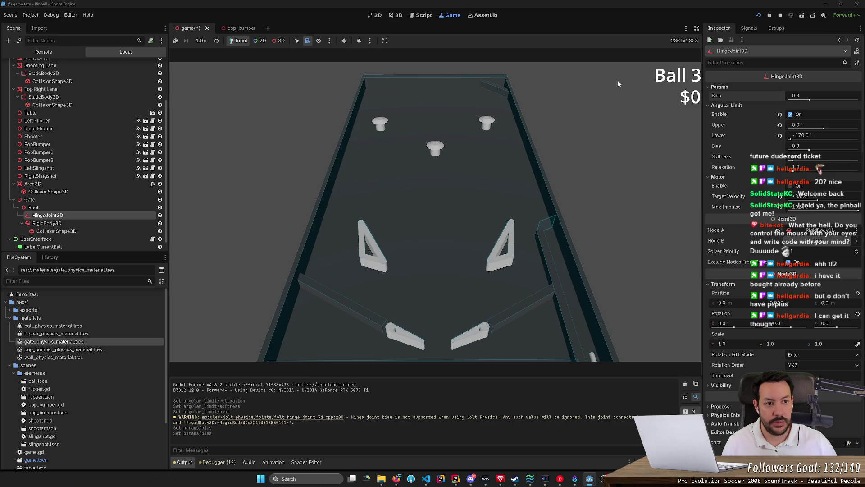
Reload the running project with the joint changes saved, then stop the game
click(759, 15)
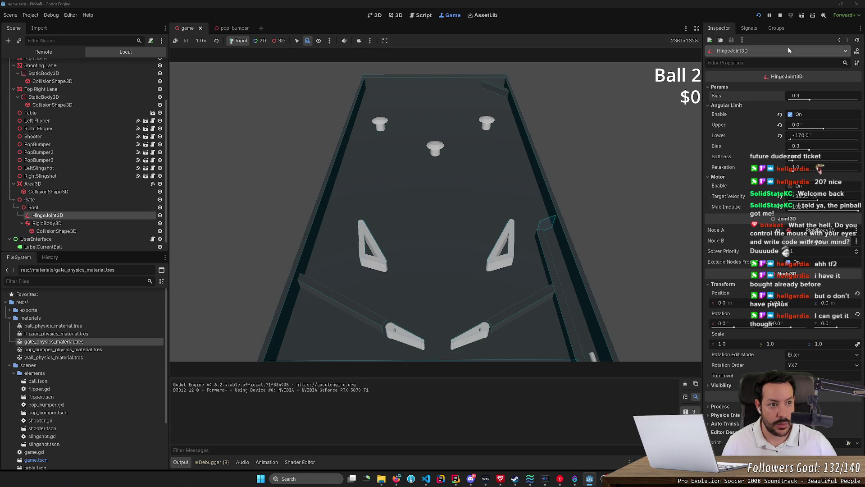
click(780, 15)
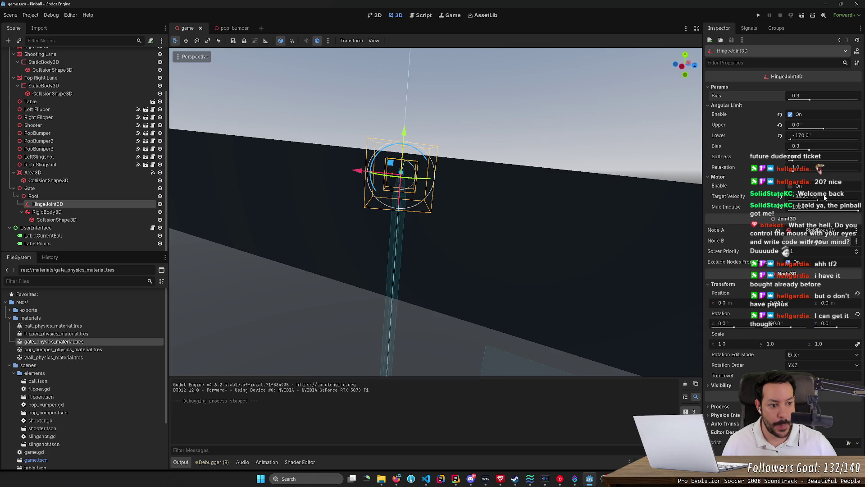
Run the game and test the gate hinge with its motor enabled at target velocity 33
click(759, 15)
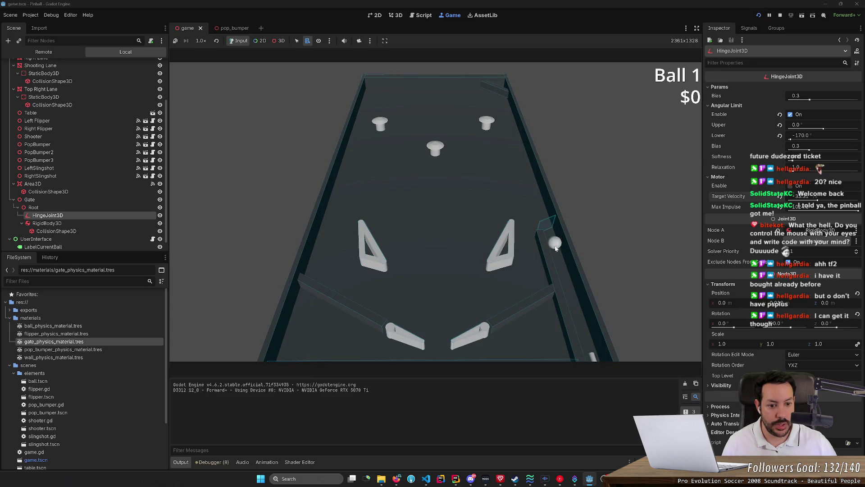
key(space)
click(799, 186)
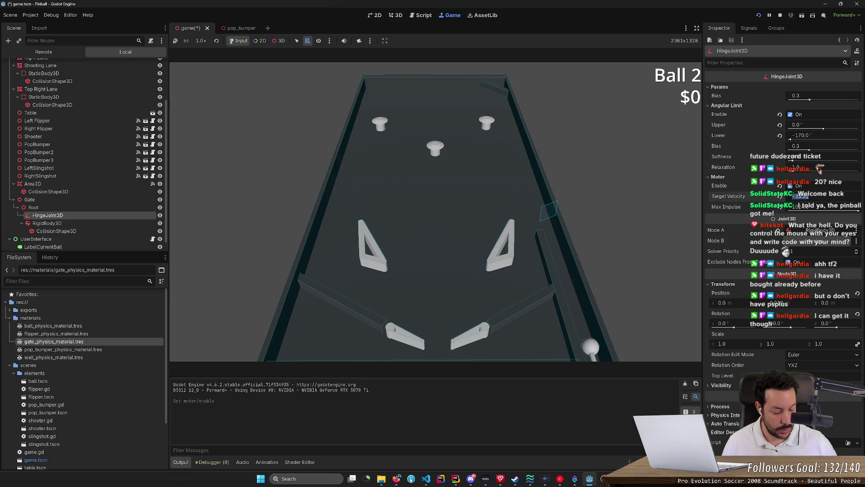
text(33)
key(Return)
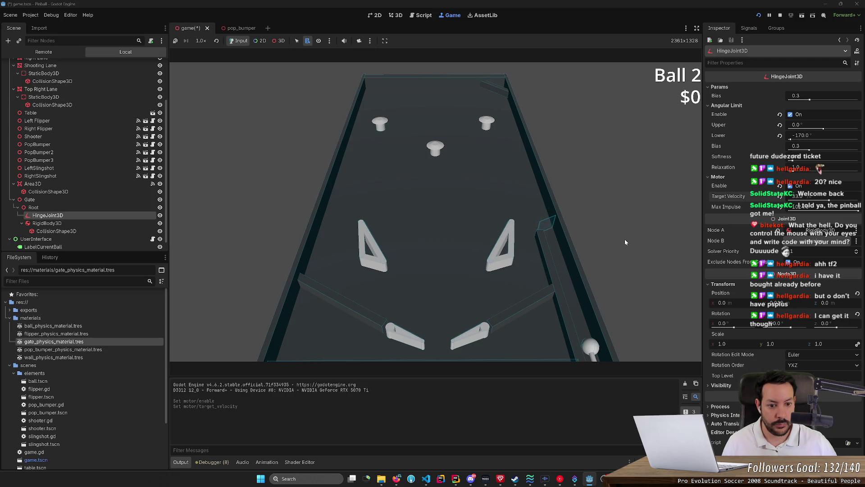
key(space)
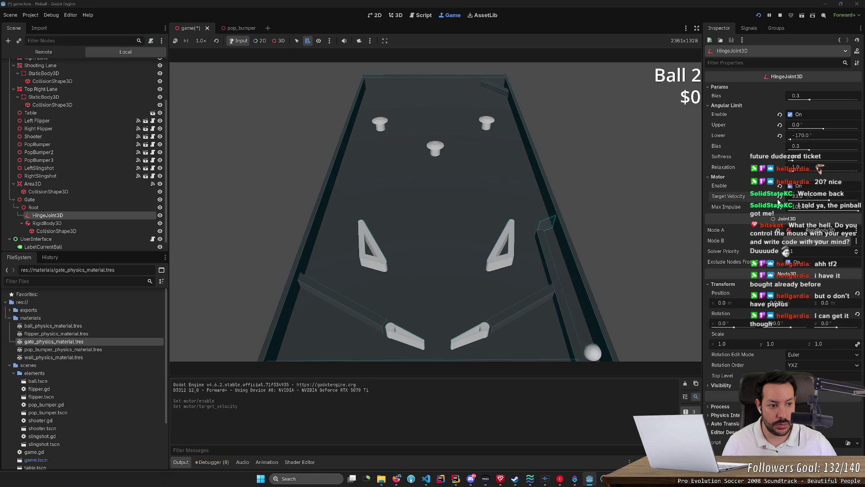
Turn the hinge motor off, revert target velocity to 0, set max impulse to 1.0, and stop
click(790, 185)
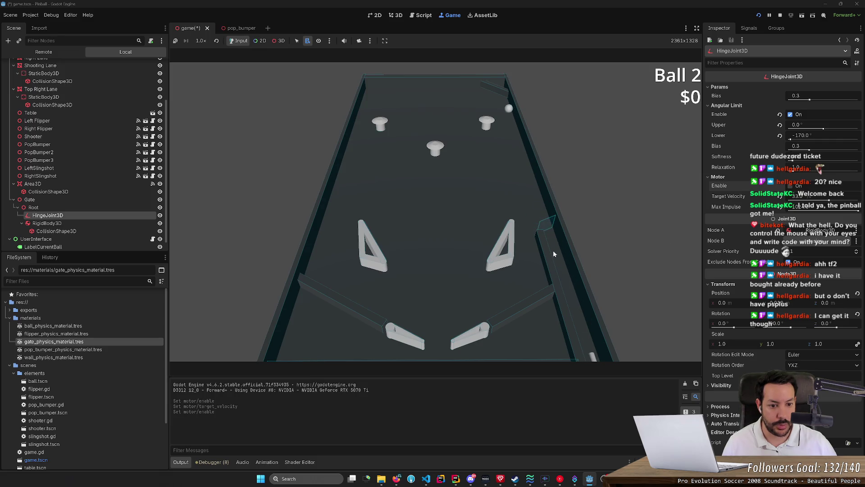
click(780, 196)
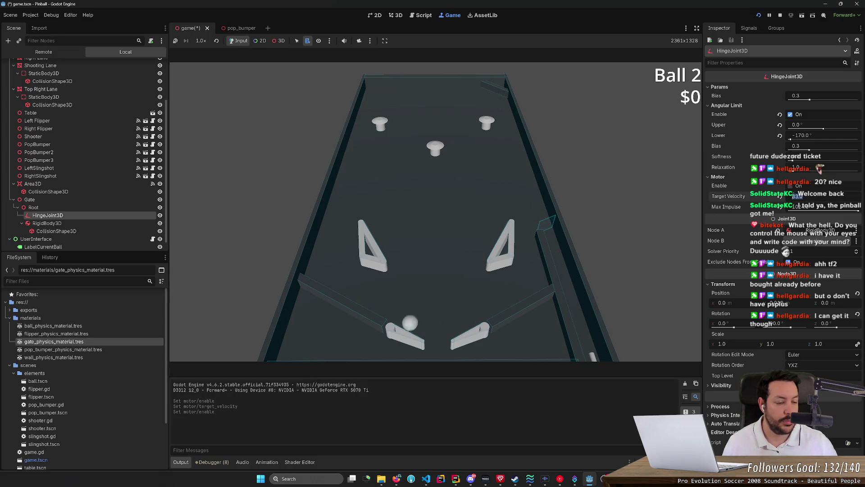
click(805, 207)
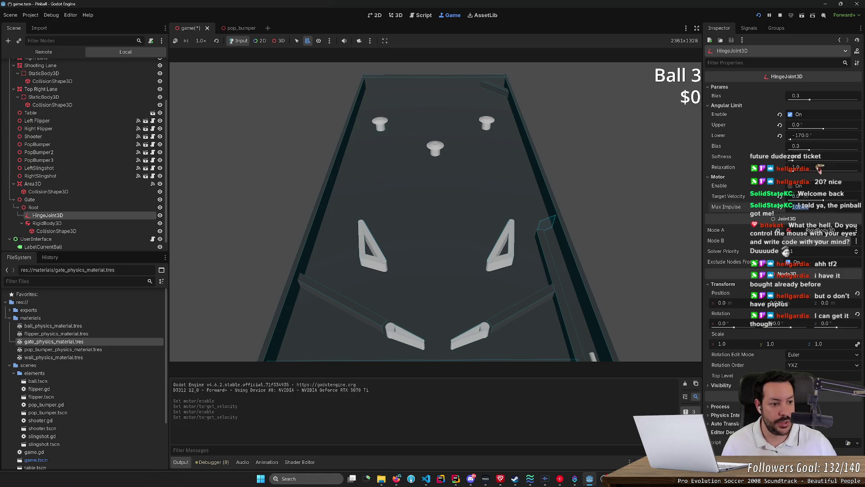
text(1)
key(Return)
click(782, 15)
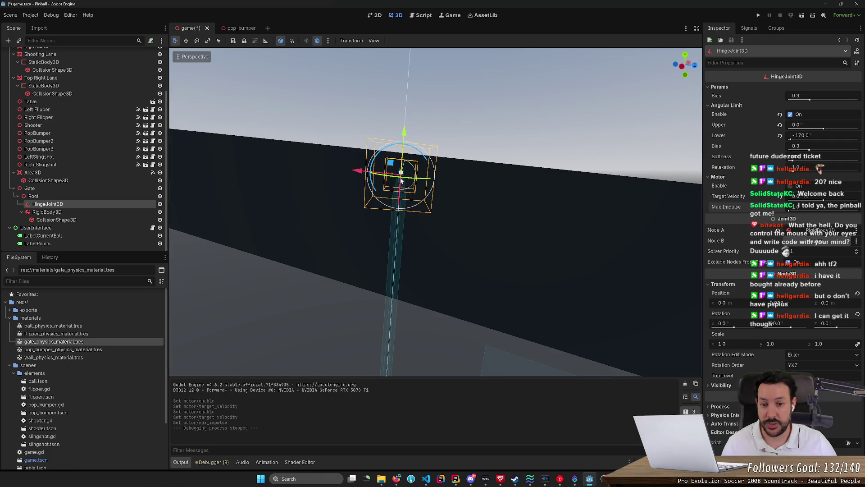
Save the game scene after inspecting the gate, and run the project
drag(198, 225, 239, 236)
mouse_move(349, 150)
mouse_down()
mouse_move(450, 200)
mouse_move(496, 212)
mouse_move(460, 239)
mouse_move(417, 196)
mouse_move(460, 176)
mouse_up()
key(ctrl+s)
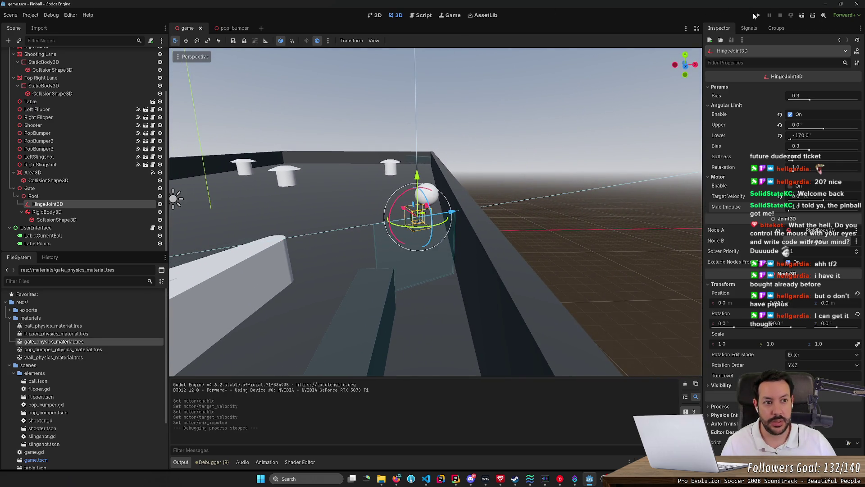
click(756, 15)
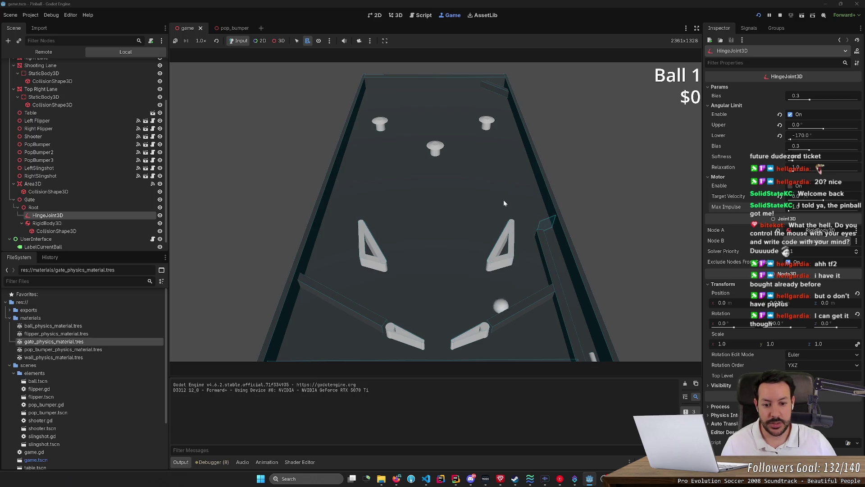
Play the table with the left and right flippers, then stop the game
key(Left)
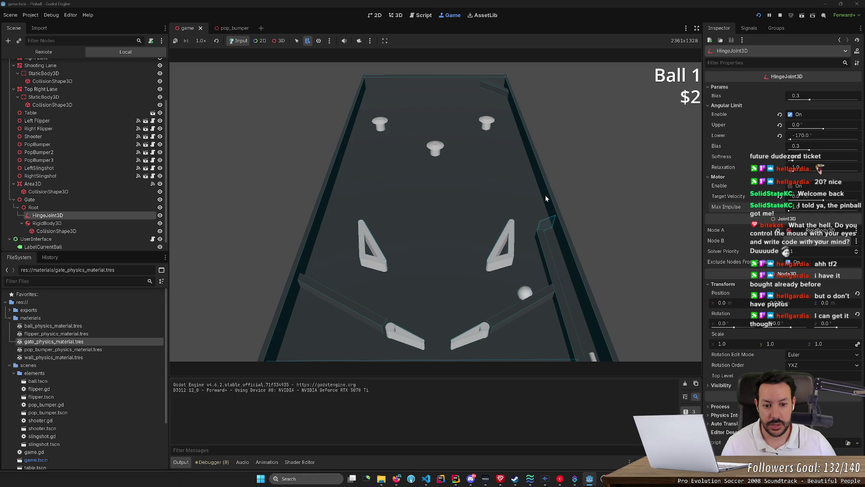
key(Right)
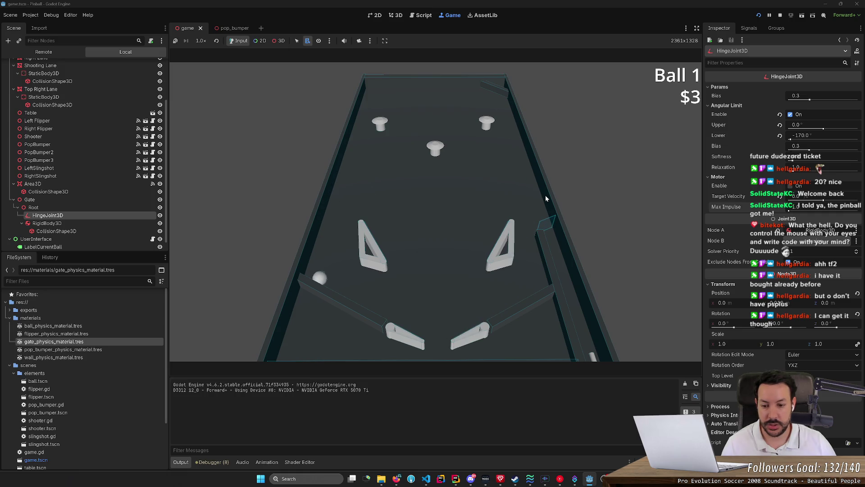
key(Left)
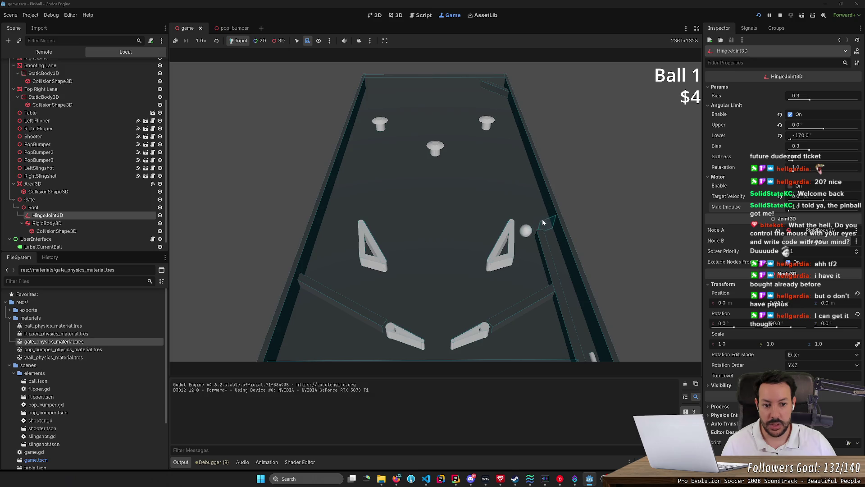
key(Right)
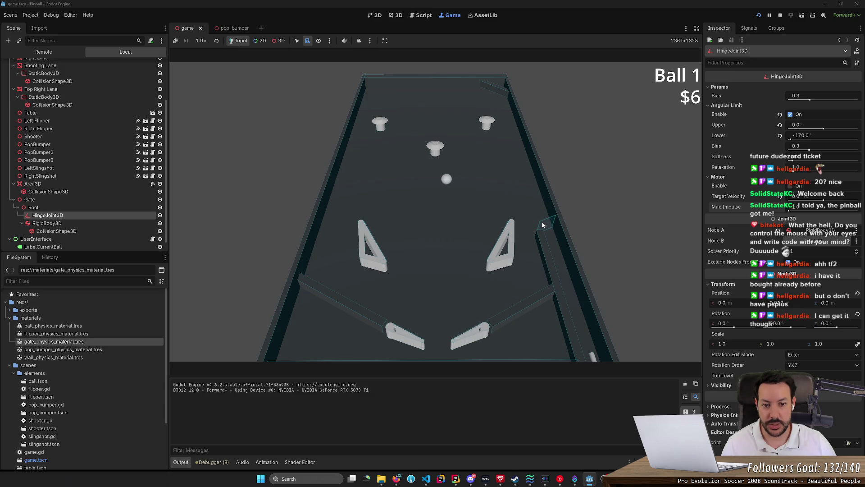
key(Right)
key(Right)
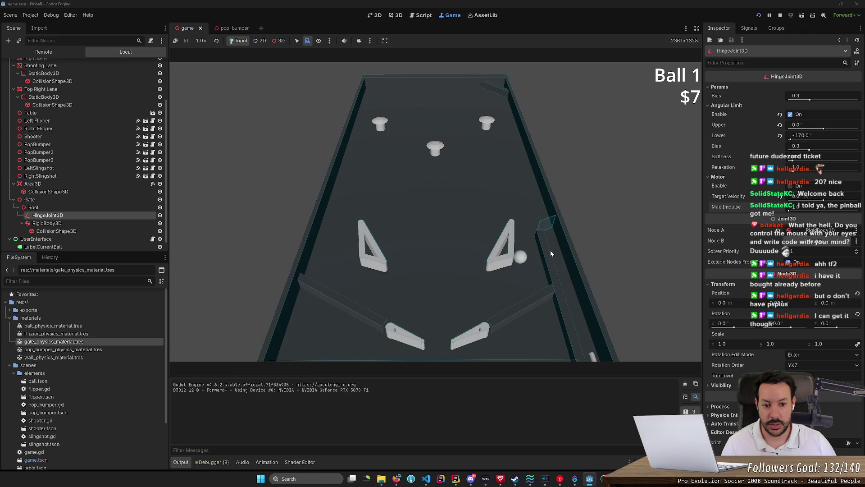
key(Right)
key(Right)
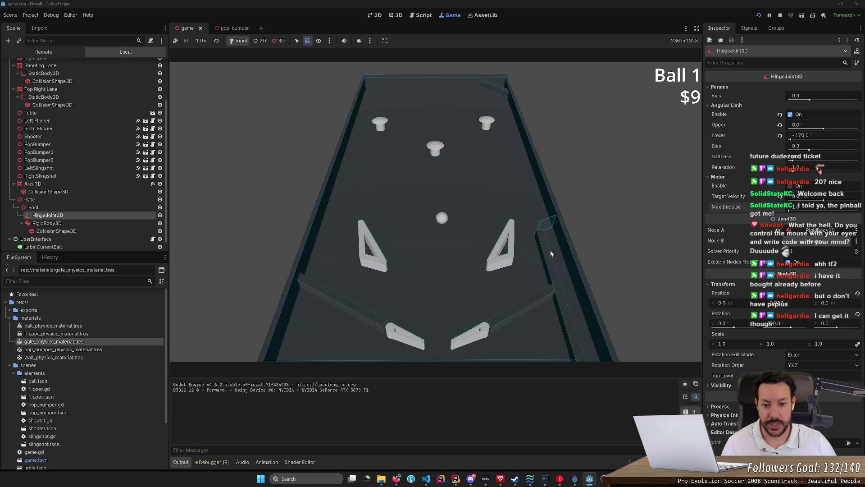
key(Left)
key(Right)
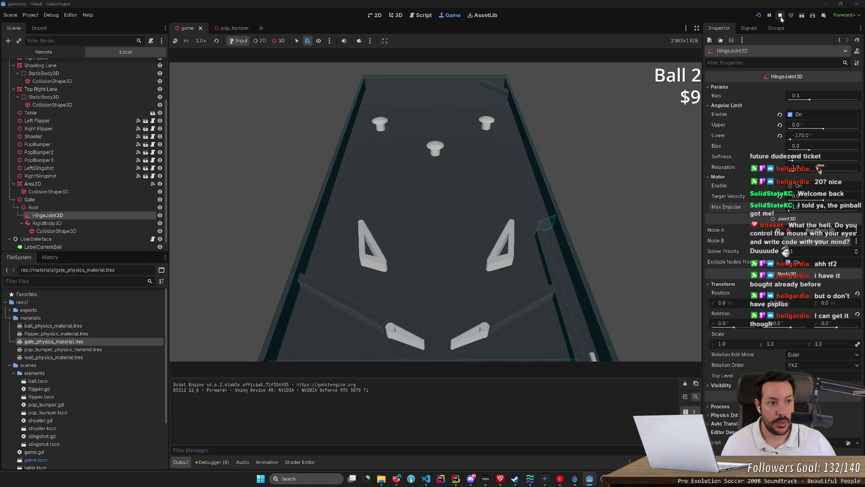
click(780, 15)
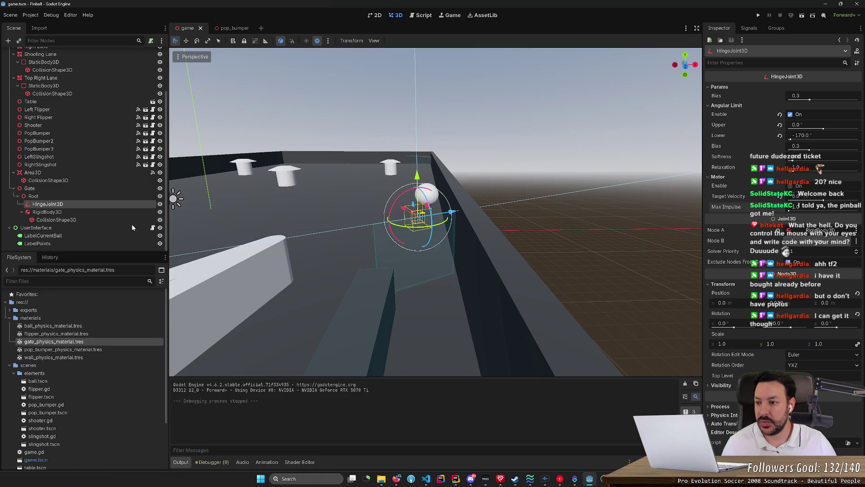
Select the Gate node and bring up its context menu
click(79, 188)
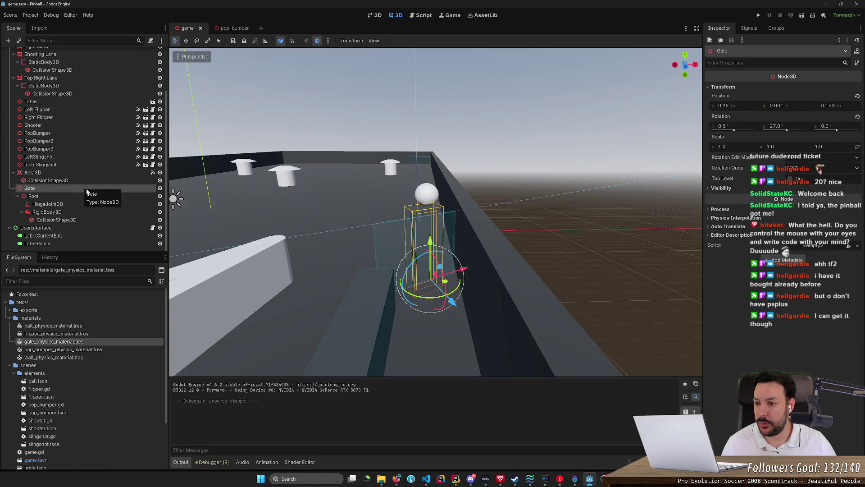
right_click(83, 189)
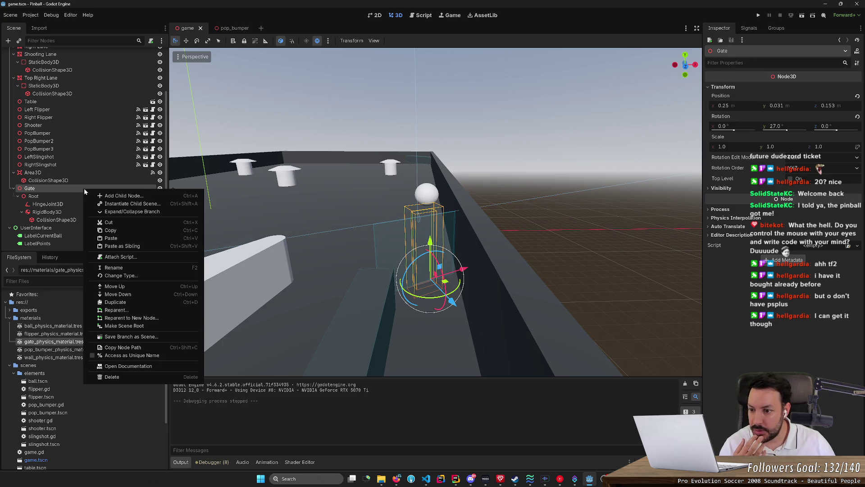
click(63, 193)
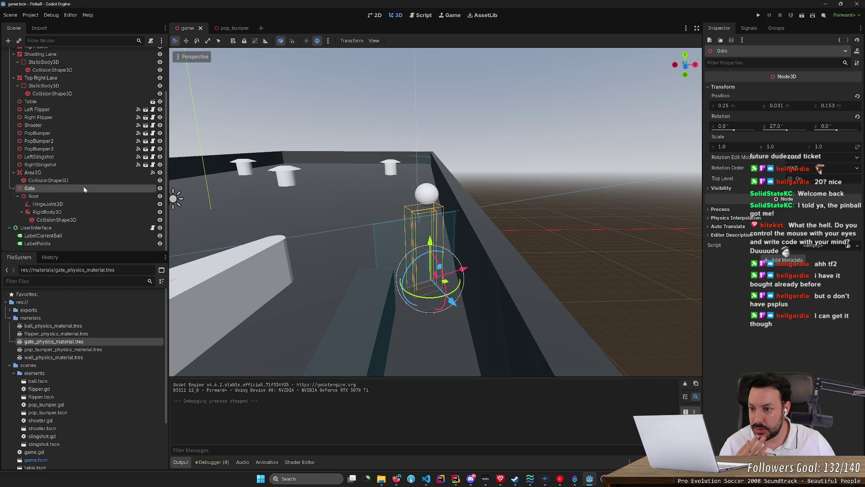
right_click(84, 189)
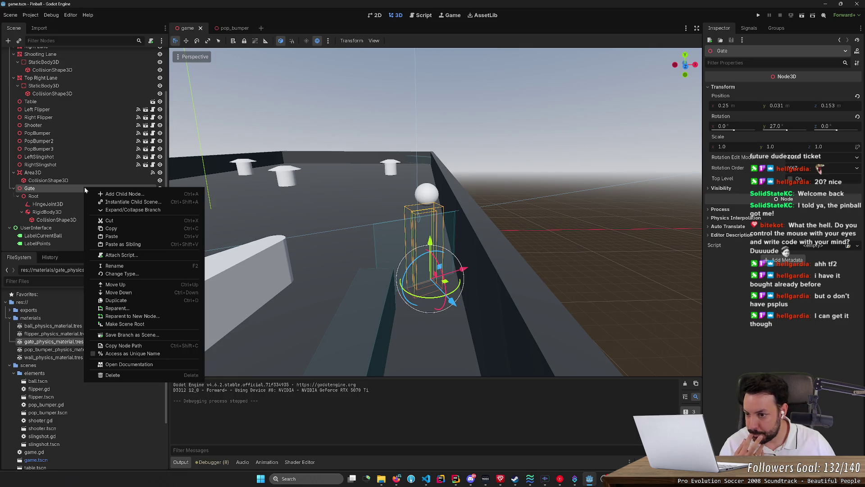
Select the Root node under Gate and open the elements folder's context menu
click(65, 201)
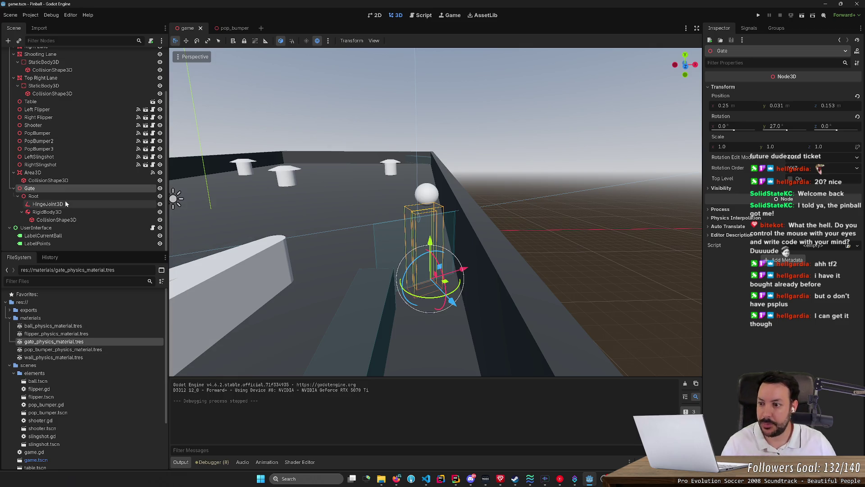
click(73, 197)
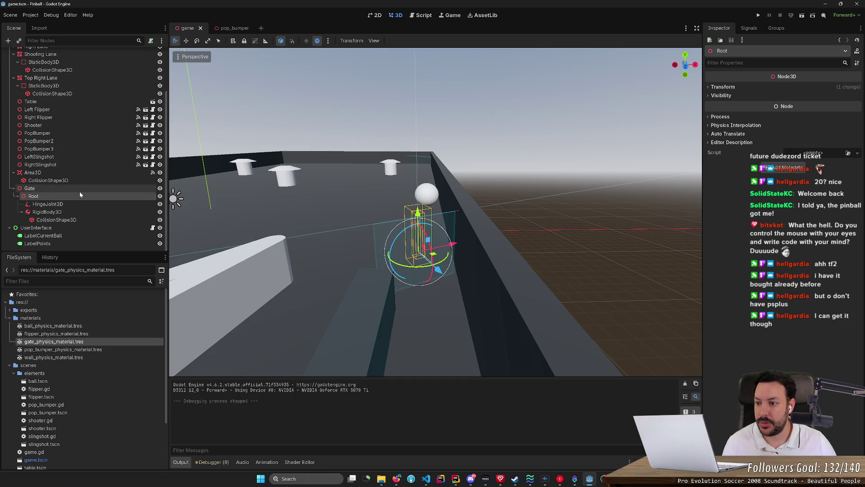
click(89, 203)
click(91, 196)
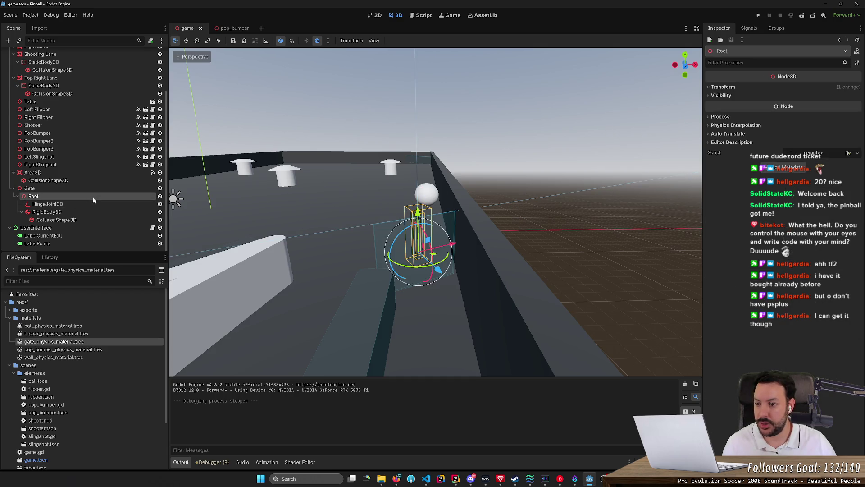
right_click(55, 373)
Create a new scene named 'gate' in the elements folder
mouse_move(93, 350)
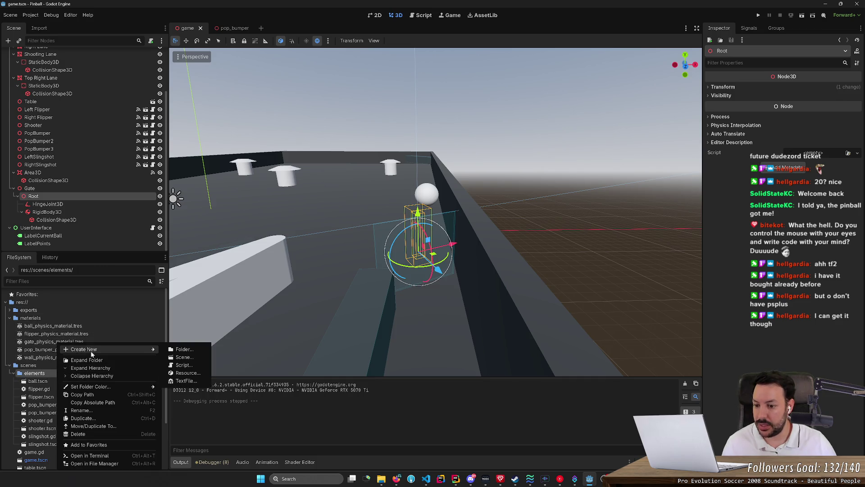
click(189, 359)
text(gate)
key(Return)
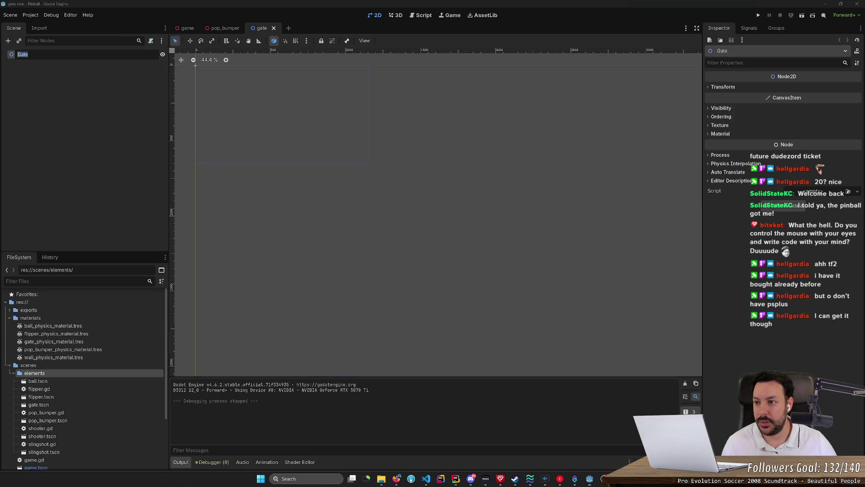
Change the Gate root to Node3D and paste the copied Root nodes under it
right_click(87, 54)
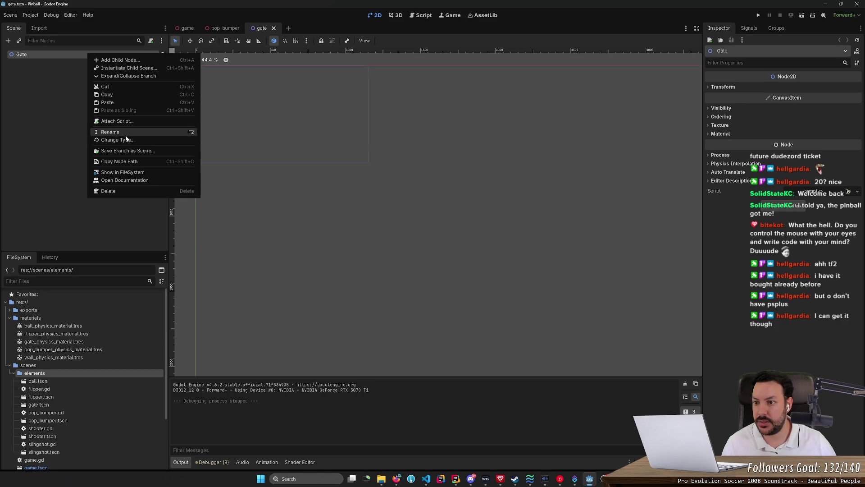
click(132, 140)
text(Node3)
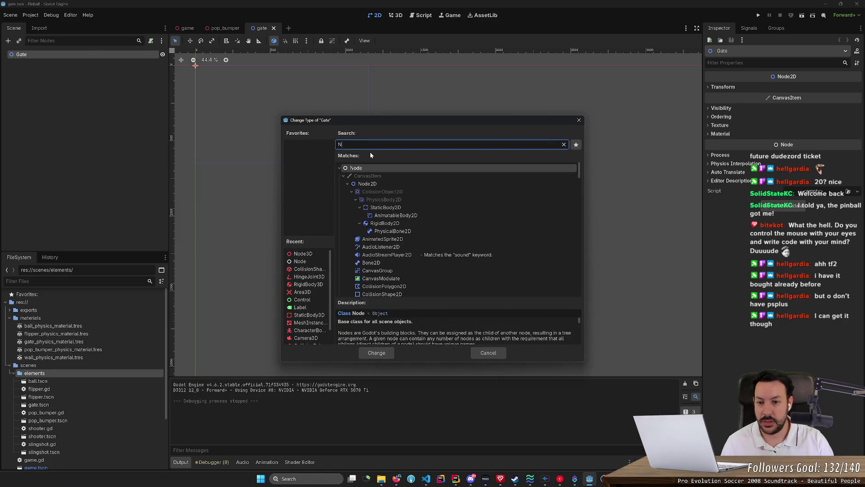
key(Return)
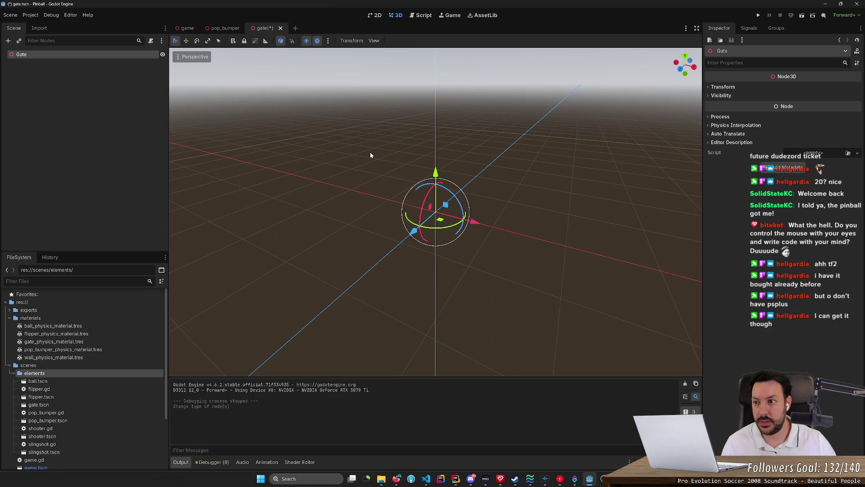
right_click(110, 53)
click(131, 103)
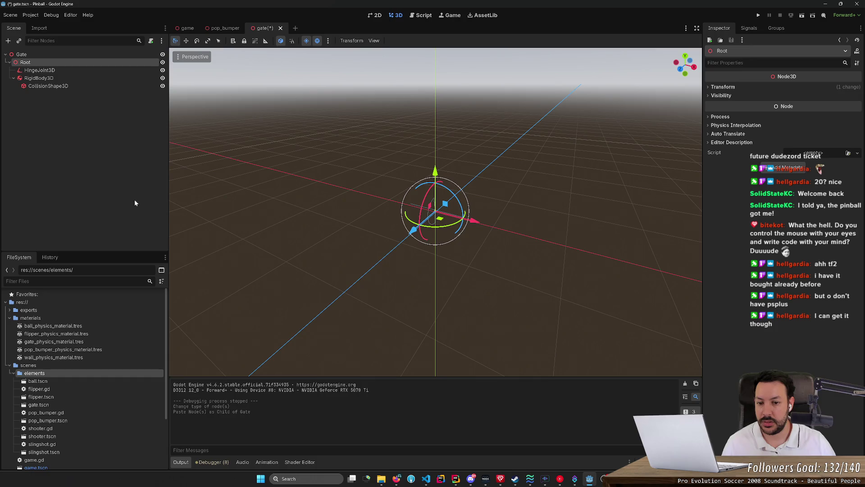
Save gate.tscn and return to the game scene
drag(212, 190, 230, 153)
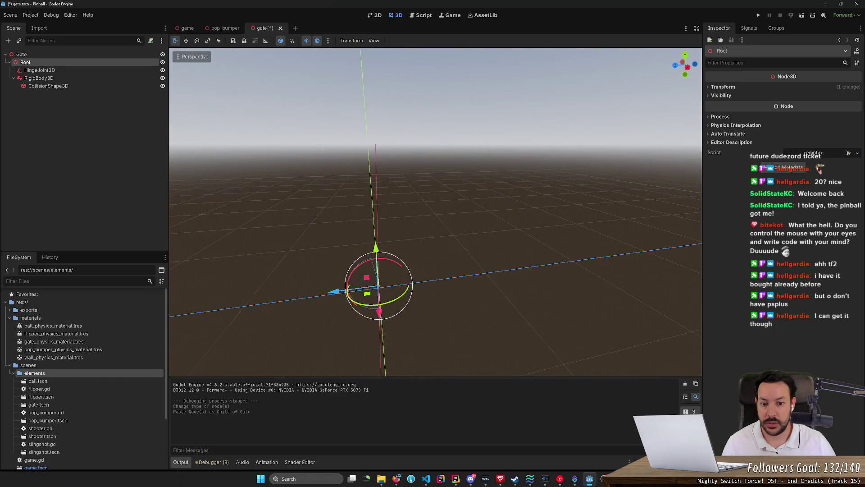
key(ctrl+s)
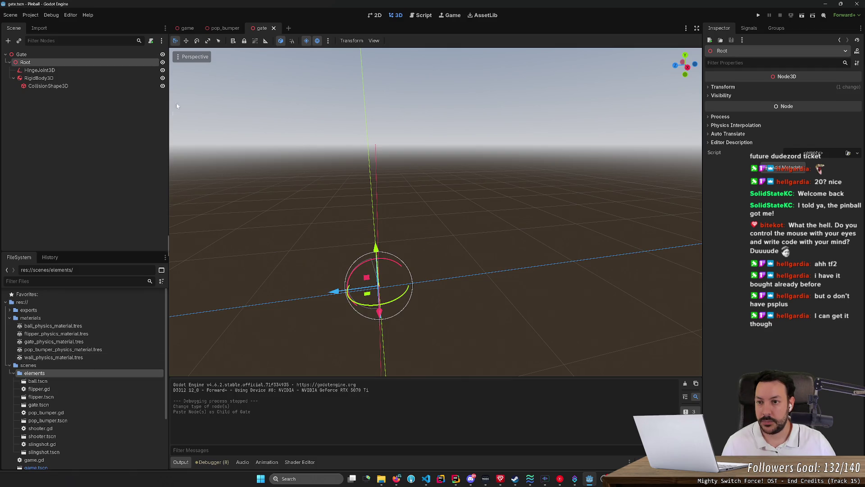
click(188, 28)
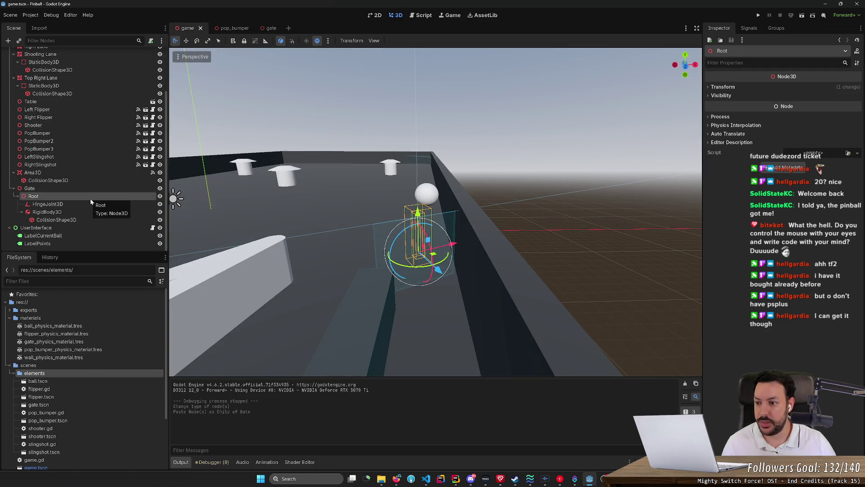
Delete the hand-built Gate and its Root, and instance gate.tscn in the game scene
key(Delete)
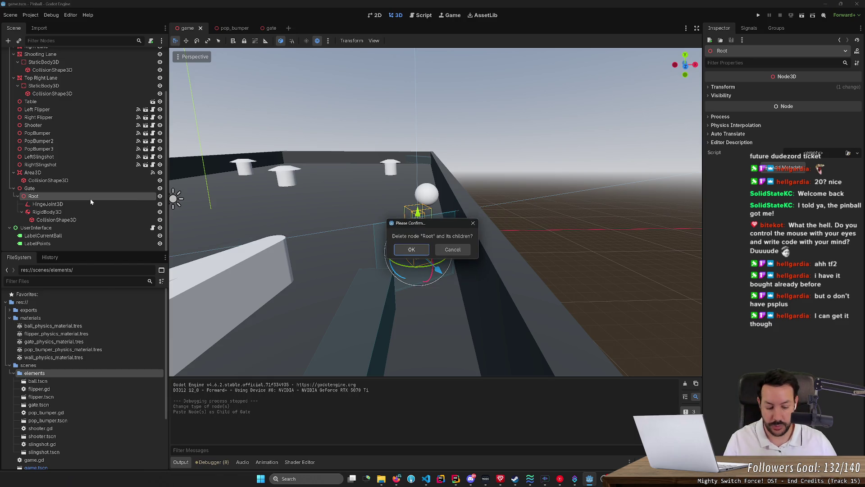
key(Return)
right_click(69, 220)
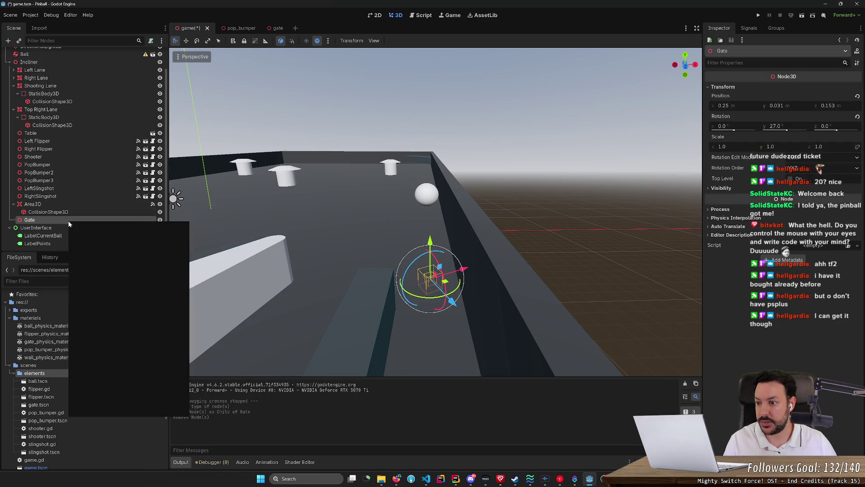
click(106, 308)
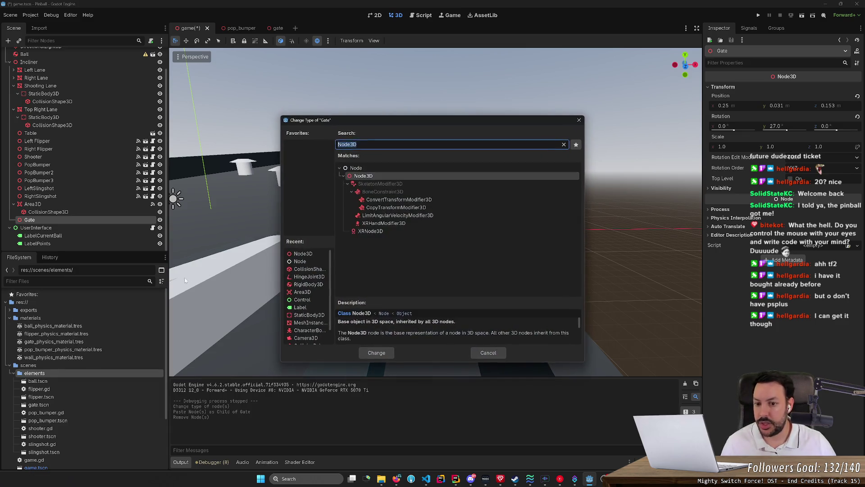
text(gate)
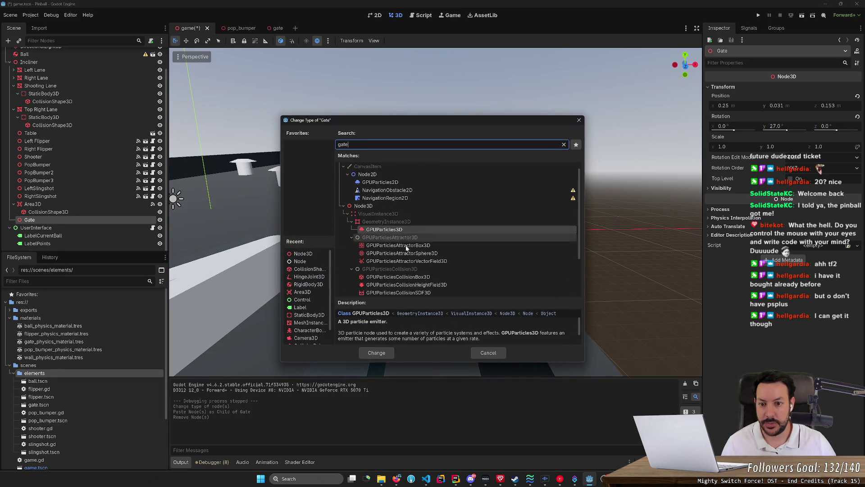
click(487, 353)
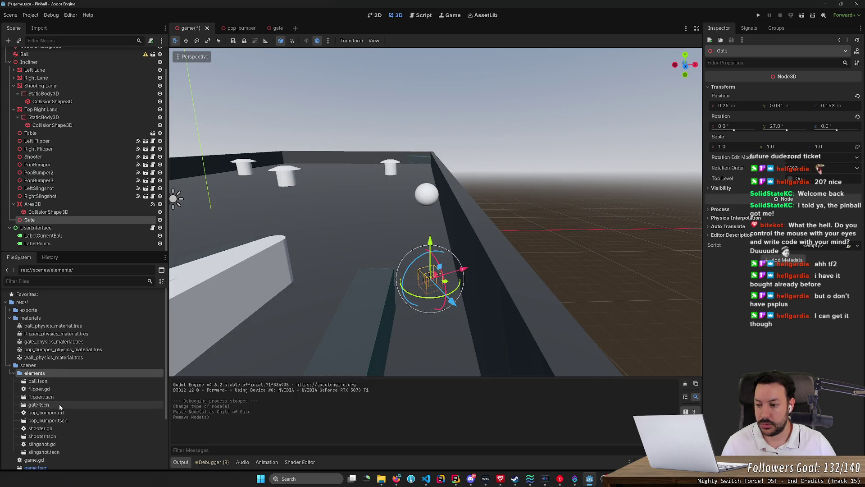
drag(59, 405, 60, 220)
click(60, 227)
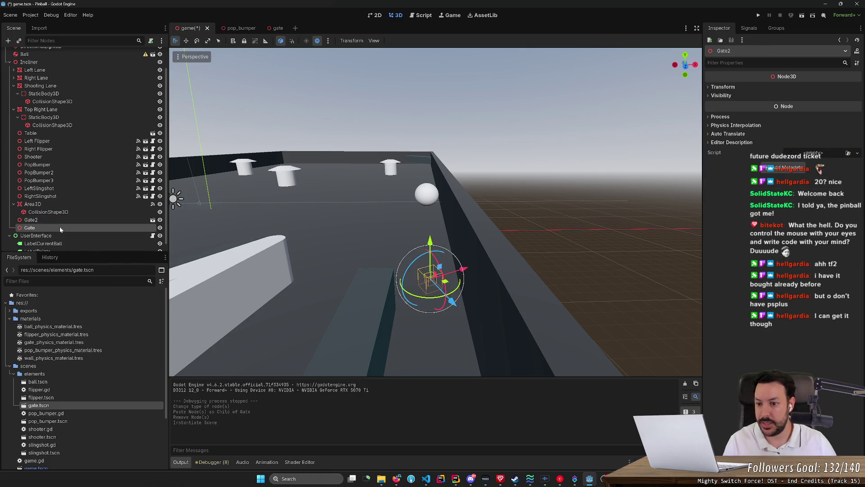
key(Delete)
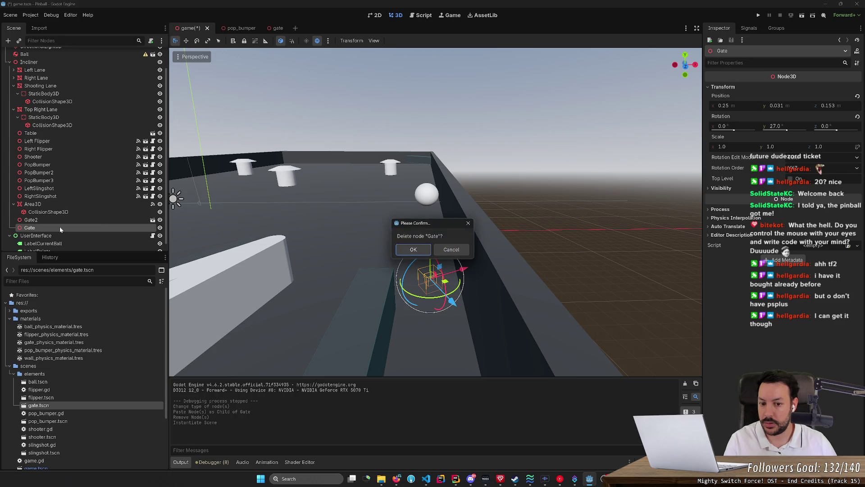
key(Return)
Move the Gate2 instance across the table into the shooter lane
click(60, 219)
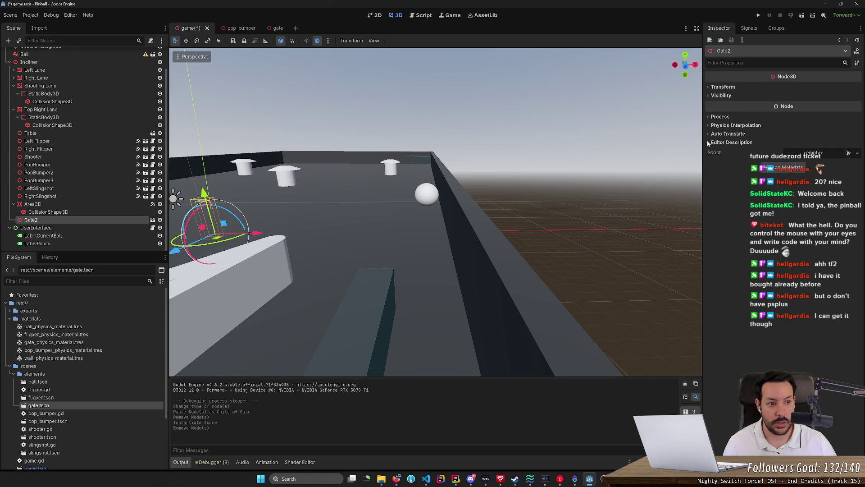
click(725, 87)
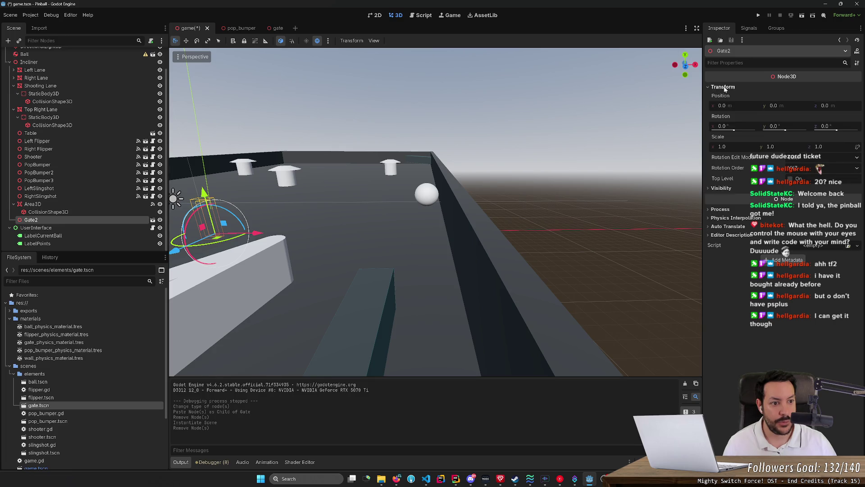
key(f)
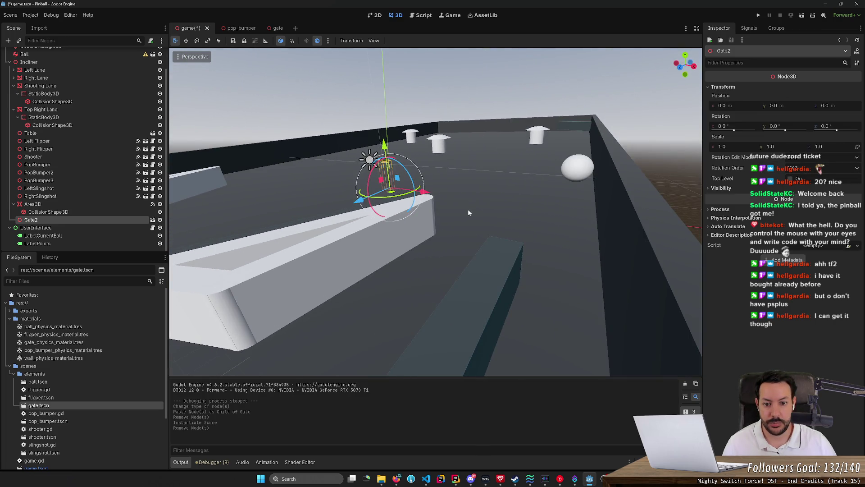
mouse_move(431, 195)
mouse_down()
mouse_move(539, 225)
mouse_move(554, 301)
mouse_move(610, 285)
mouse_up()
key(w)
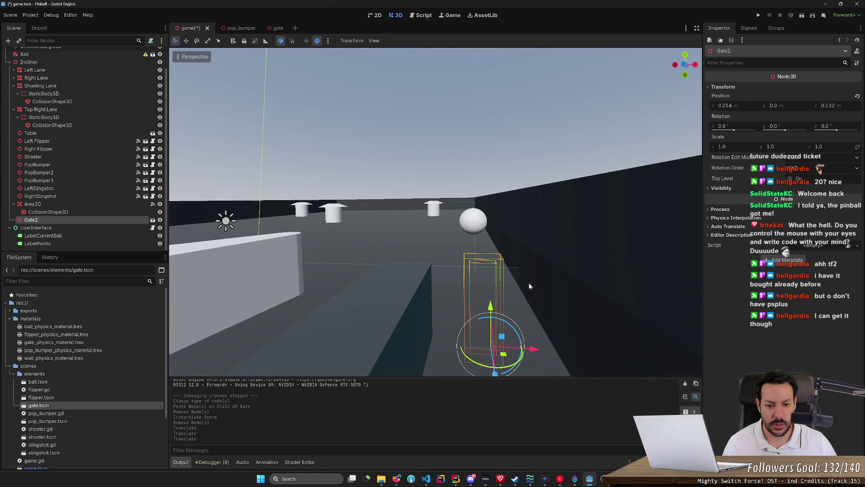
mouse_move(491, 309)
mouse_down()
mouse_move(490, 215)
mouse_move(490, 244)
mouse_up()
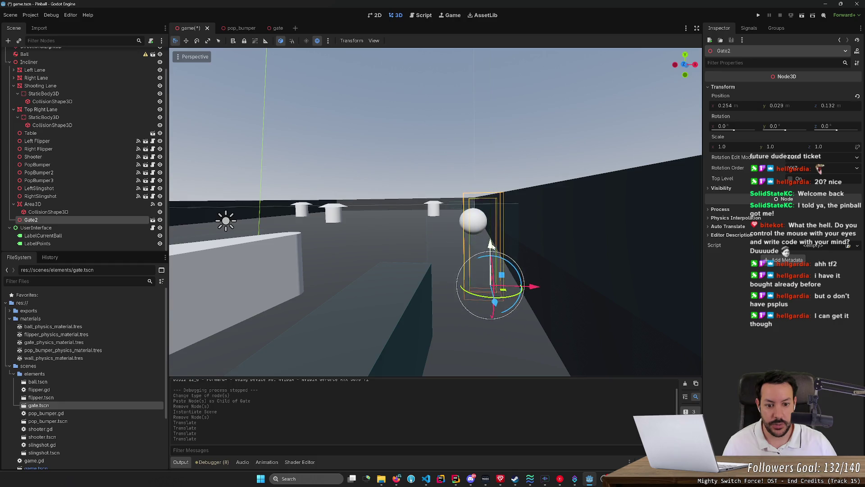
key(s)
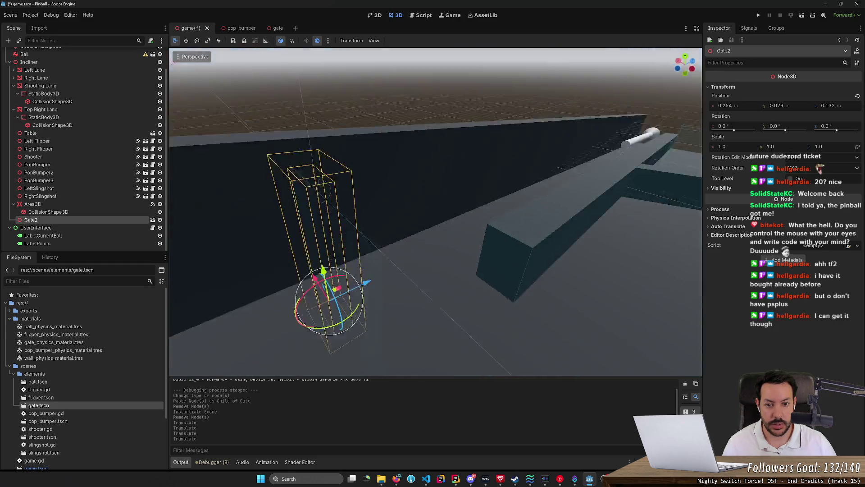
key(s)
Rename Gate2 to 'Gate', line it up with the lane, and save the scene
click(67, 220)
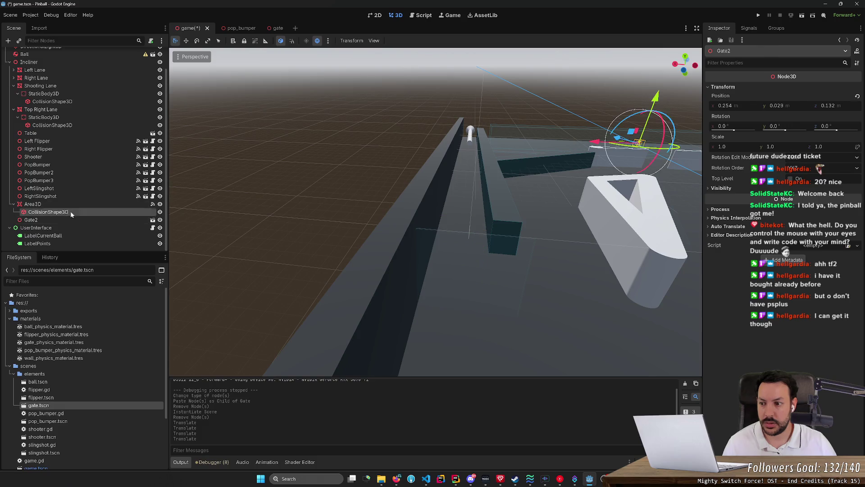
key(F2)
text(Gate)
key(Return)
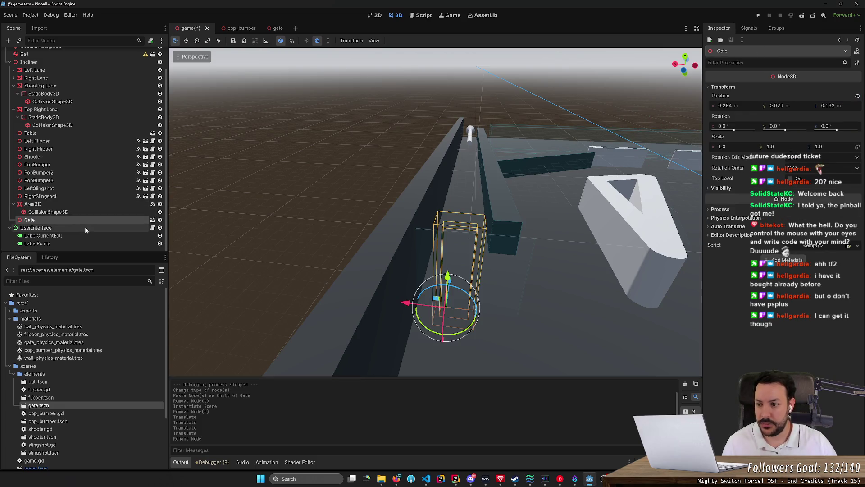
mouse_move(357, 247)
mouse_down()
mouse_move(473, 295)
mouse_move(564, 306)
mouse_move(568, 322)
mouse_move(528, 285)
mouse_up()
drag(401, 241, 396, 240)
key(ctrl+s)
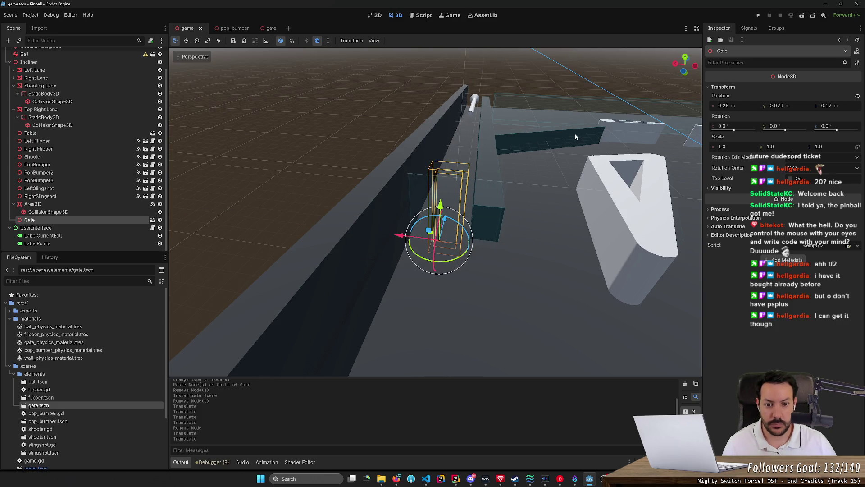
mouse_move(576, 137)
mouse_down()
mouse_move(473, 244)
mouse_move(551, 57)
mouse_move(557, 69)
mouse_up()
Run the game, launch the ball twice up the shooter lane past the gate, then stop
click(759, 17)
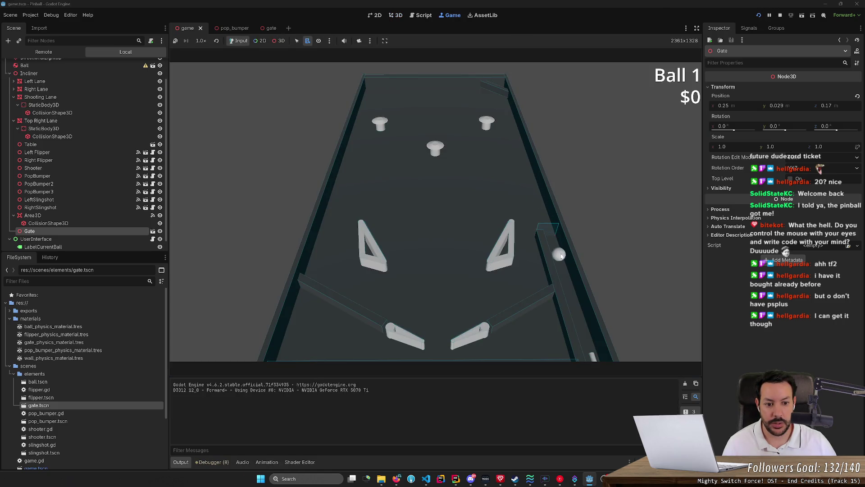
key(space)
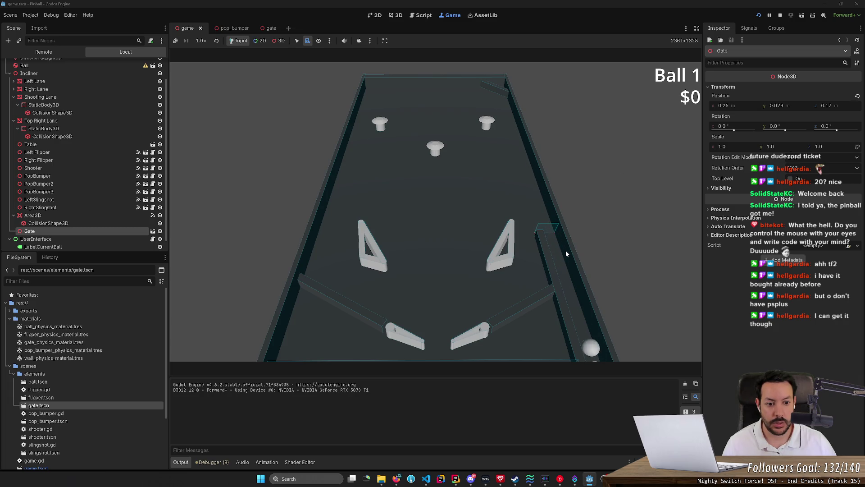
key(space)
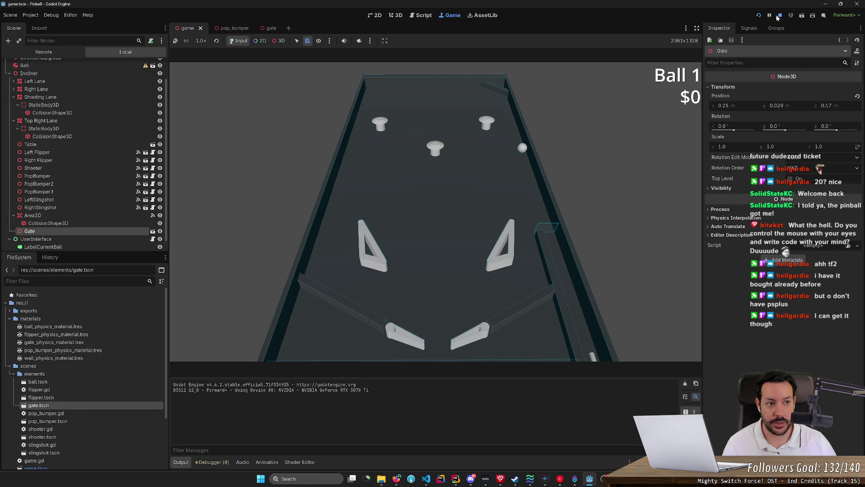
click(780, 15)
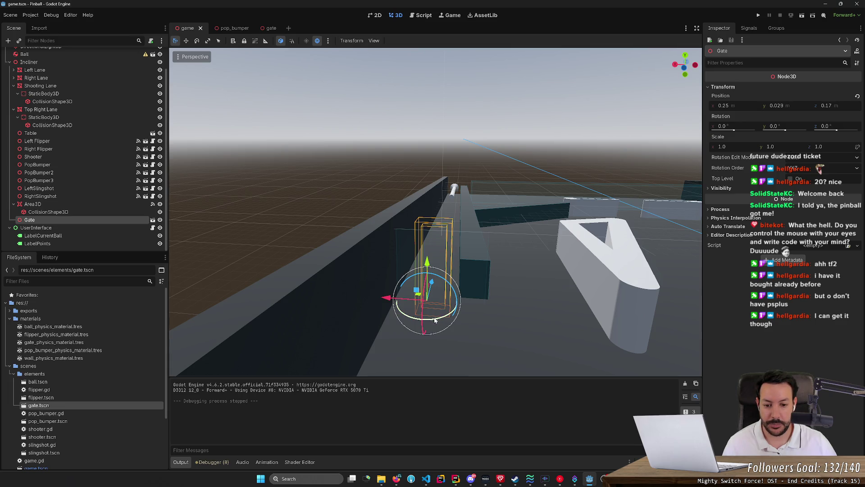
Rotate the Gate to 32.8° around Y and reposition it in the lane
drag(435, 320, 415, 316)
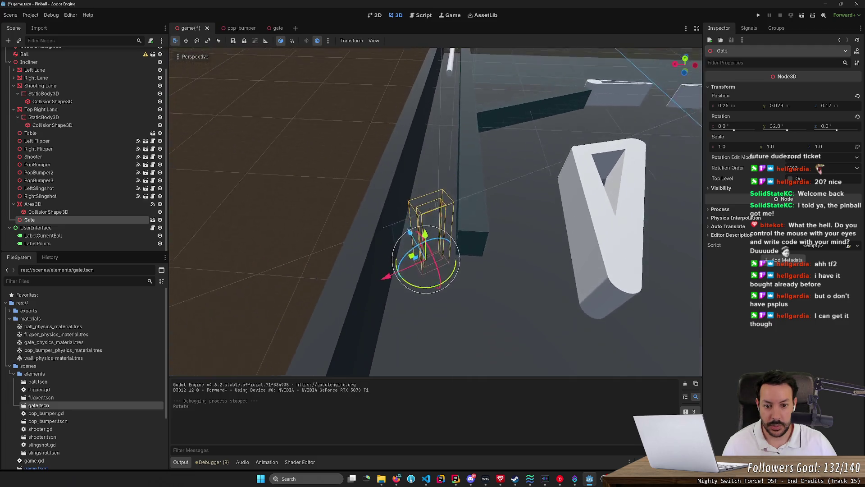
key(g)
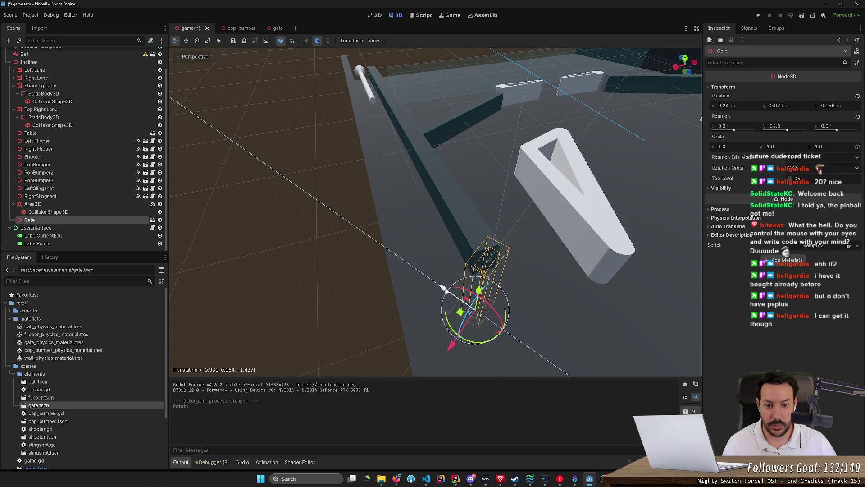
click(435, 284)
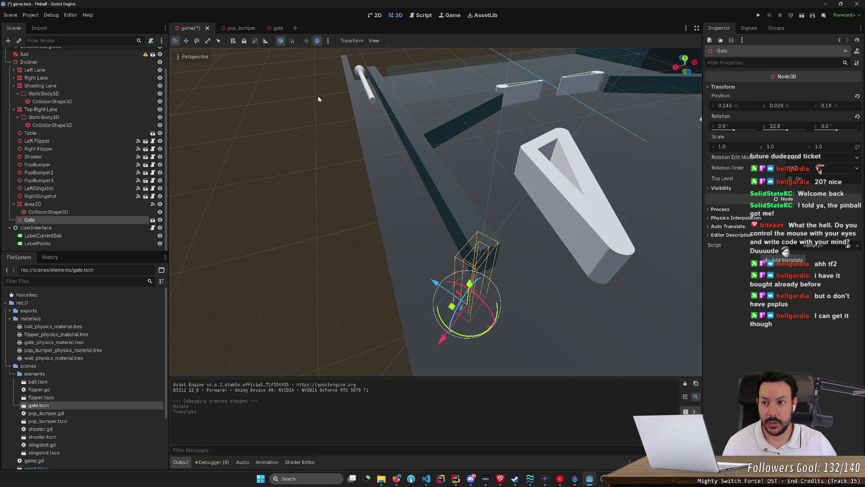
click(51, 16)
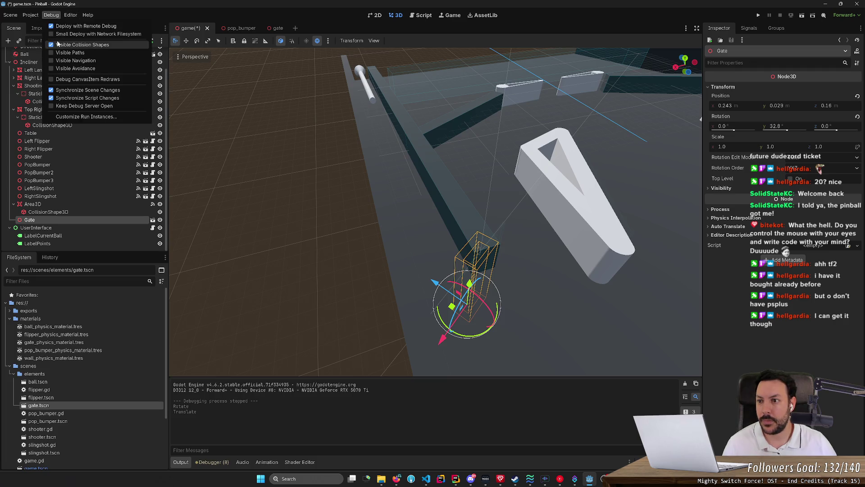
click(438, 188)
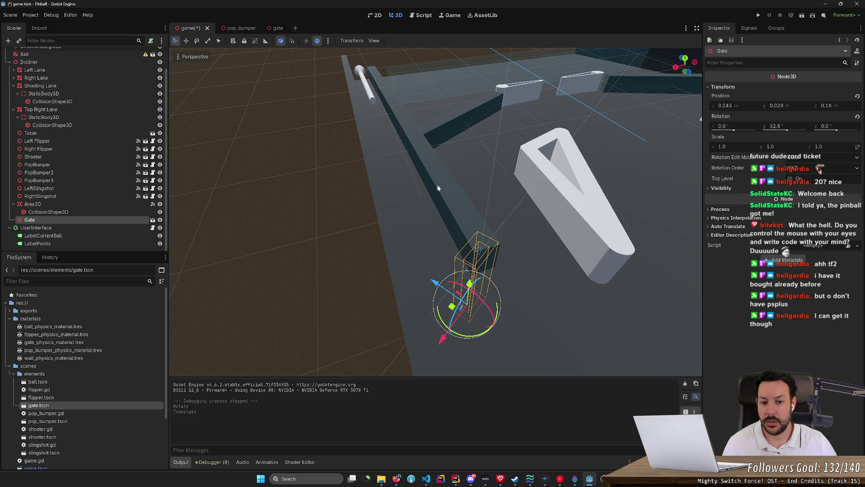
click(46, 18)
click(407, 171)
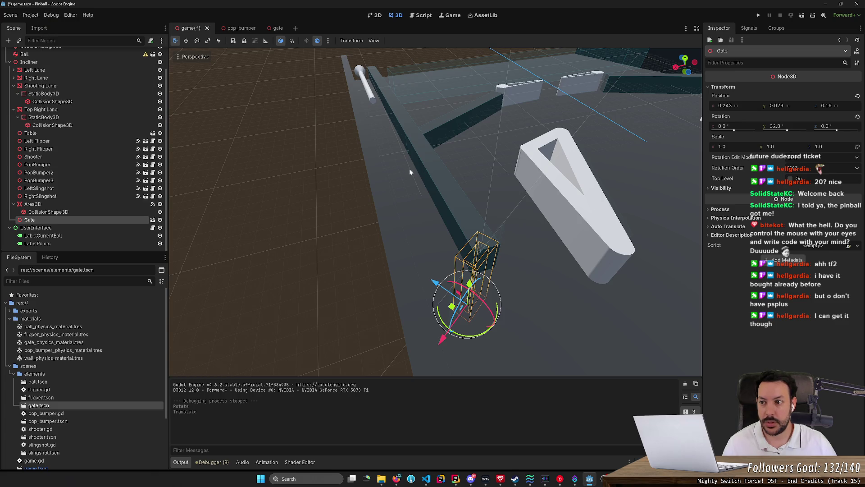
Shift the Gate slightly along the X axis and save the scene
drag(407, 172, 407, 135)
mouse_move(391, 265)
mouse_down()
mouse_move(376, 265)
mouse_move(388, 254)
mouse_move(383, 246)
mouse_up()
key(g)
key(x)
click(391, 265)
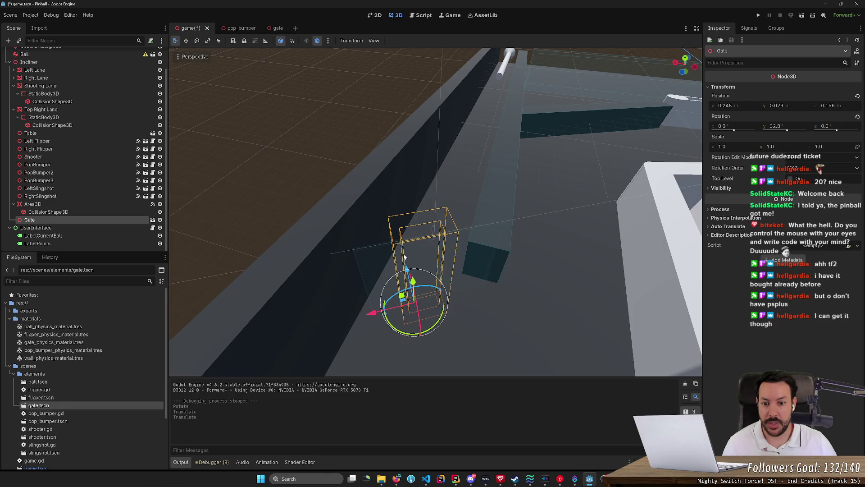
key(ctrl+s)
Raise the Gate slightly along Y and fine-tune its X and Z to about 0.25, 0.156
mouse_move(421, 266)
mouse_down()
mouse_move(417, 252)
mouse_move(428, 264)
mouse_move(449, 243)
mouse_move(455, 217)
mouse_move(496, 180)
mouse_move(618, 105)
mouse_move(638, 80)
mouse_up()
scroll(436, 211, up, 2)
drag(445, 272, 455, 253)
key(w)
scroll(435, 211, down, 2)
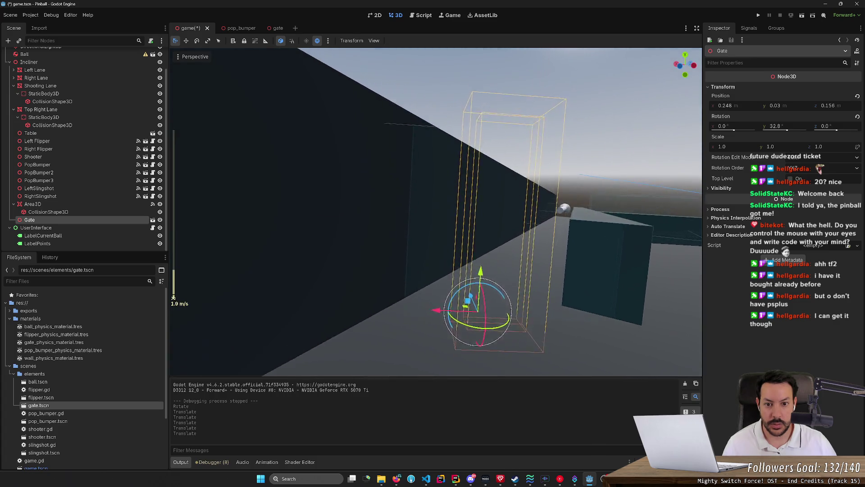
key(e)
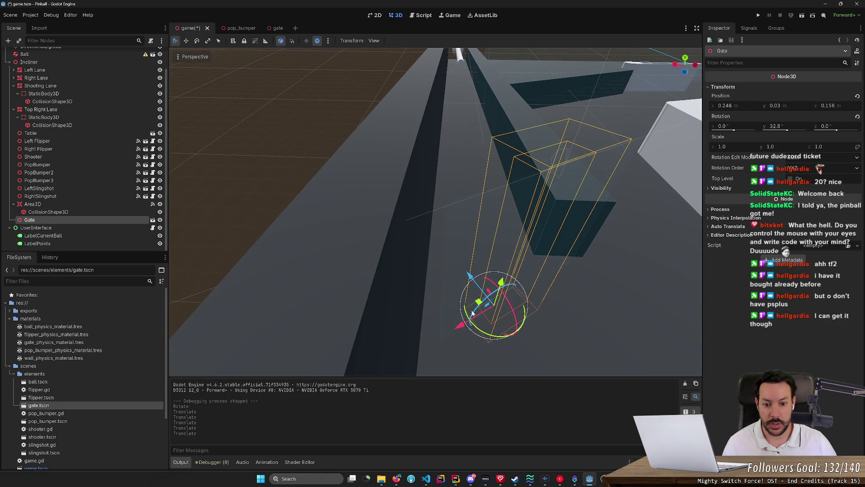
mouse_move(463, 327)
mouse_down()
mouse_move(463, 316)
mouse_move(451, 323)
mouse_up()
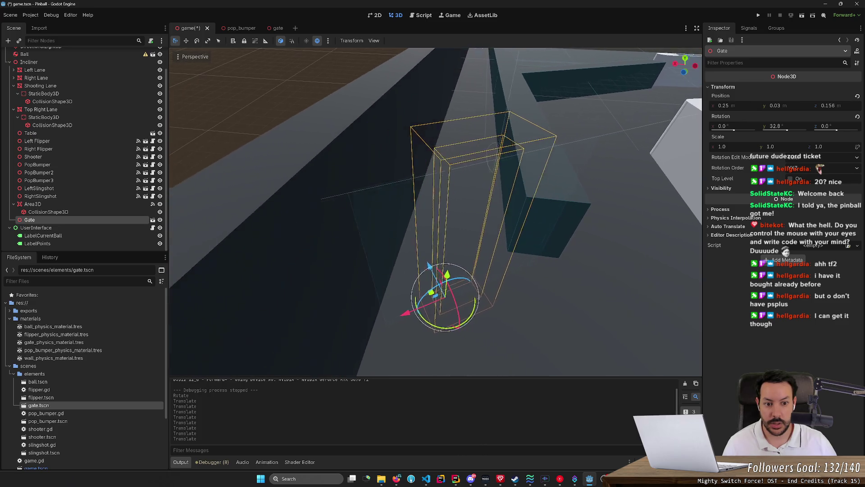
drag(430, 269, 433, 275)
Run the pinball game, launch the ball, and turn on Visible Collision Shapes
click(757, 15)
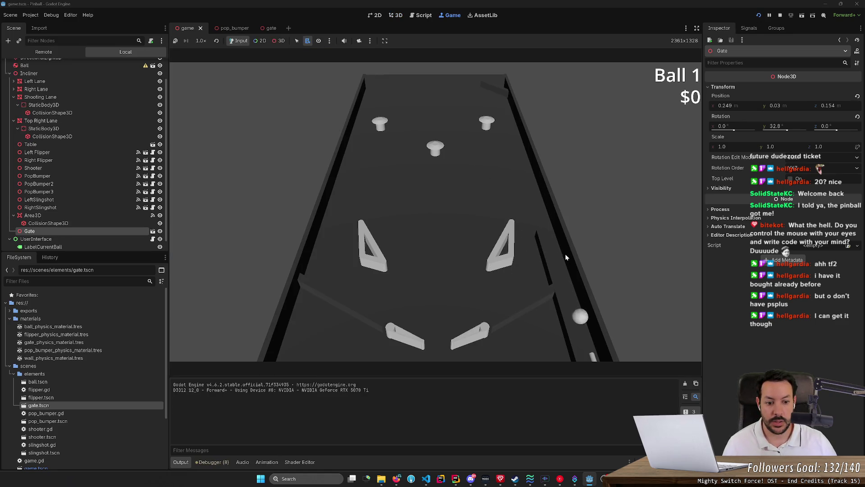
key(space)
click(45, 16)
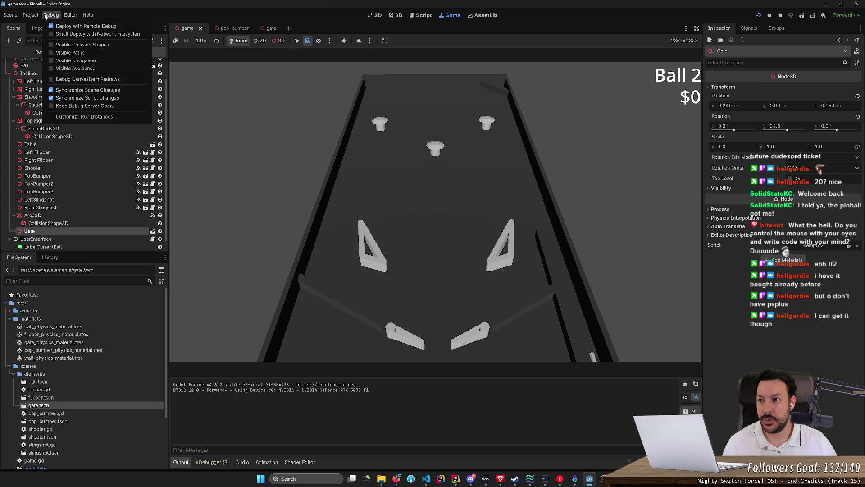
click(47, 45)
click(757, 15)
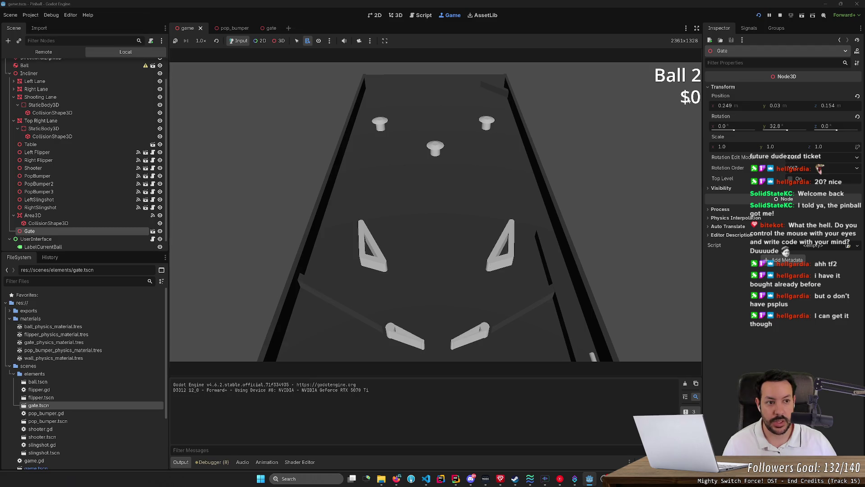
Restart the game, launch the ball past the gate, stop it, and switch to Fork
click(757, 16)
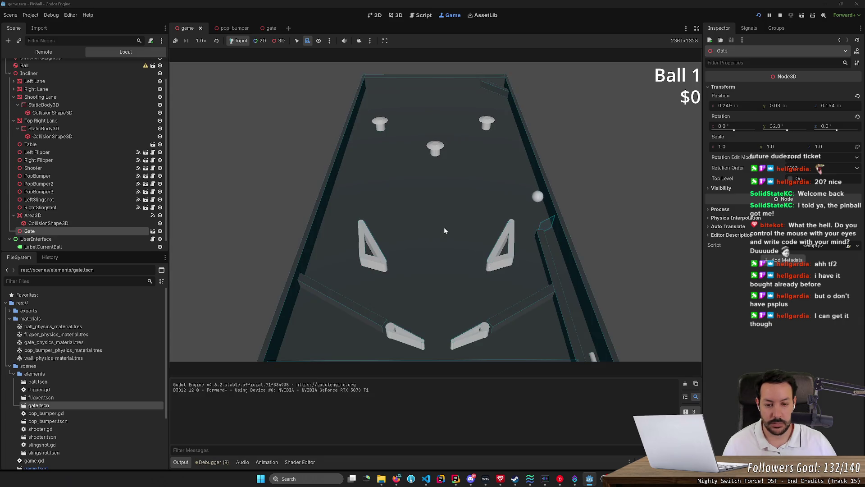
key(space)
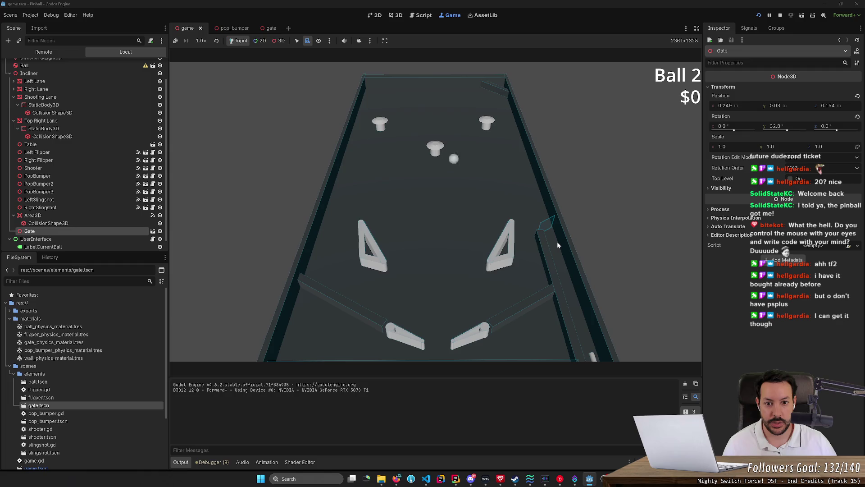
click(780, 15)
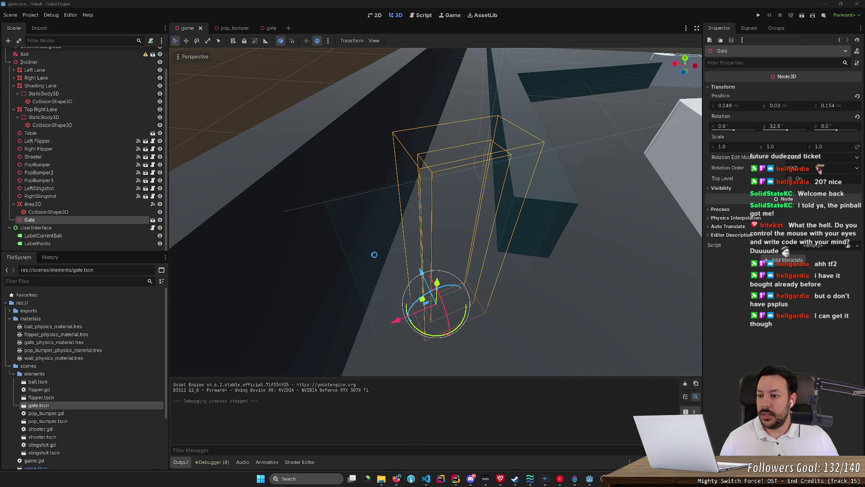
key(alt+Tab)
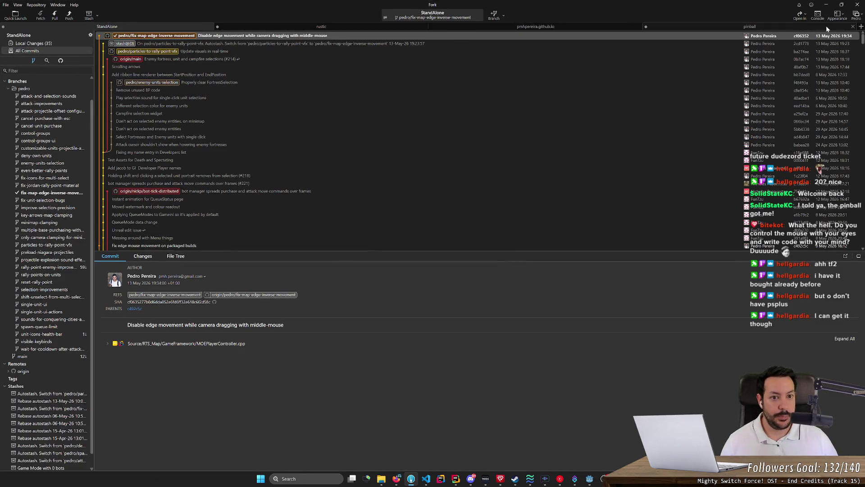
Switch to the workspace holding the pinball repository and show its local changes
click(791, 26)
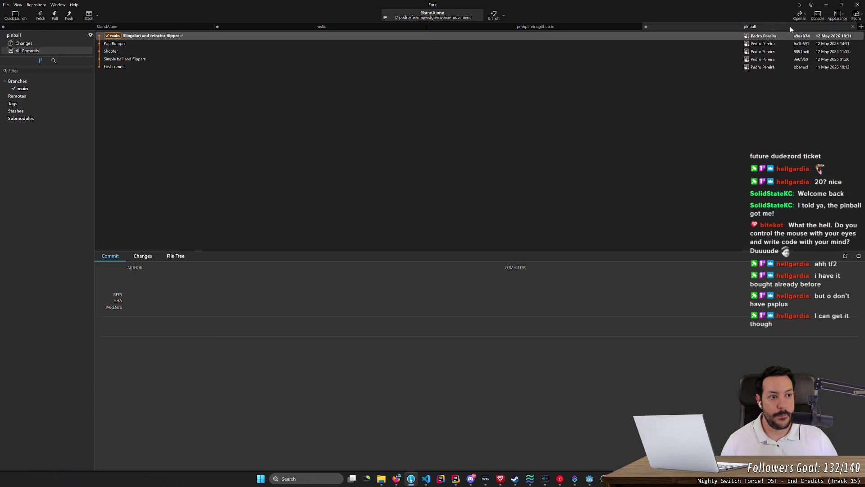
click(860, 19)
click(839, 34)
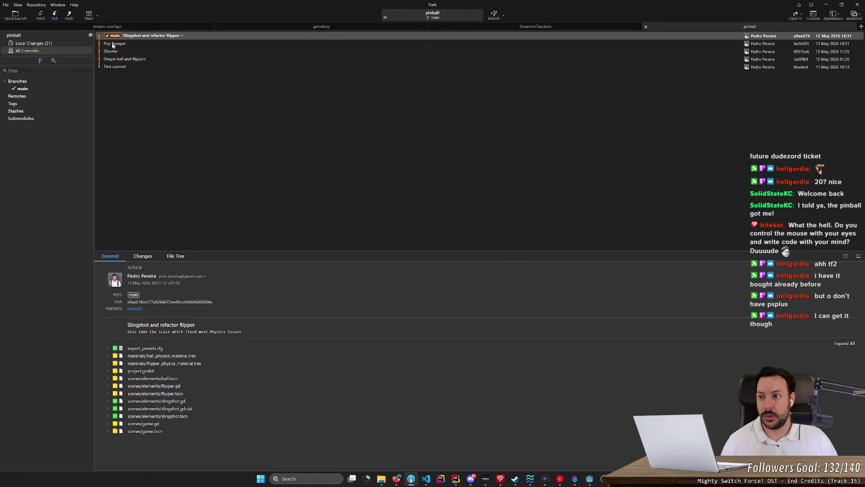
click(59, 44)
click(859, 17)
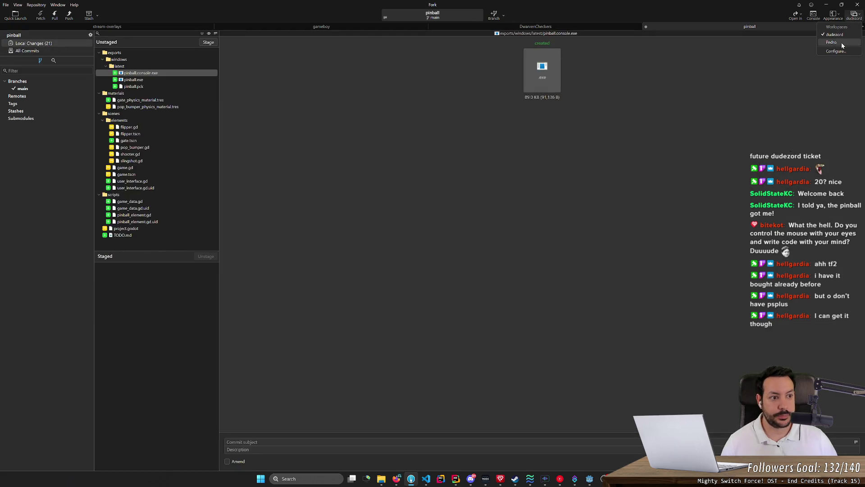
click(838, 43)
click(860, 19)
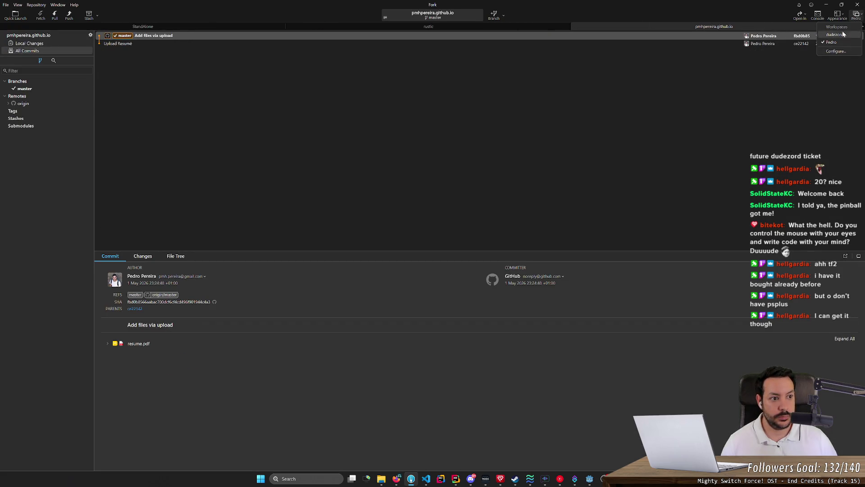
click(838, 34)
click(21, 44)
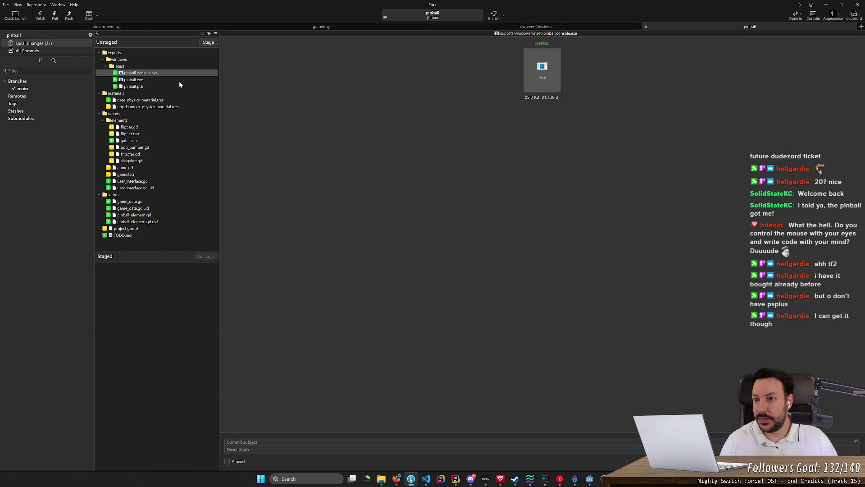
click(173, 100)
Stage the two physics materials and gate.tscn, review game.tscn, then unstage everything
double_click(173, 102)
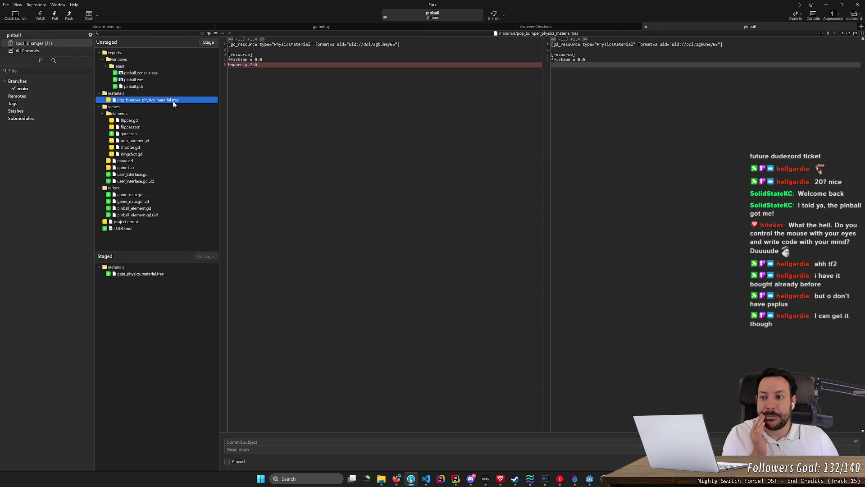
double_click(172, 101)
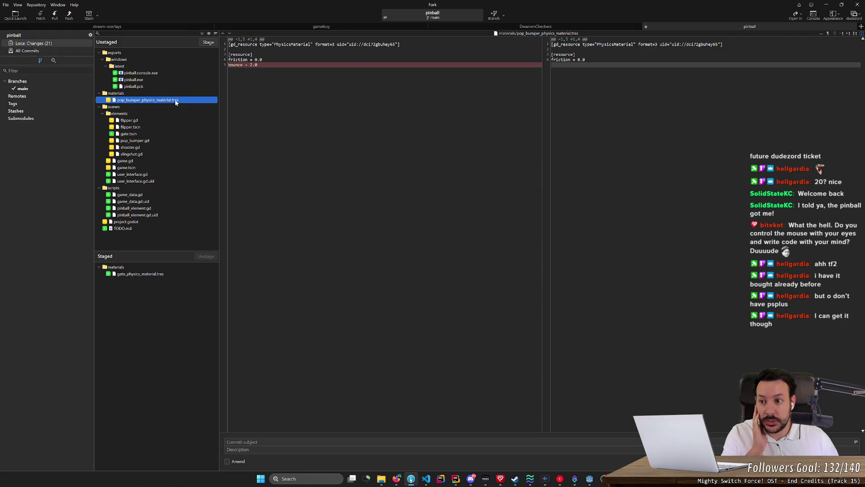
double_click(171, 120)
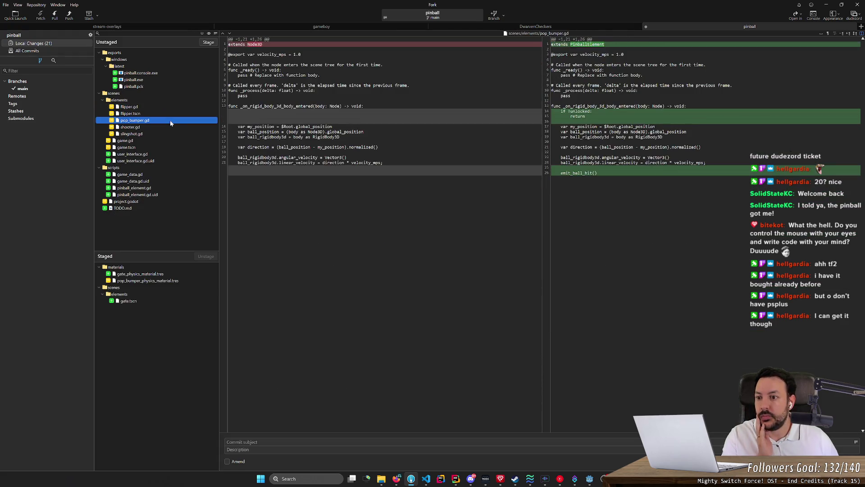
click(154, 148)
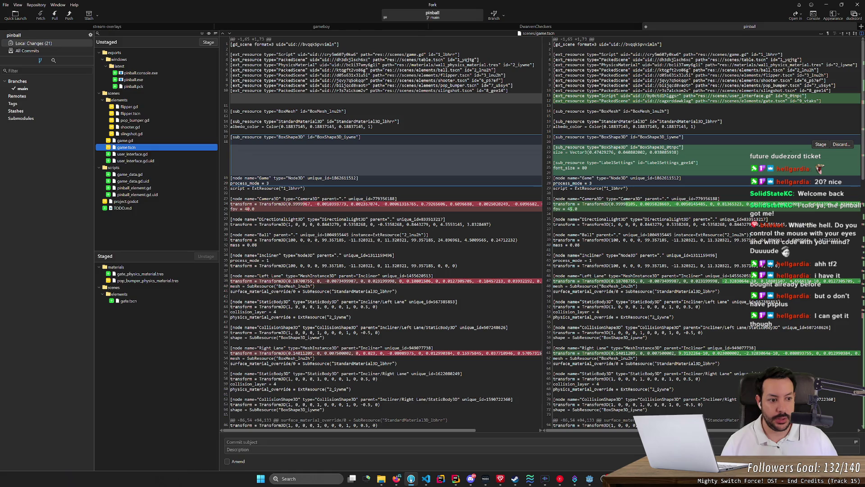
drag(863, 108, 863, 189)
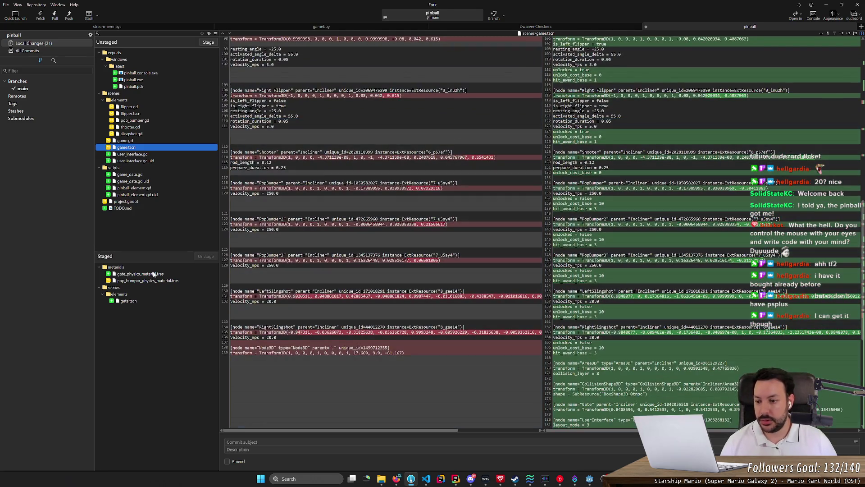
click(156, 268)
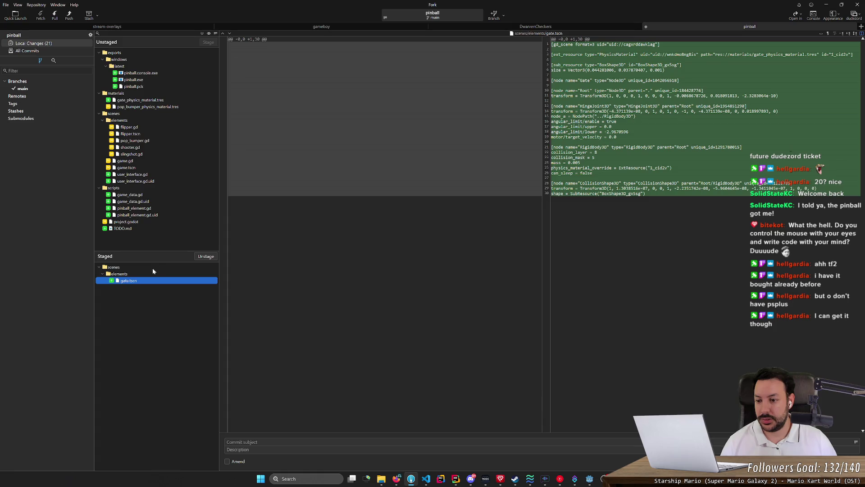
double_click(143, 281)
click(140, 230)
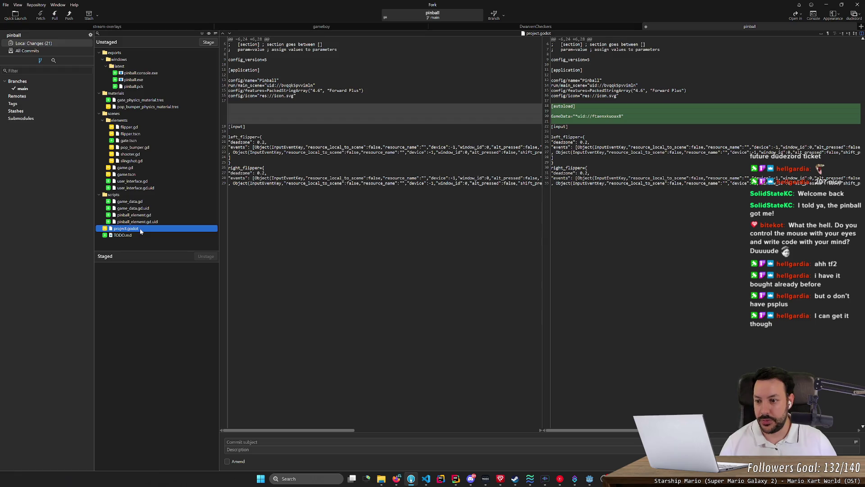
Stage project.godot, game_data.gd, pinball_element.gd and their .uid files
double_click(140, 228)
click(152, 202)
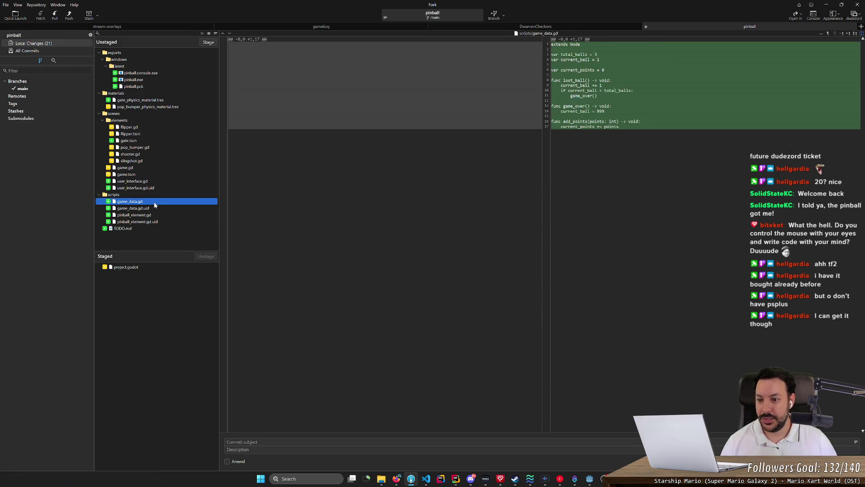
double_click(154, 202)
double_click(154, 201)
double_click(155, 205)
double_click(155, 201)
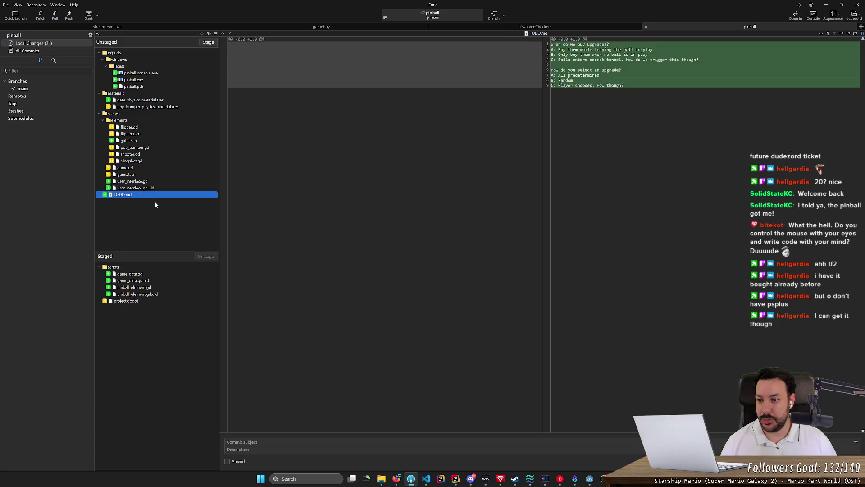
click(156, 188)
Stage game.gd plus user_interface.gd and user_interface.gd.uid
double_click(158, 168)
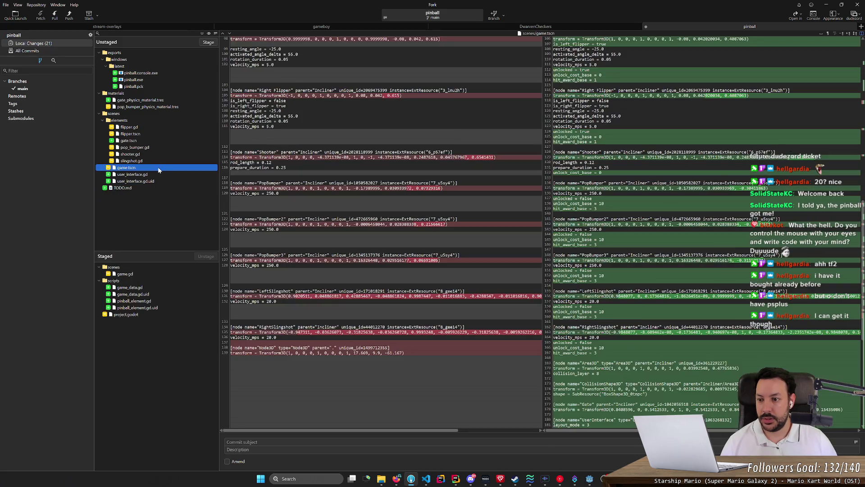
click(139, 313)
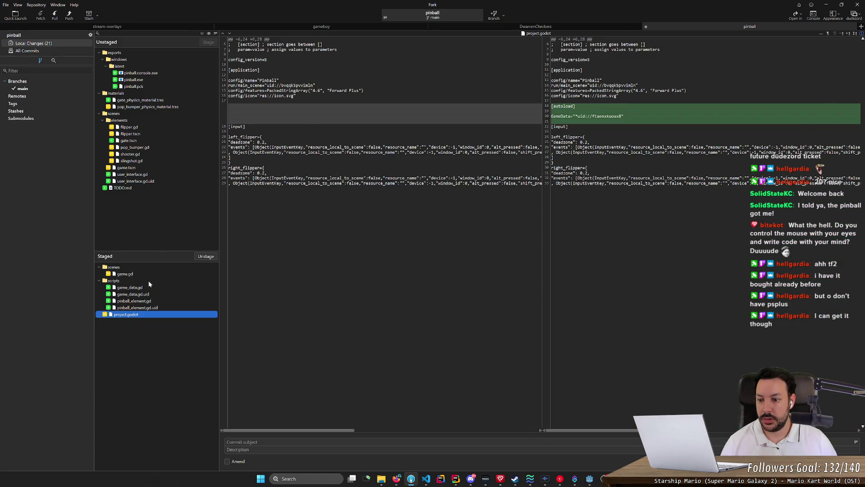
click(162, 274)
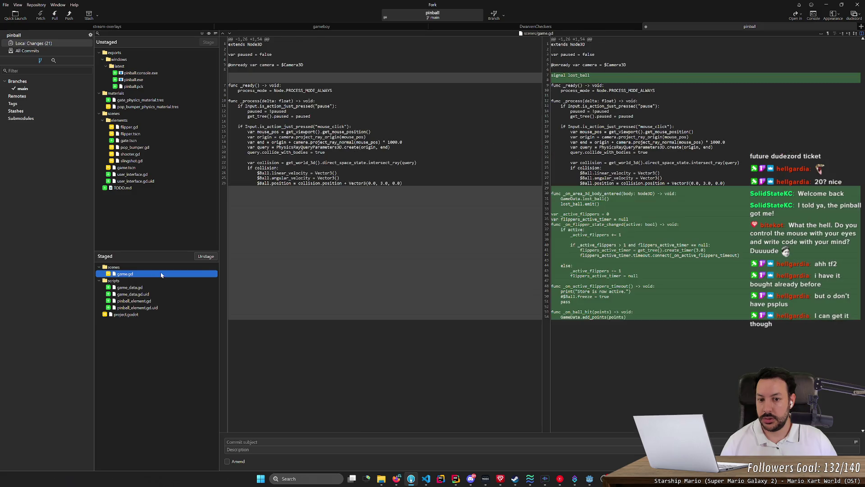
click(145, 168)
click(152, 180)
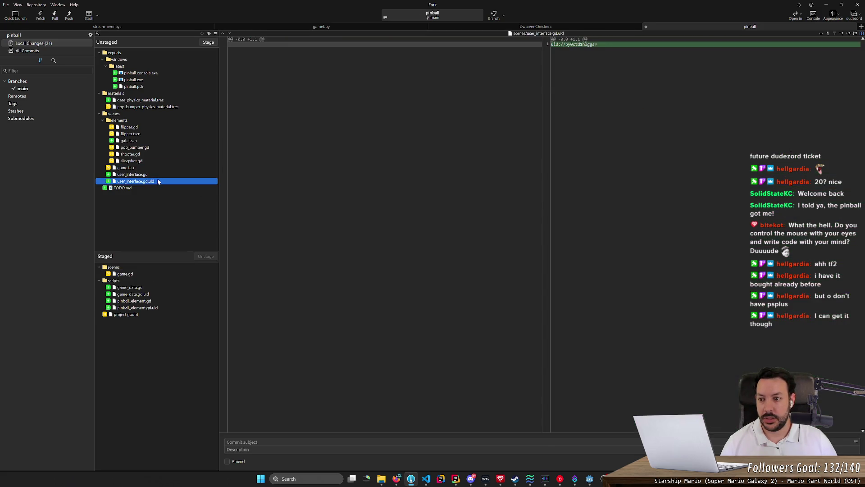
shift+click(158, 175)
key(space)
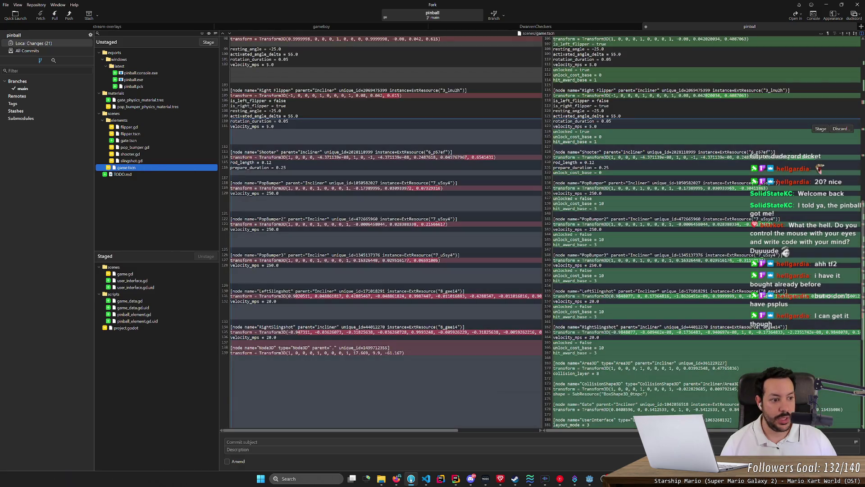
Stage game.tscn and review its staged diff
scroll(703, 225, down, 5)
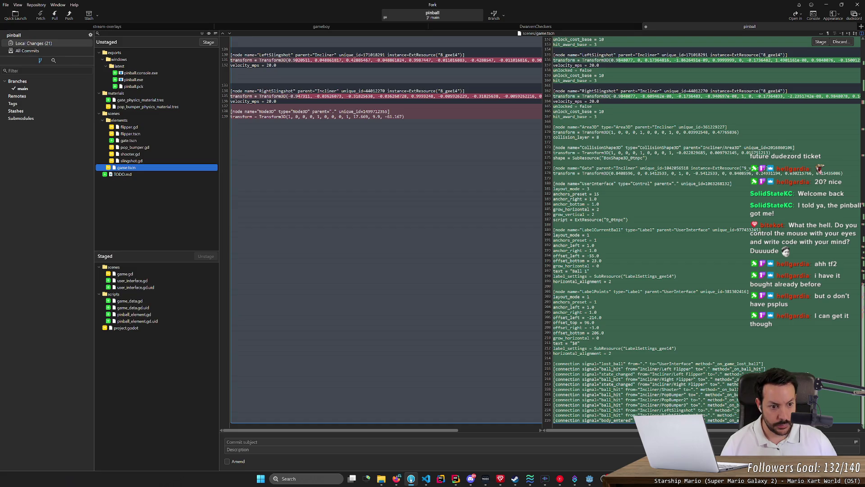
scroll(541, 226, up, 1)
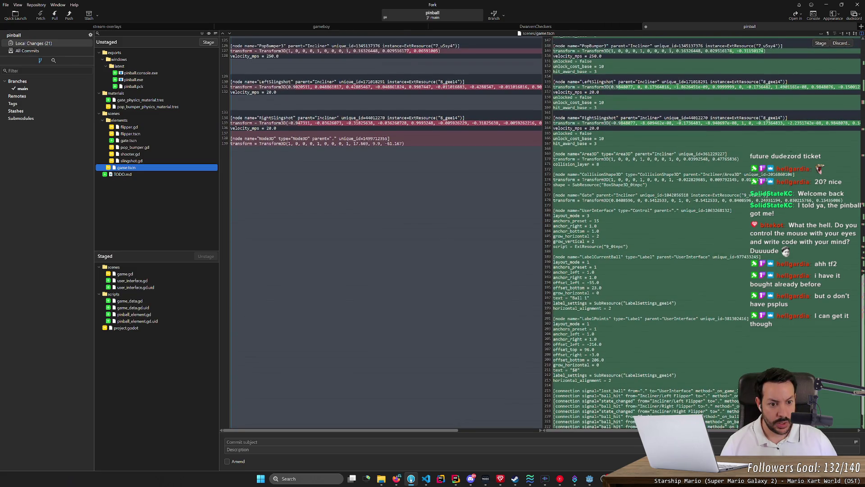
scroll(540, 233, up, 1)
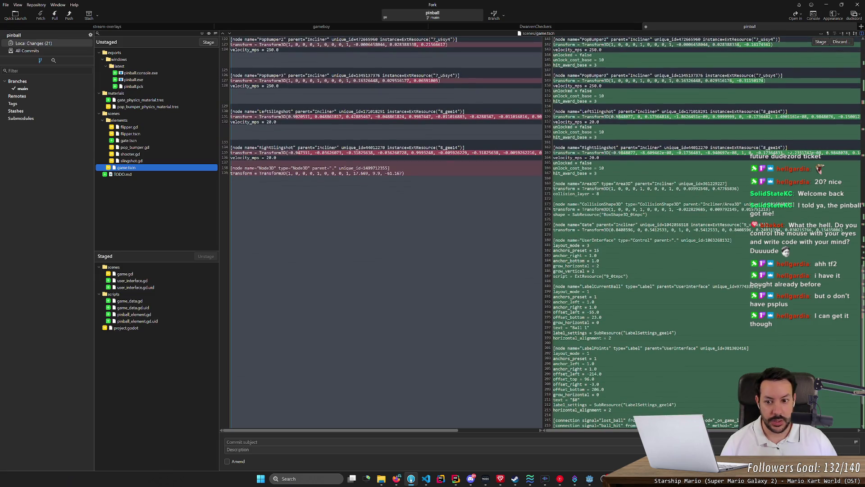
double_click(142, 169)
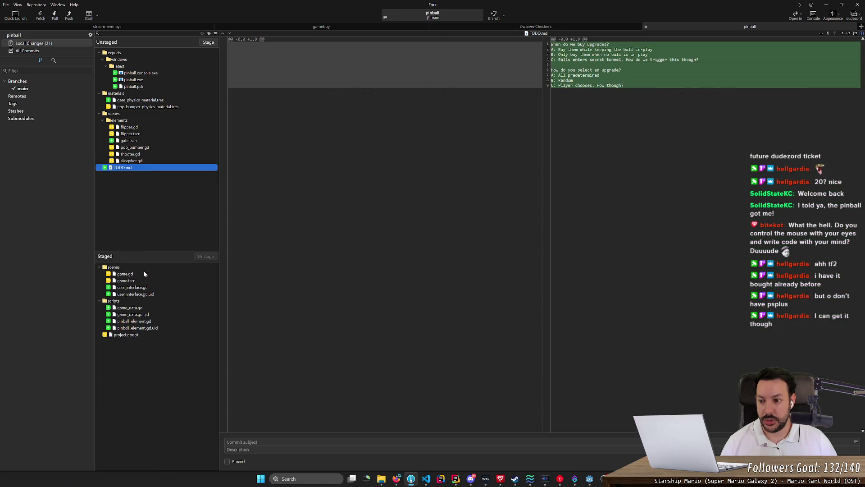
click(135, 281)
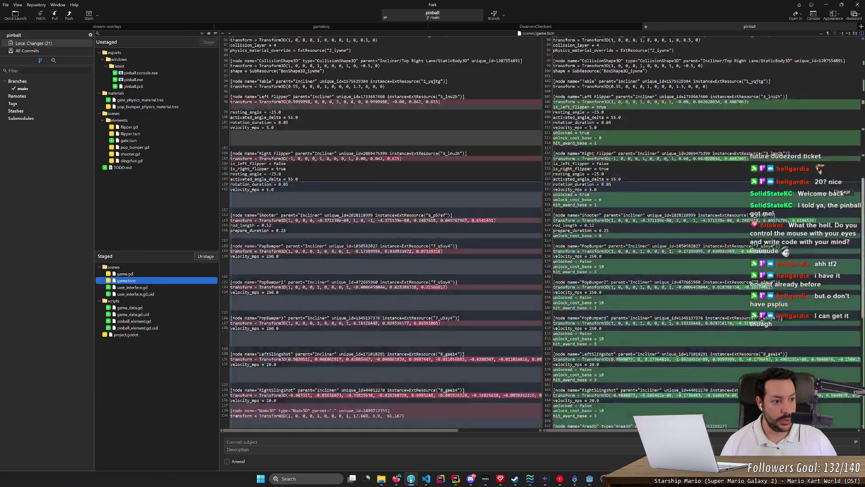
scroll(839, 194, down, 5)
scroll(838, 193, down, 5)
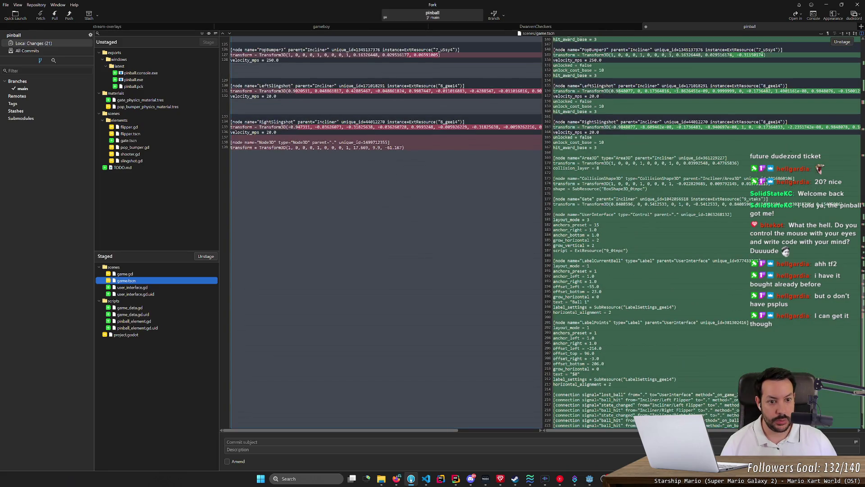
Unstage the Gate node lines and the gate.tscn resource reference from game.tscn
click(589, 202)
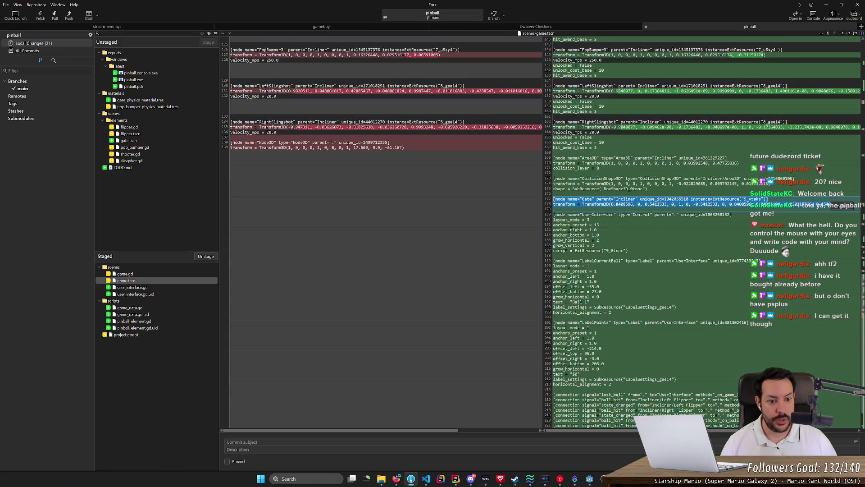
click(843, 202)
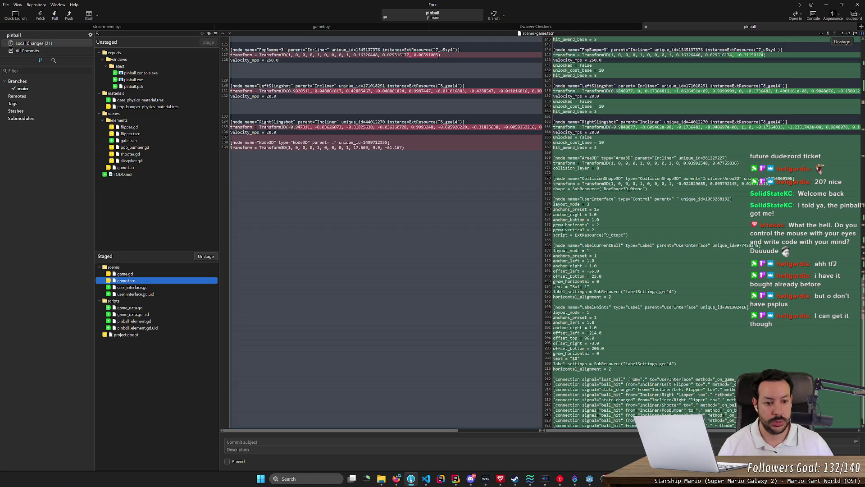
drag(863, 318, 862, 99)
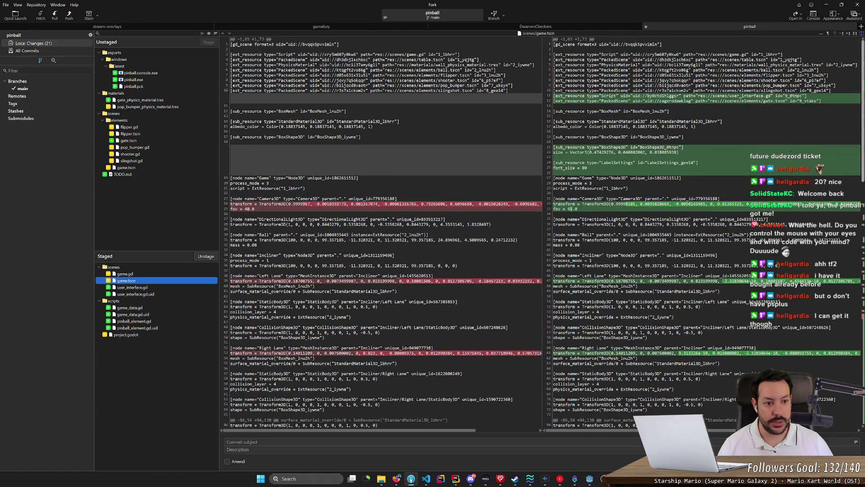
mouse_move(852, 85)
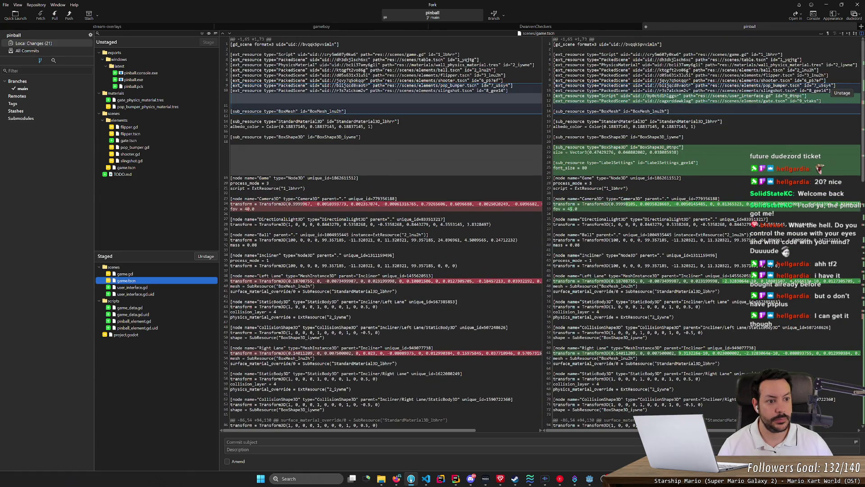
drag(554, 96, 765, 101)
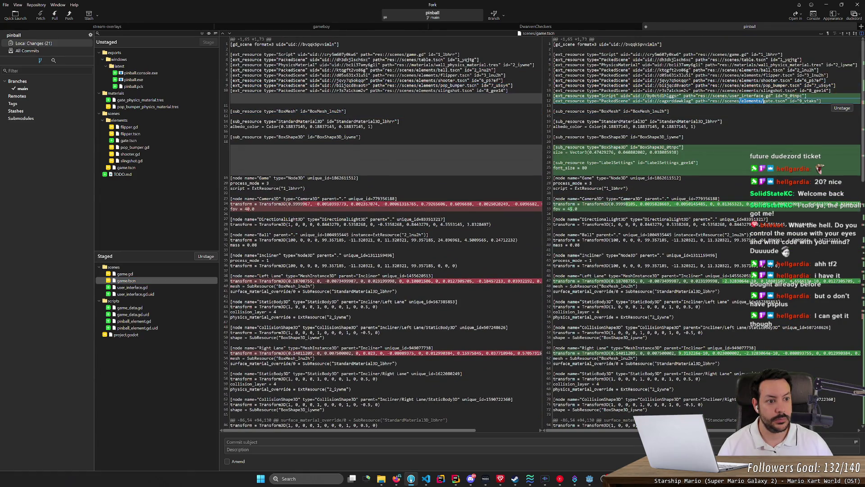
click(843, 108)
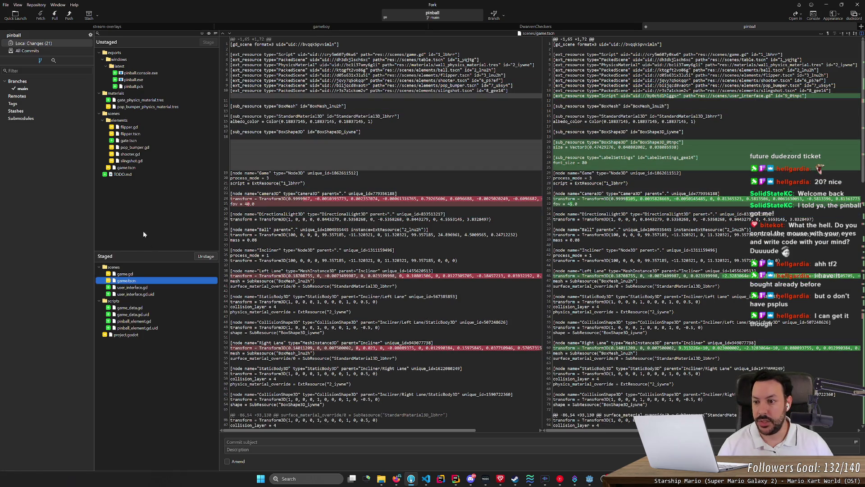
click(135, 169)
Stage slingshot.gd, shooter.gd, pop_bumper.gd, flipper.gd and flipper.tscn, leaving gate.tscn and materials unstaged
click(145, 162)
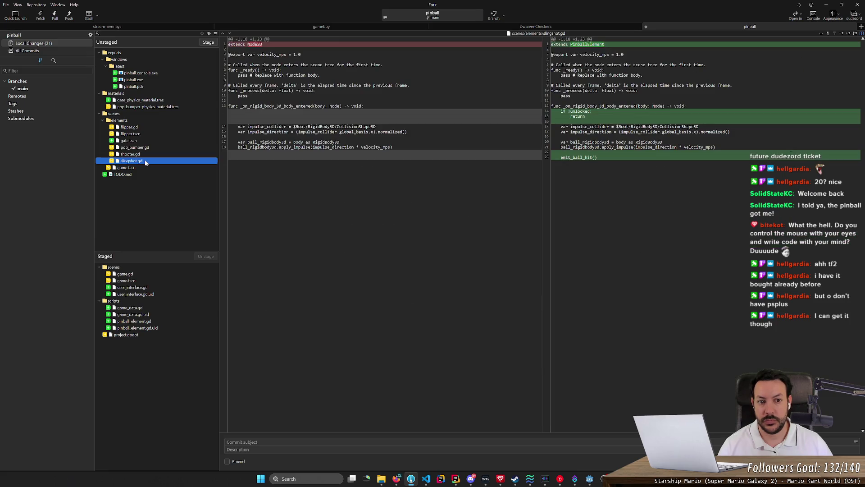
double_click(145, 161)
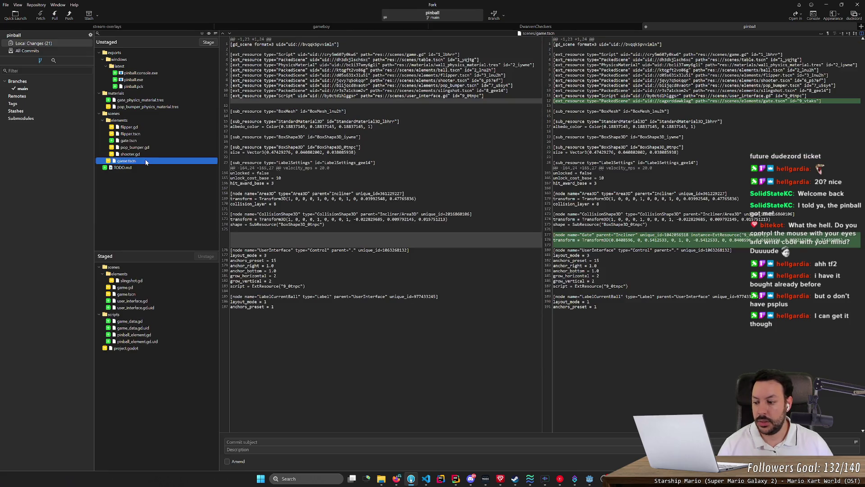
click(147, 156)
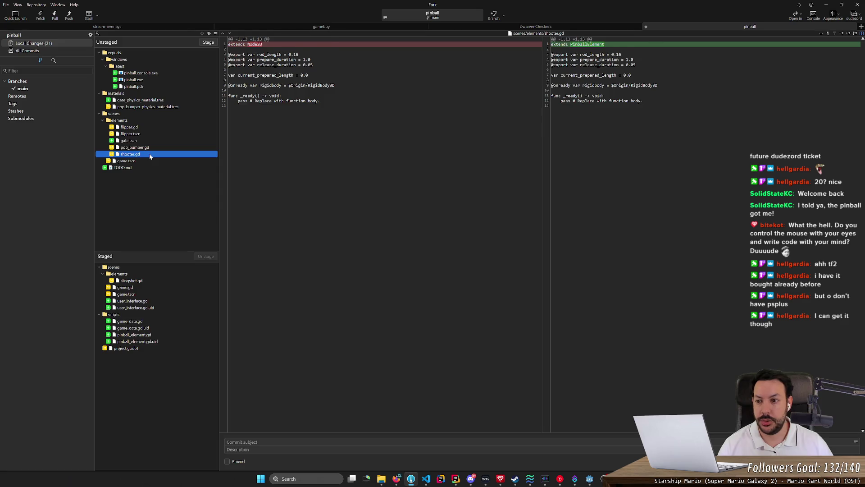
double_click(150, 156)
double_click(153, 149)
click(154, 141)
click(156, 134)
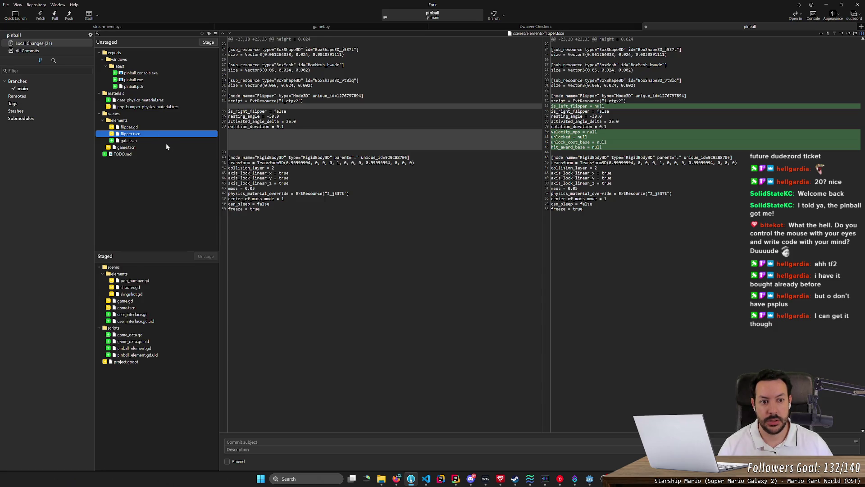
double_click(150, 127)
double_click(150, 127)
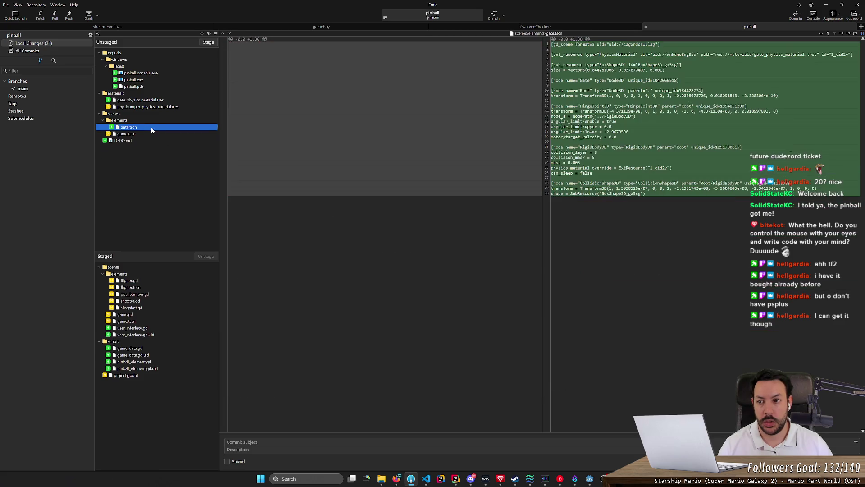
click(170, 107)
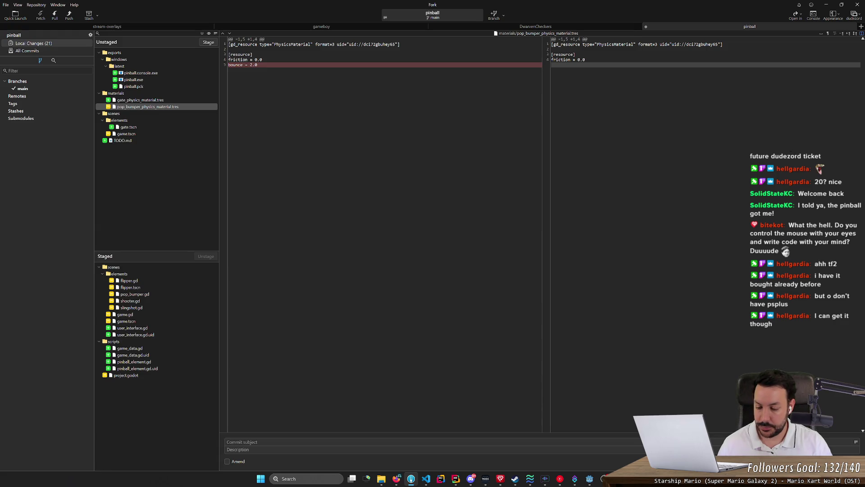
Commit the staged files with the subject 'PinballElement inheritance class'
key(alt+Tab)
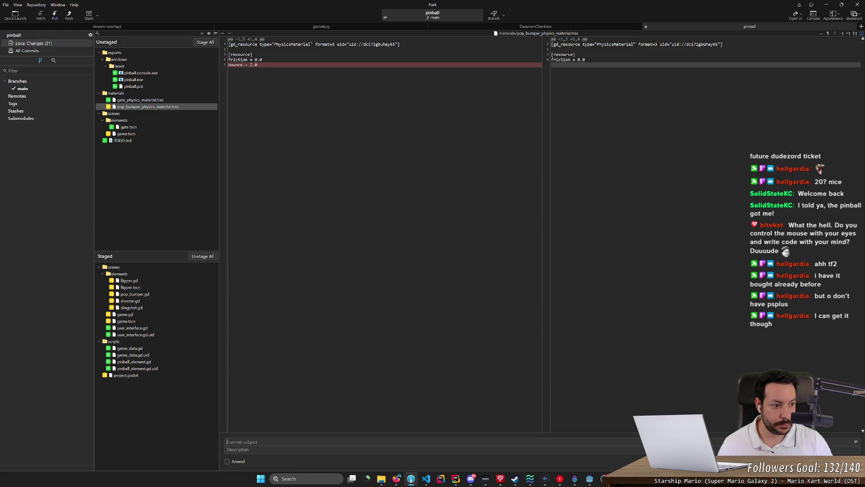
text(Pinb)
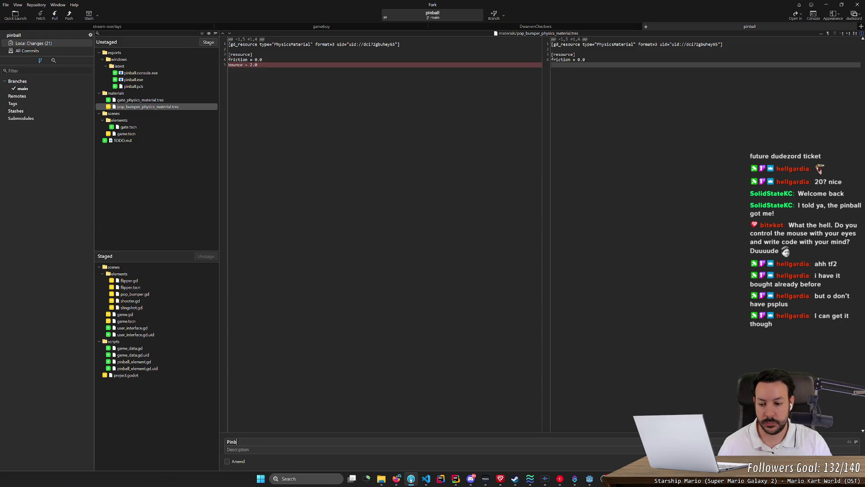
text(allElement)
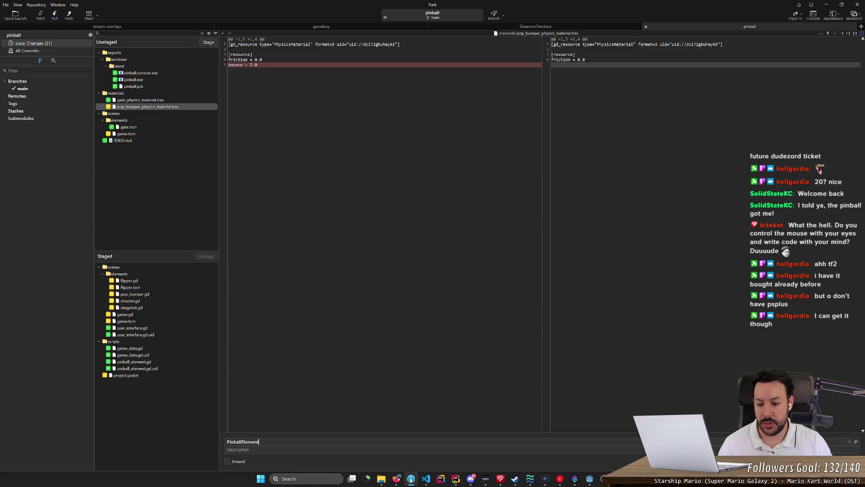
text( inher)
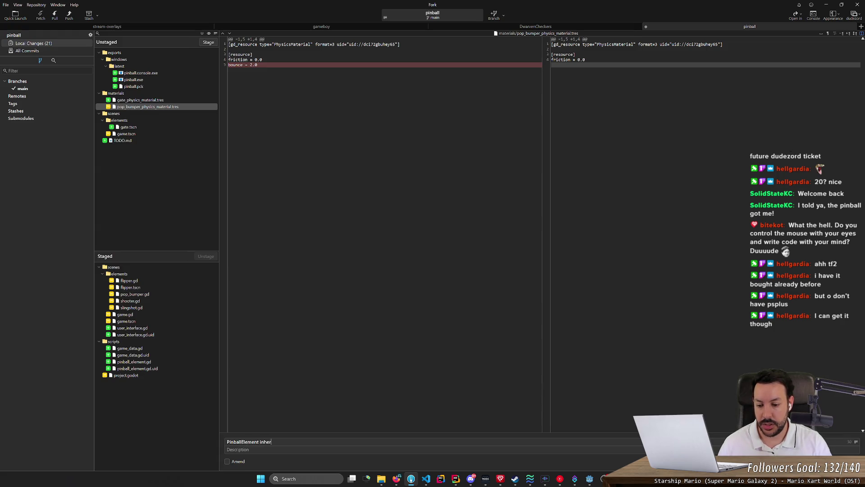
text(ita)
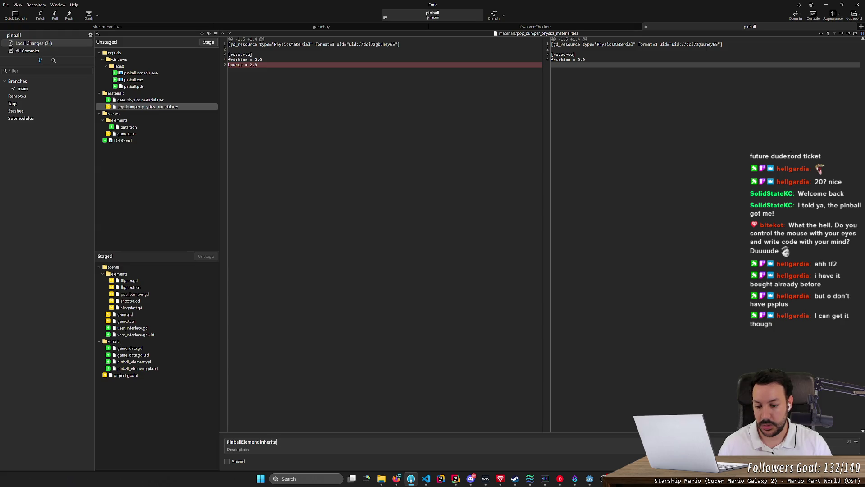
text(nce class)
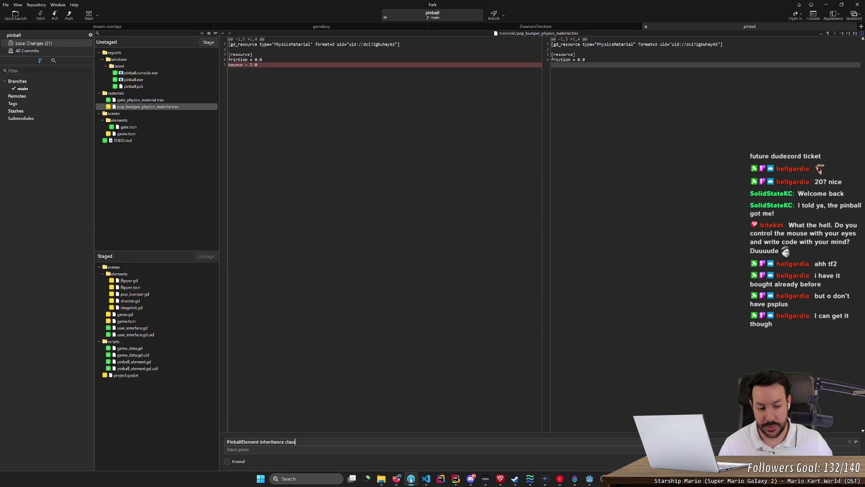
key(ctrl+Return)
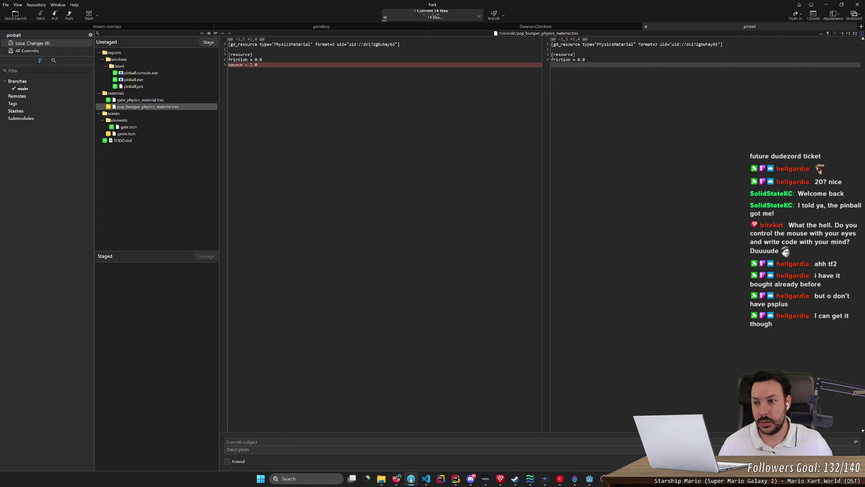
Stage gate.tscn, game.tscn and both physics material files
click(145, 121)
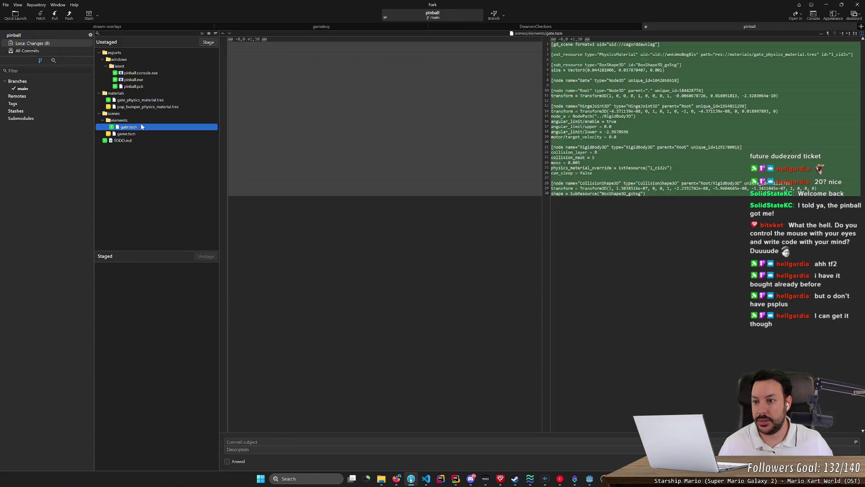
double_click(141, 123)
click(157, 103)
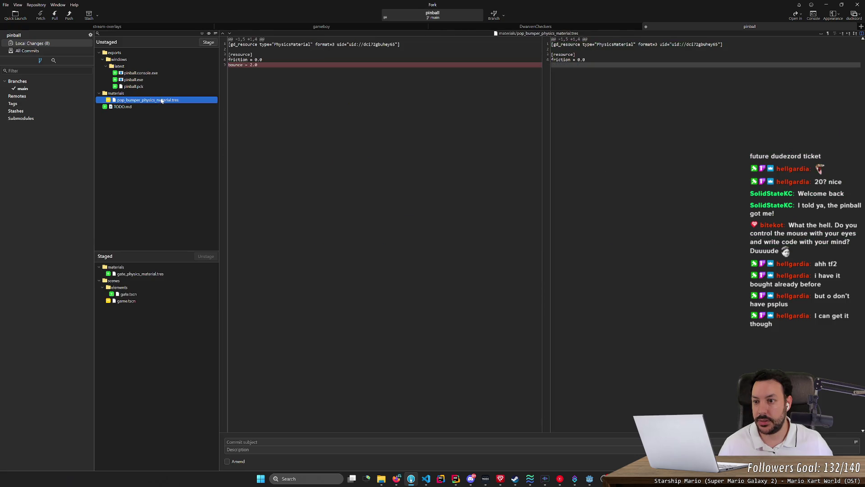
double_click(160, 97)
key(alt+Tab)
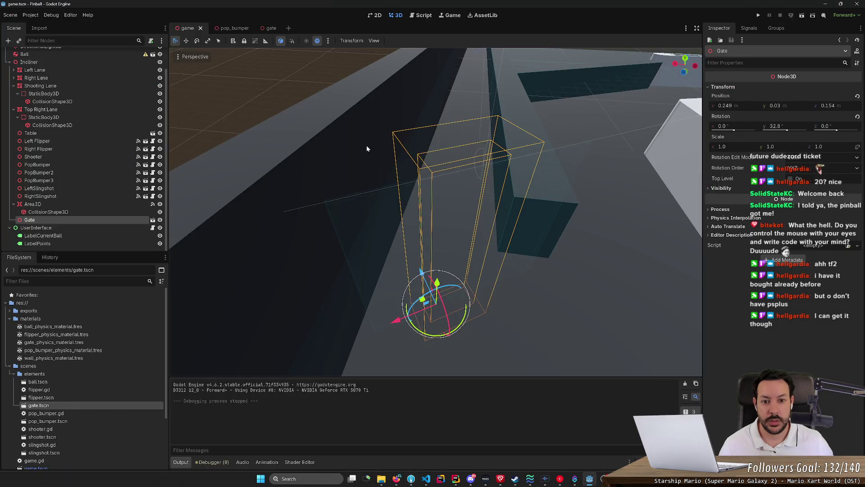
key(alt+Tab)
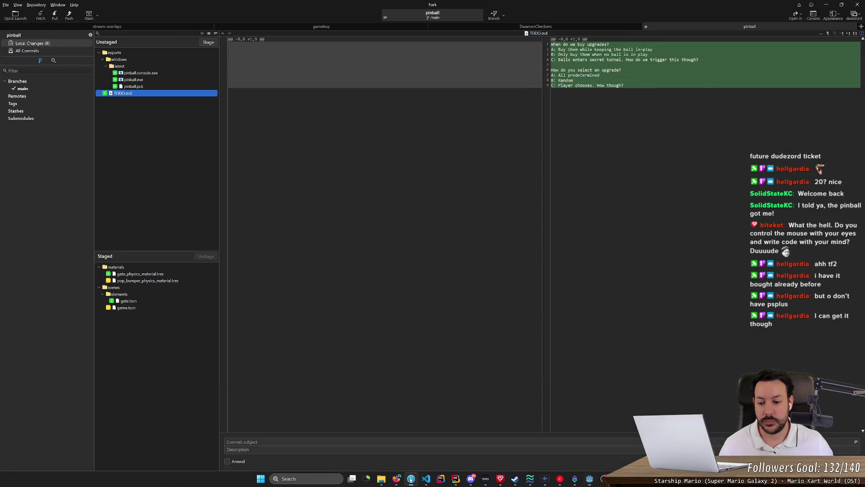
Commit the staged gate changes with the subject 'Gate' and return to Godot
click(326, 442)
text(Gate)
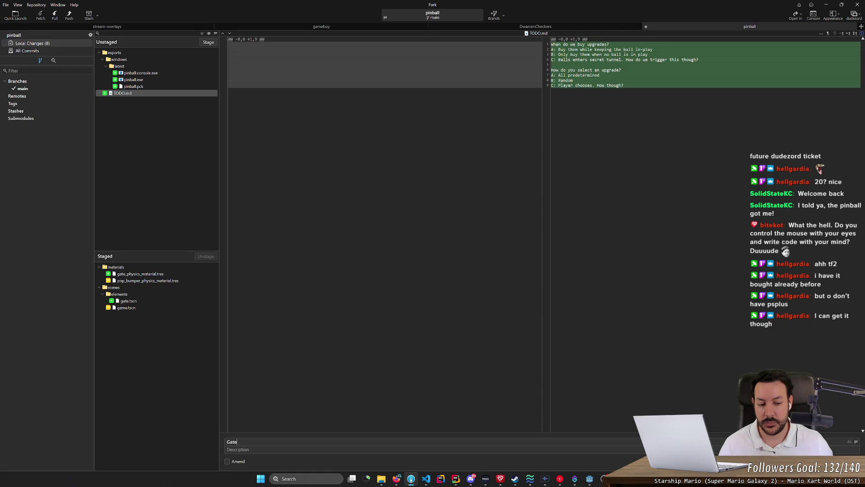
key(ctrl+Return)
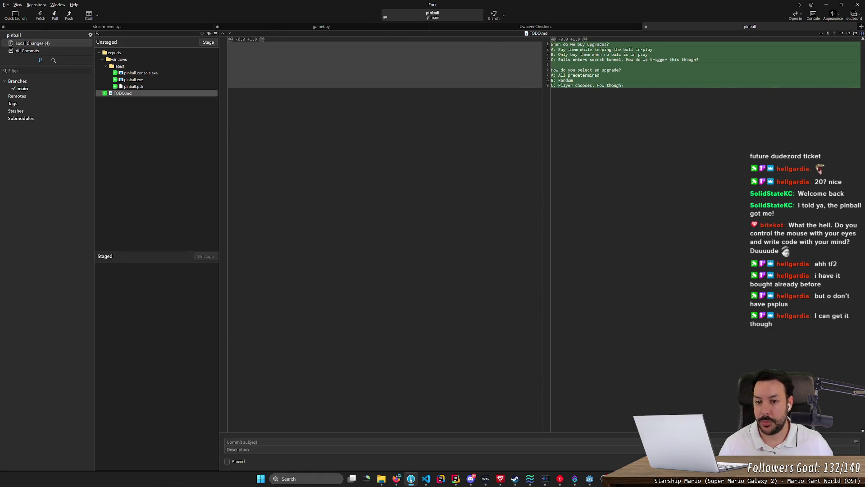
key(alt+Tab)
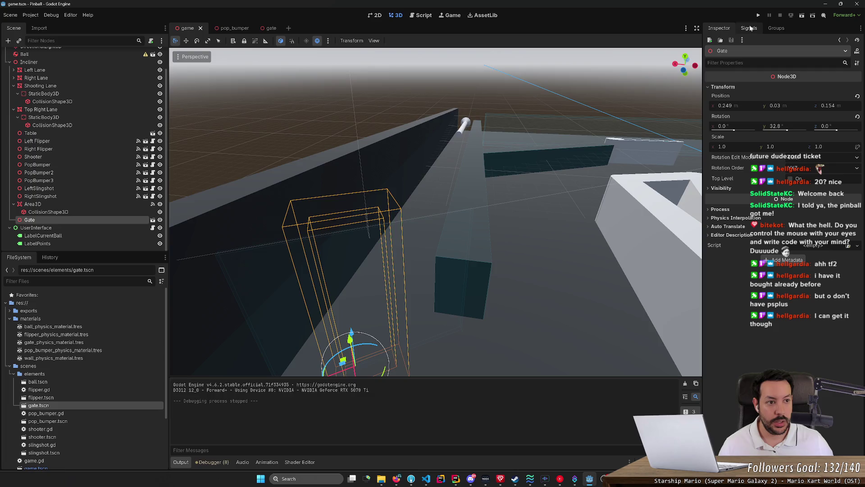
Run and stop the game, then fly the camera over to the gate
click(758, 15)
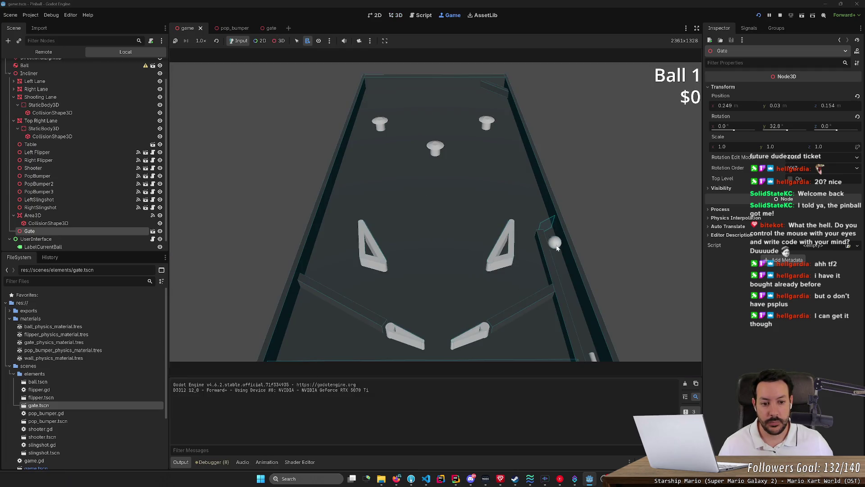
click(781, 15)
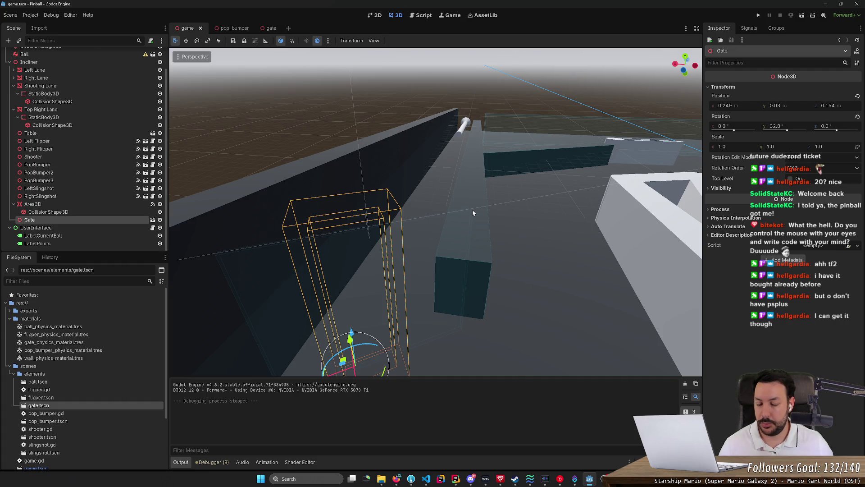
right_click(515, 185)
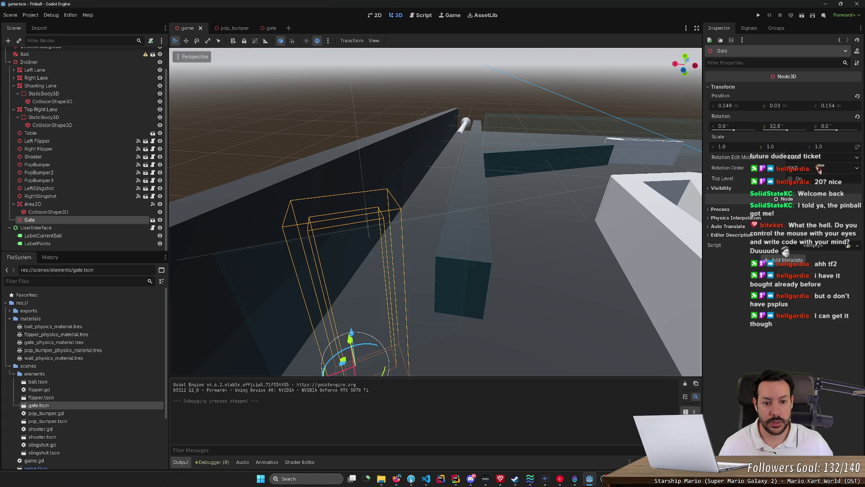
key(w)
scroll(436, 211, up, 10)
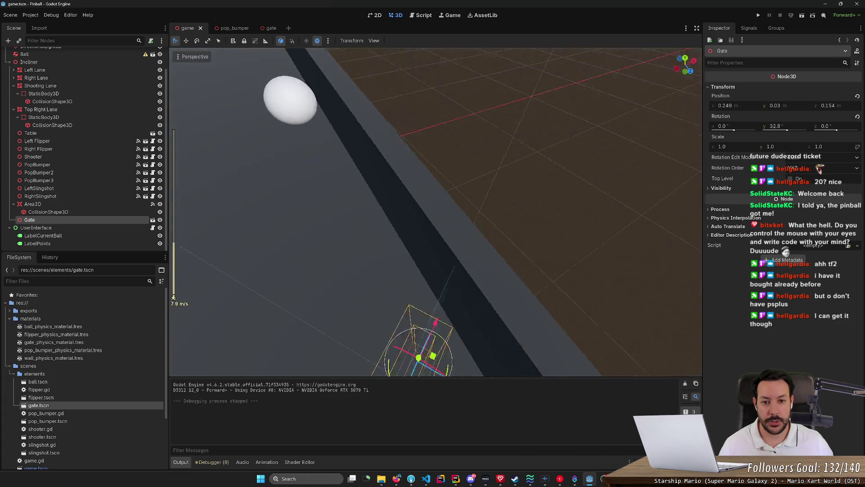
key(f)
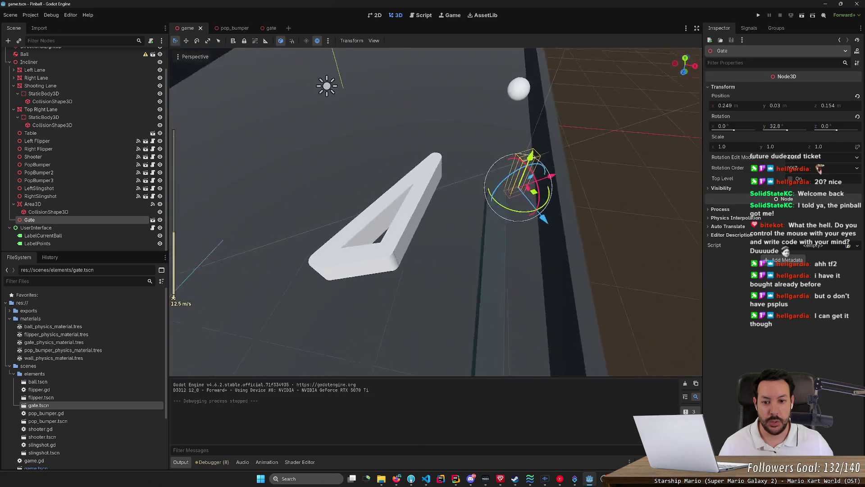
Move the Ball into the shooter lane next to the gate, about 24.897, -0.426, 43.491
click(412, 150)
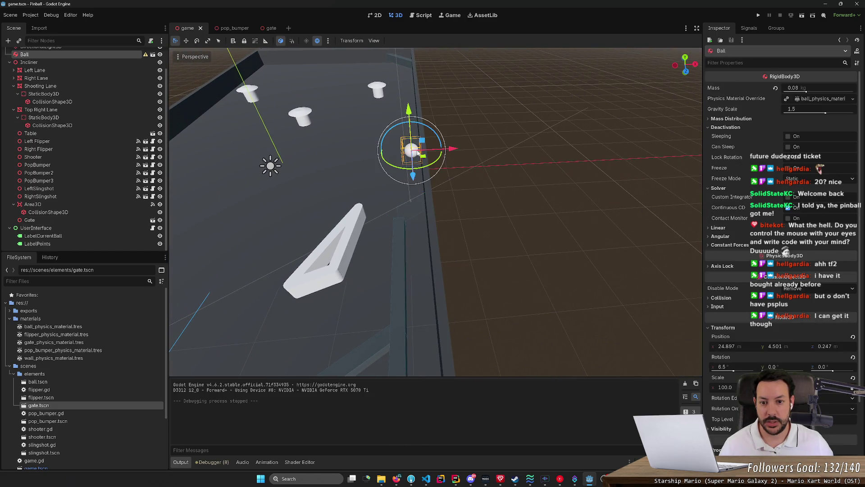
drag(418, 181, 441, 372)
key(w)
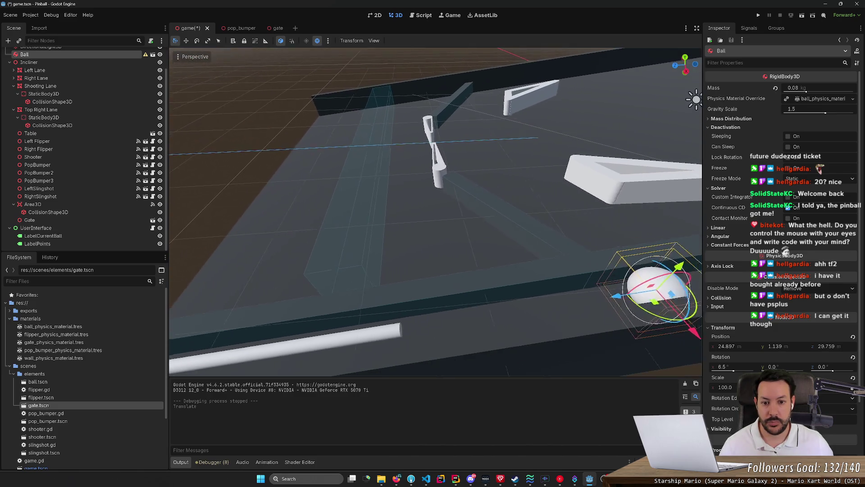
drag(595, 293, 393, 339)
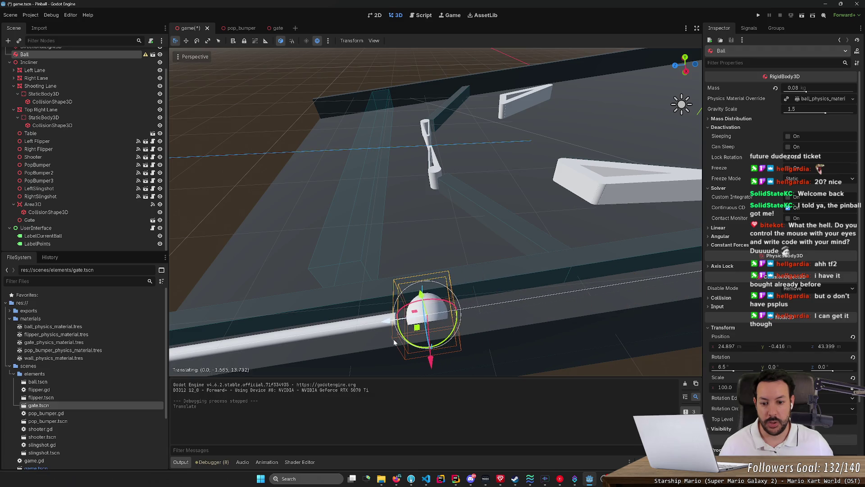
key(w)
key(w)
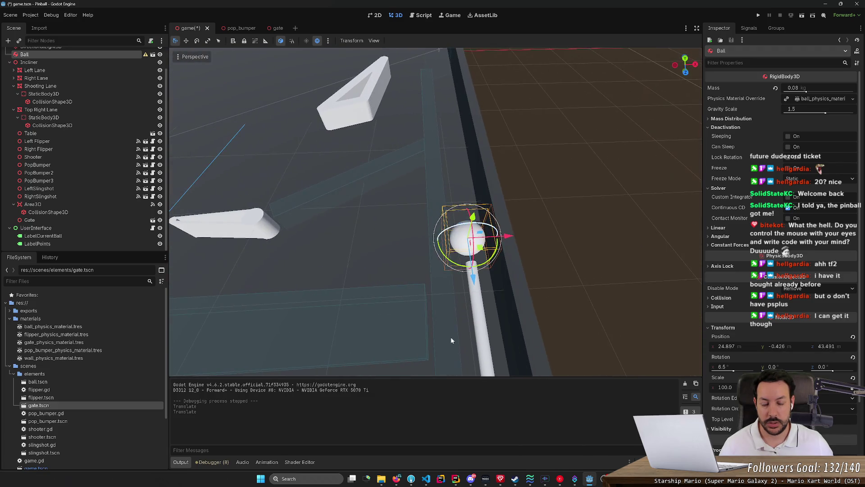
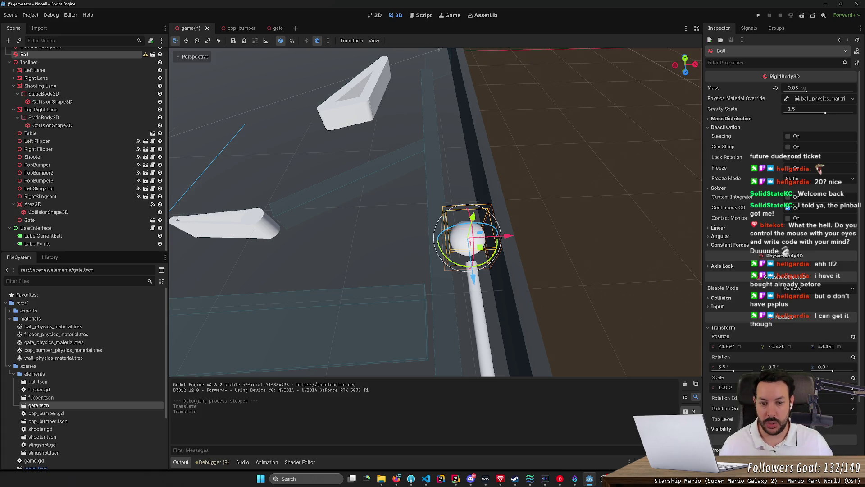
Select the Right Lane wall and duplicate it with Ctrl+D
key(s)
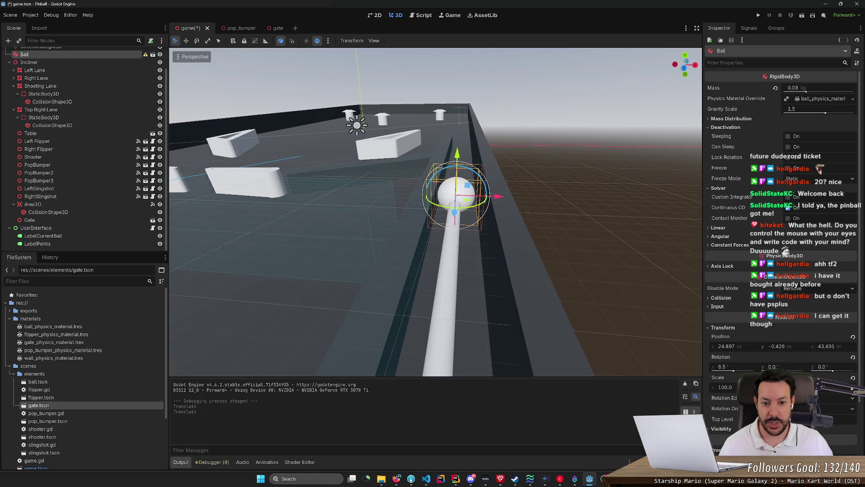
click(384, 163)
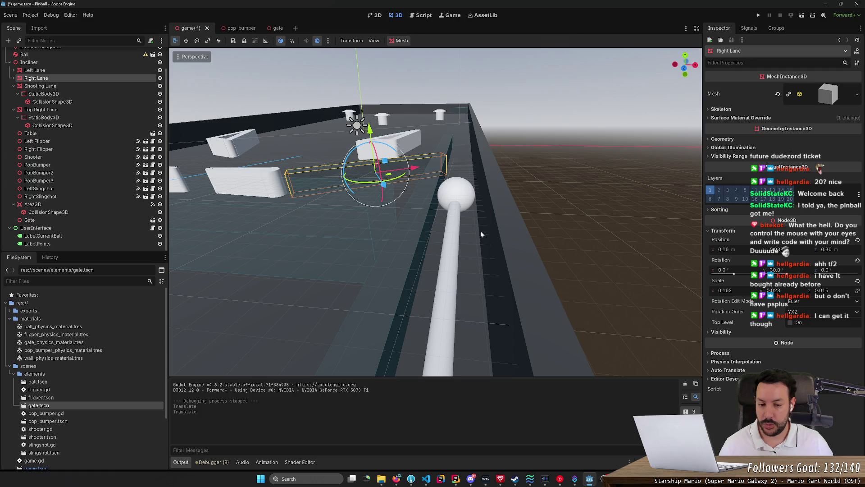
key(w)
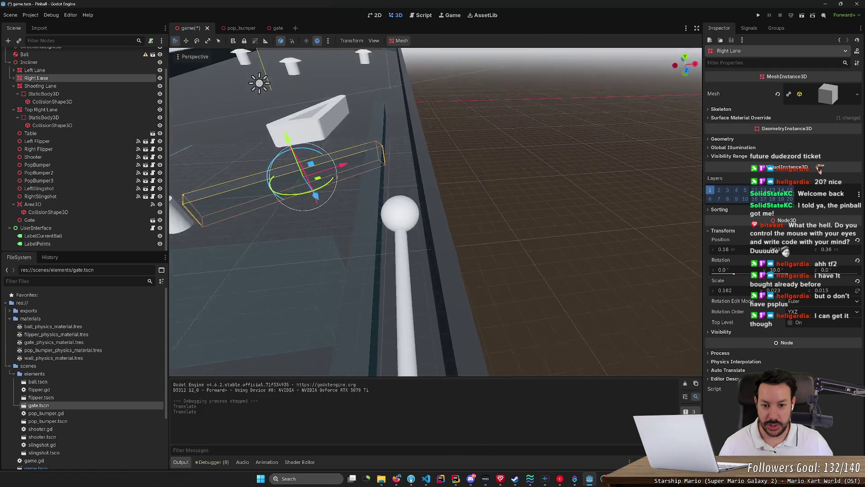
click(91, 83)
click(96, 80)
key(ctrl+d)
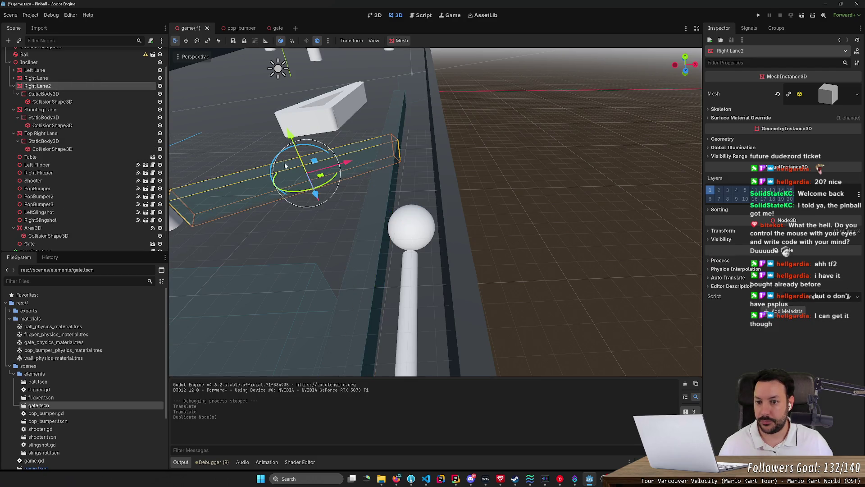
Scale Right Lane2 into a short block and move it beside the ball
key(w)
key(e)
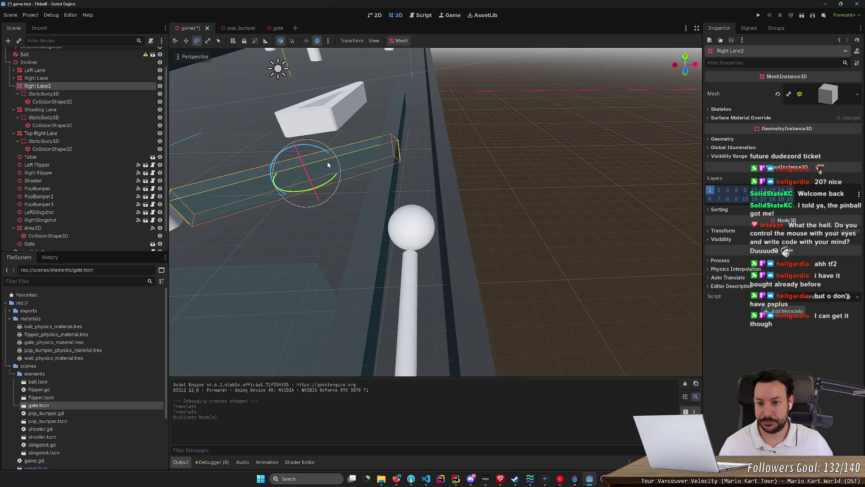
key(r)
drag(346, 163, 289, 171)
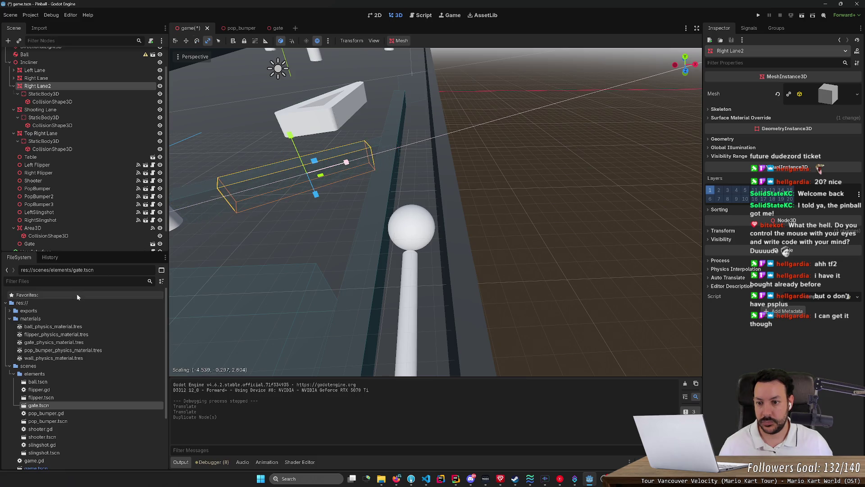
drag(347, 162, 274, 200)
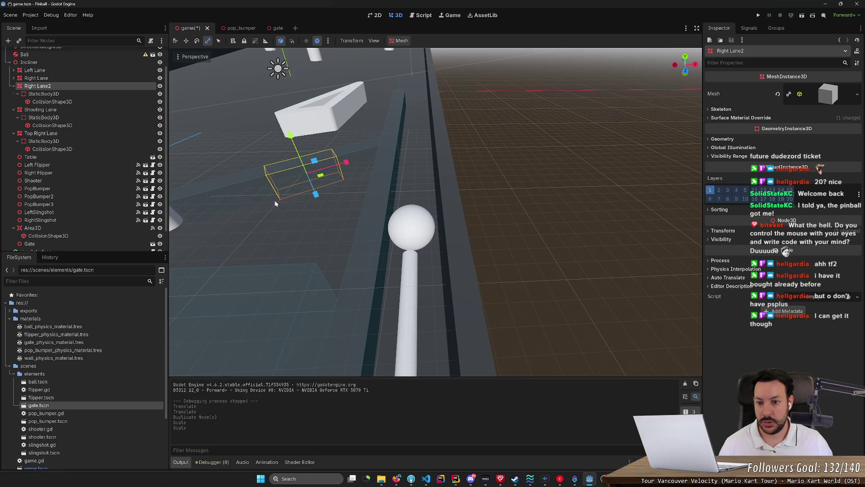
mouse_move(346, 163)
mouse_down()
mouse_move(188, 253)
mouse_move(162, 281)
mouse_move(217, 266)
mouse_up()
key(ctrl+z)
key(w)
drag(336, 189, 460, 261)
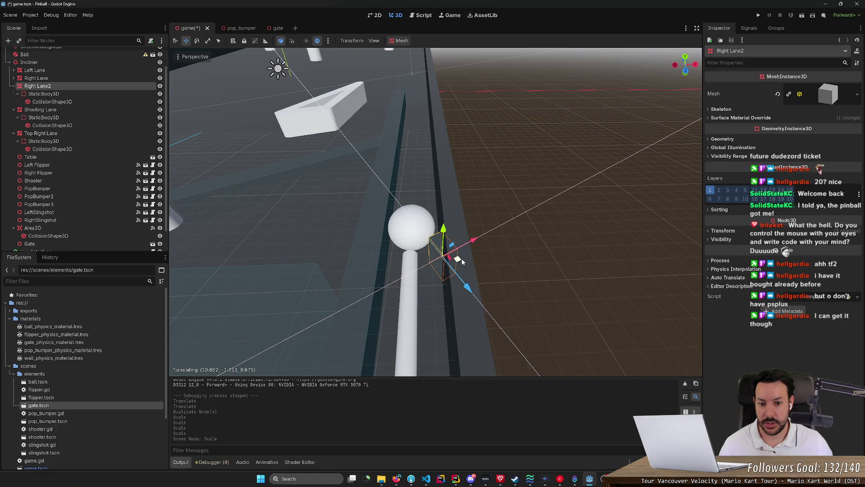
key(f)
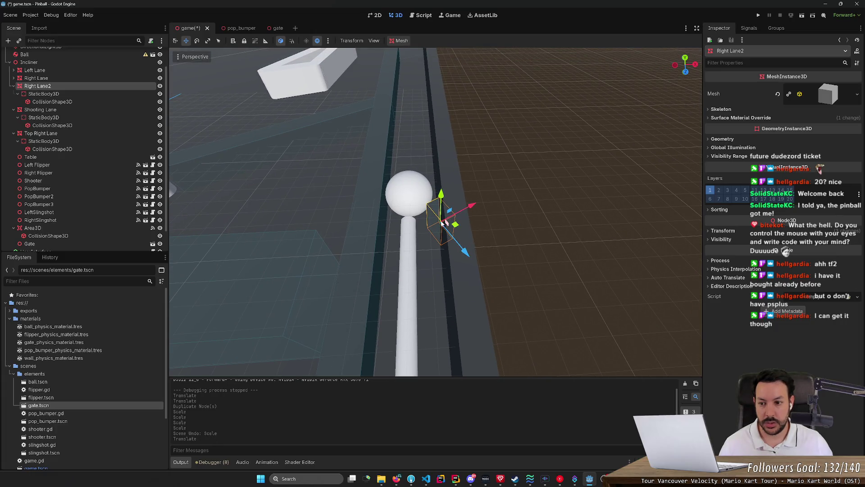
Select the Left Lane wall and duplicate it as Left Lane2
click(99, 70)
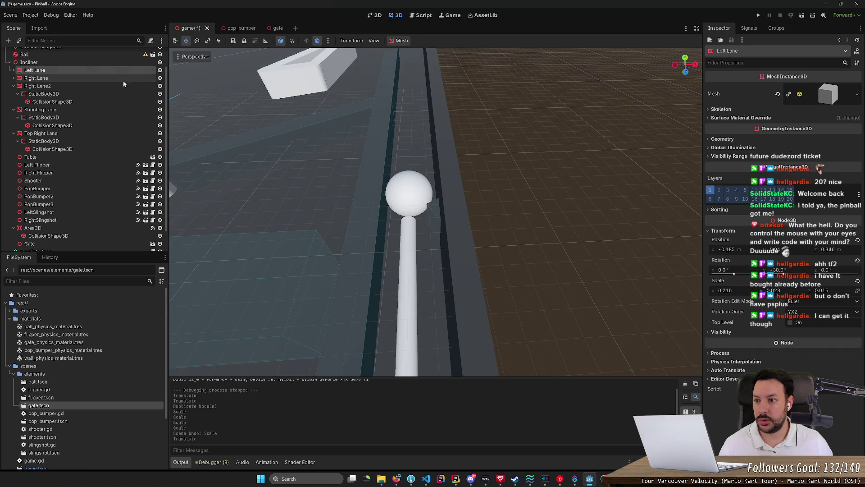
key(f)
key(ctrl+d)
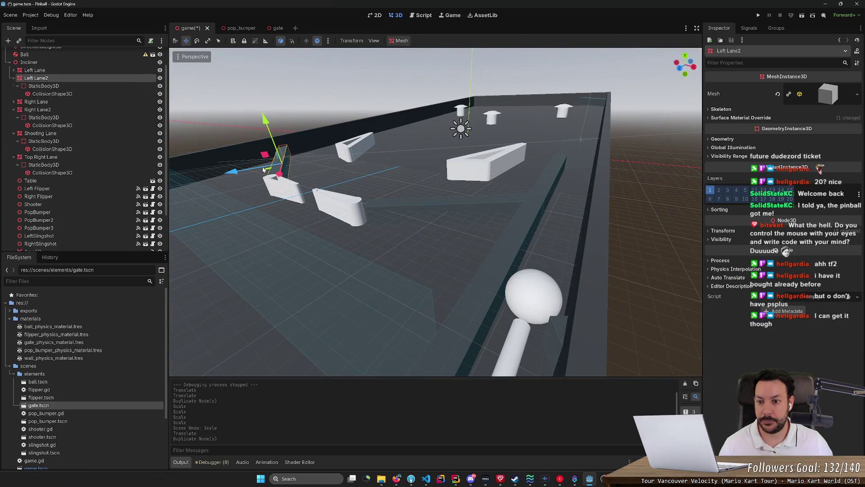
Move Left Lane2 and Right Lane2 to either side of the ball
mouse_move(268, 173)
mouse_down()
mouse_move(478, 272)
mouse_move(499, 269)
mouse_move(432, 198)
mouse_move(361, 153)
mouse_move(347, 162)
mouse_move(320, 147)
mouse_move(358, 206)
mouse_move(420, 182)
mouse_up()
key(r)
key(w)
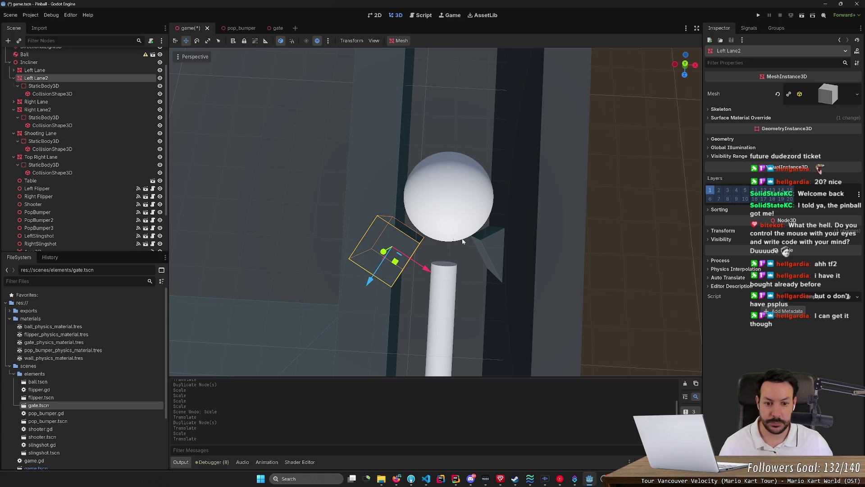
click(495, 250)
drag(526, 236, 530, 234)
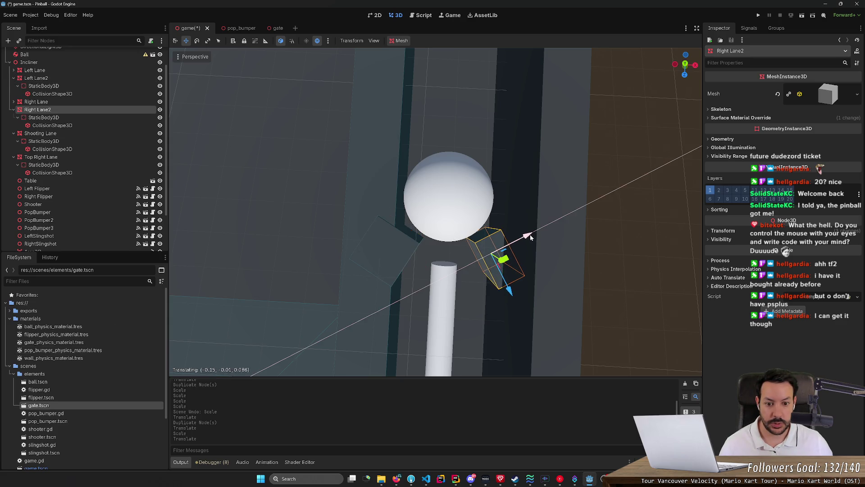
scroll(530, 234, down, 2)
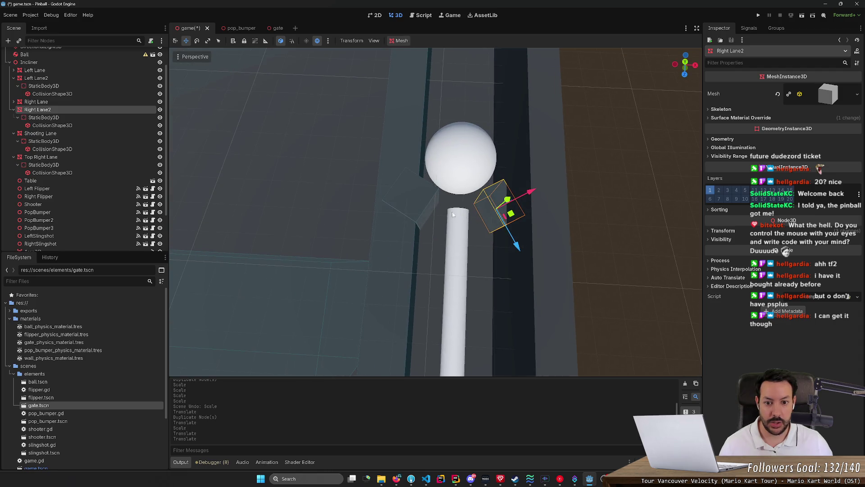
Lower Left Lane2 onto the table surface
click(425, 204)
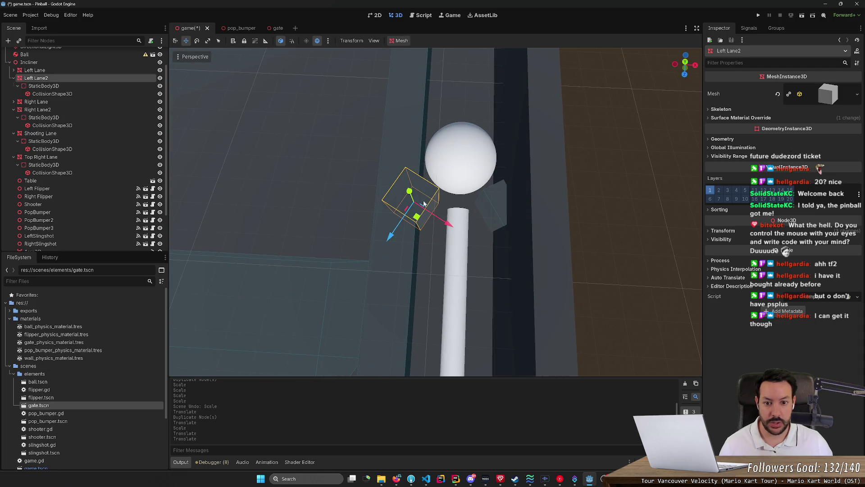
key(w)
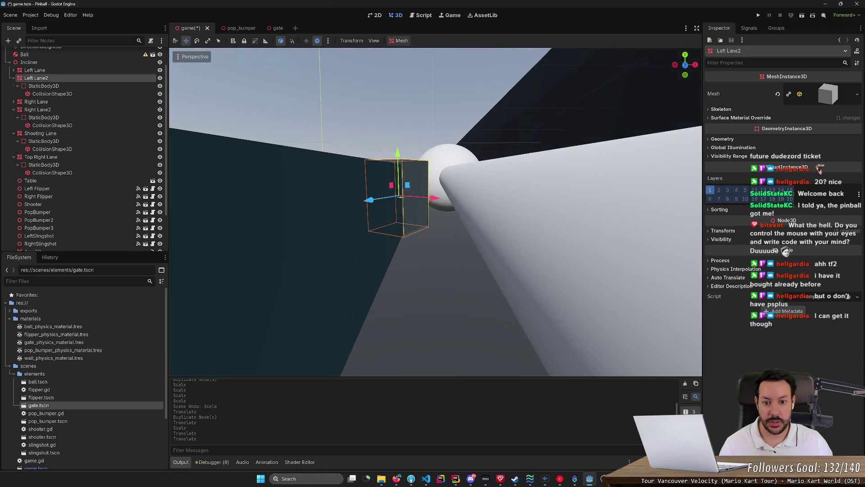
key(s)
drag(399, 283, 400, 289)
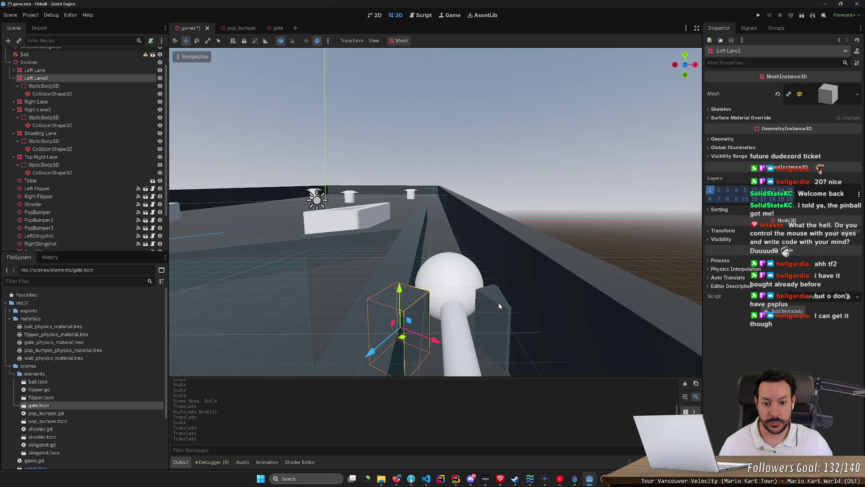
Reselect Right Lane2, check the lanes from an angle, and run the game
click(499, 302)
key(w)
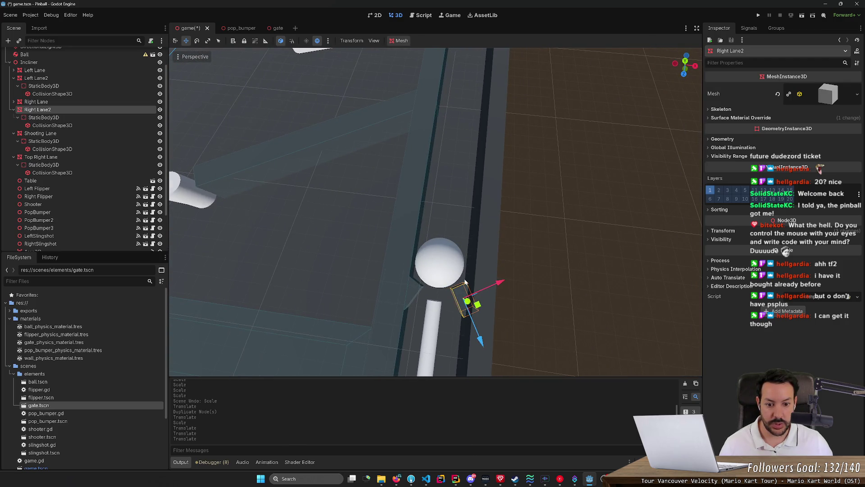
mouse_move(538, 157)
mouse_down()
mouse_move(522, 203)
mouse_move(307, 239)
mouse_up()
click(759, 16)
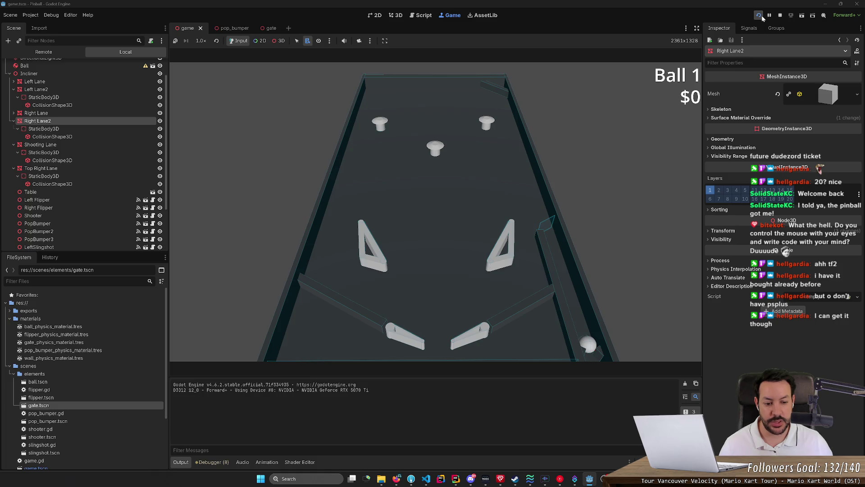
Stop the game, slide the Shooter rod slightly along its lane, and rerun with F5
key(F8)
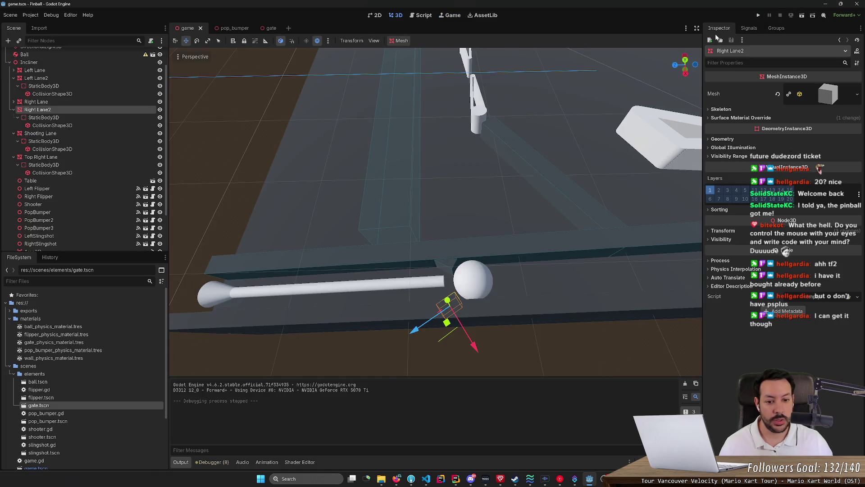
click(336, 284)
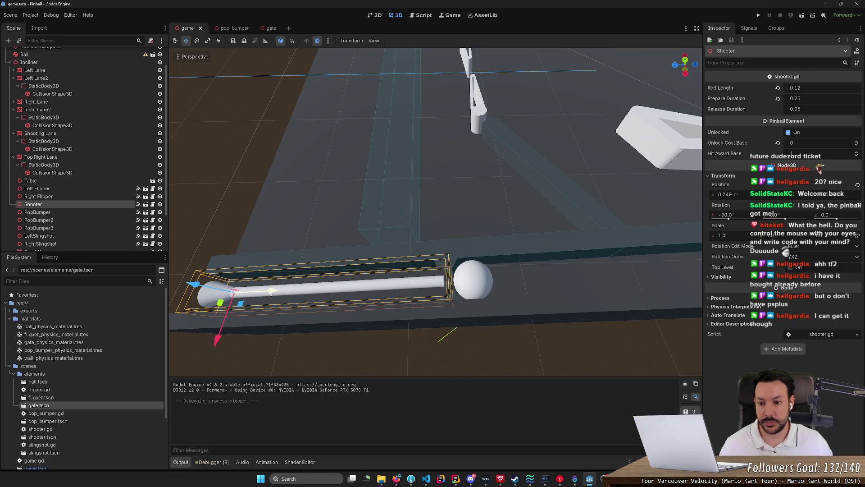
drag(270, 292, 281, 293)
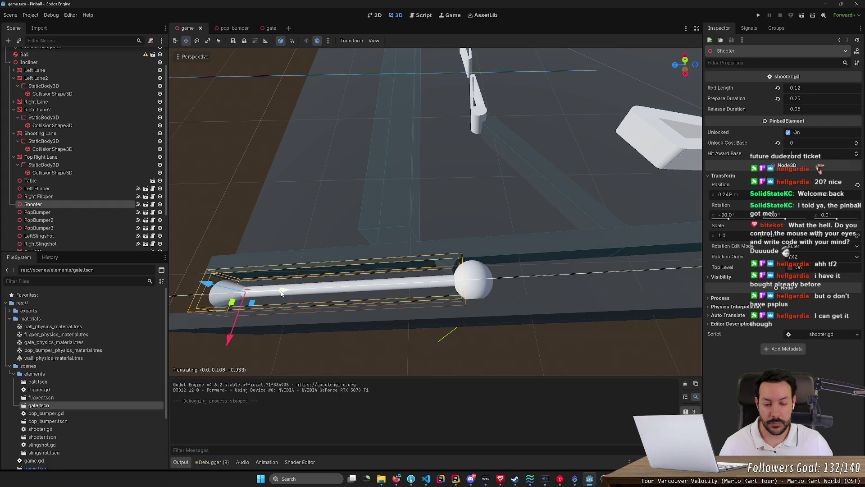
drag(282, 294, 280, 293)
key(F5)
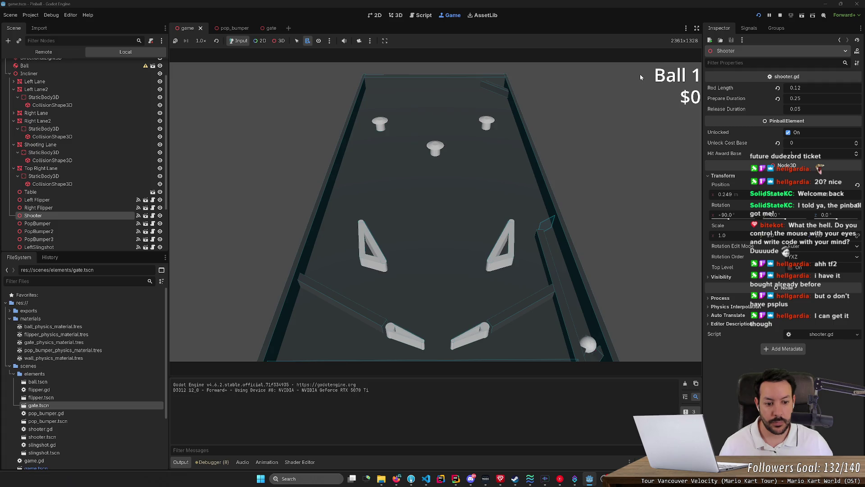
Stop the game, nudge the shooter rod, and move the Ball back toward it
click(781, 15)
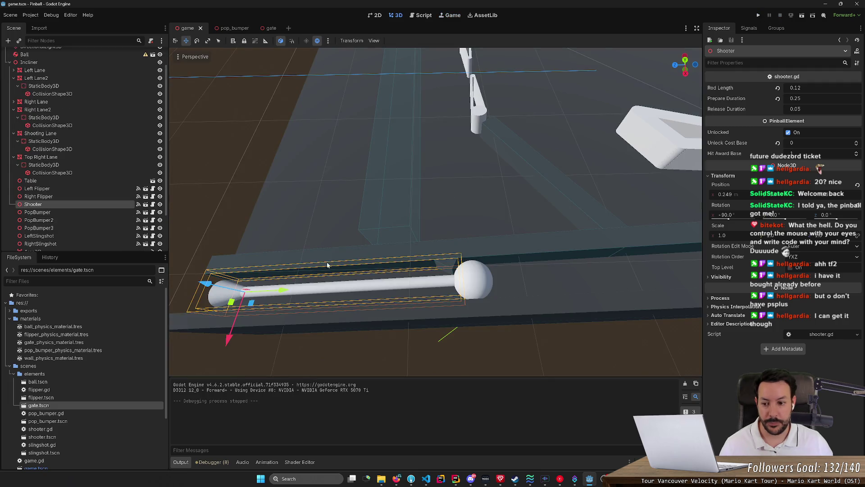
drag(290, 289, 301, 291)
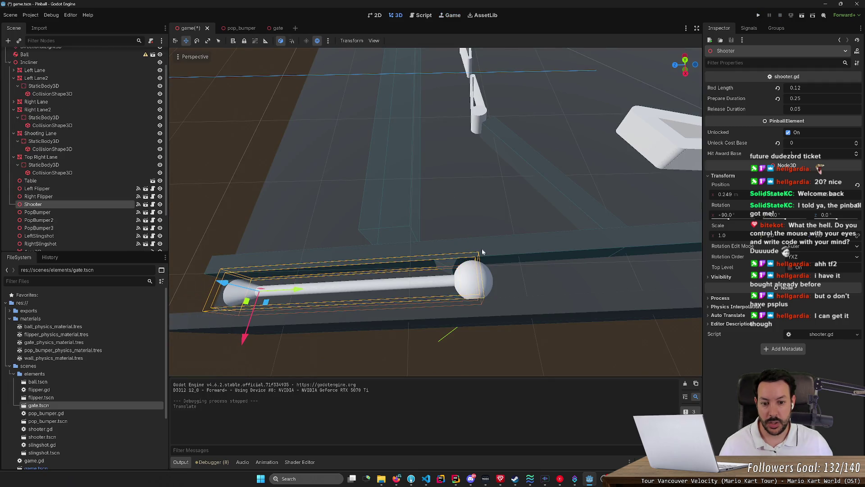
click(488, 282)
drag(435, 284, 458, 282)
Test-launch the ball with Space over several restarts, then stop the game
click(759, 15)
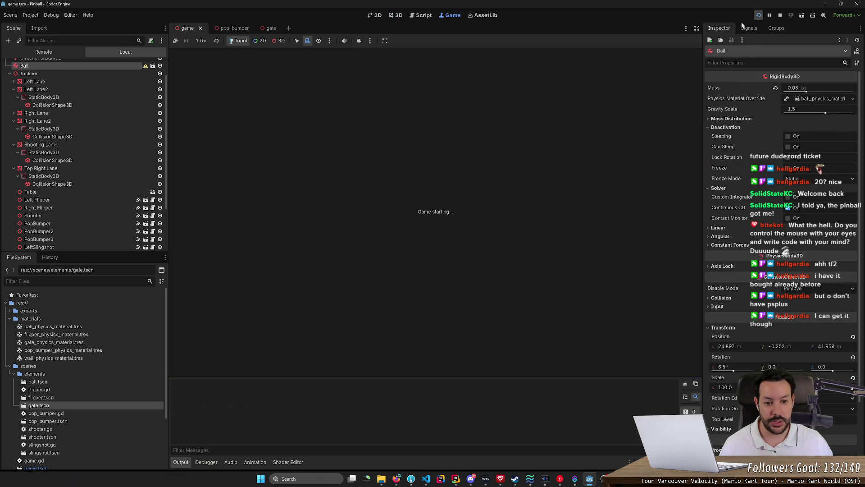
key(space)
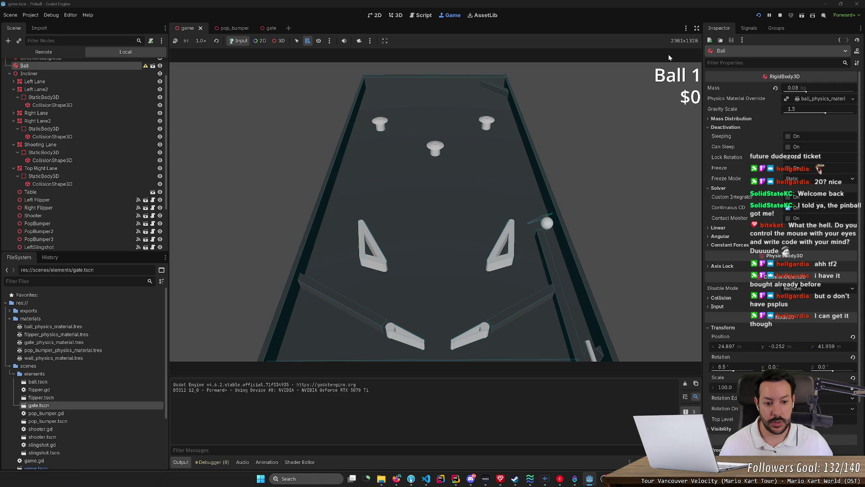
click(759, 15)
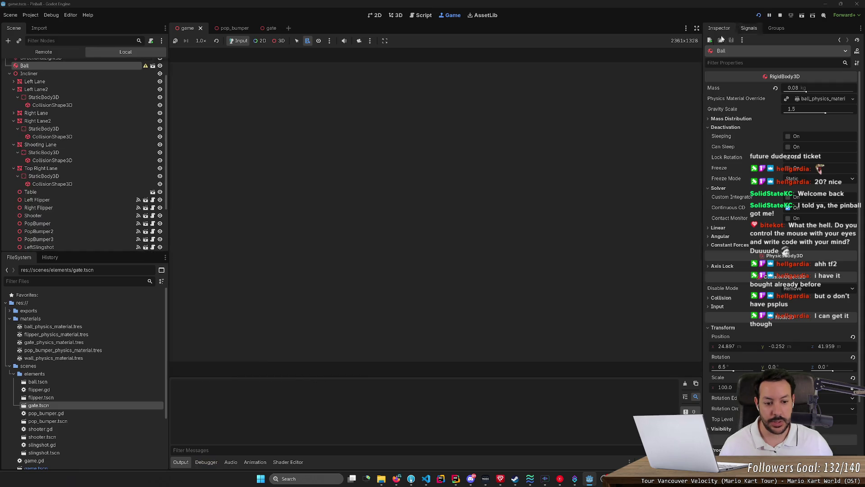
key(space)
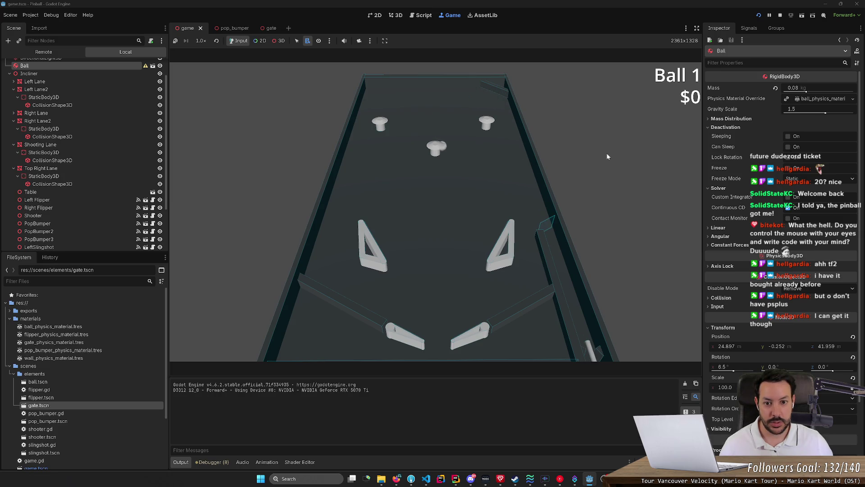
click(760, 16)
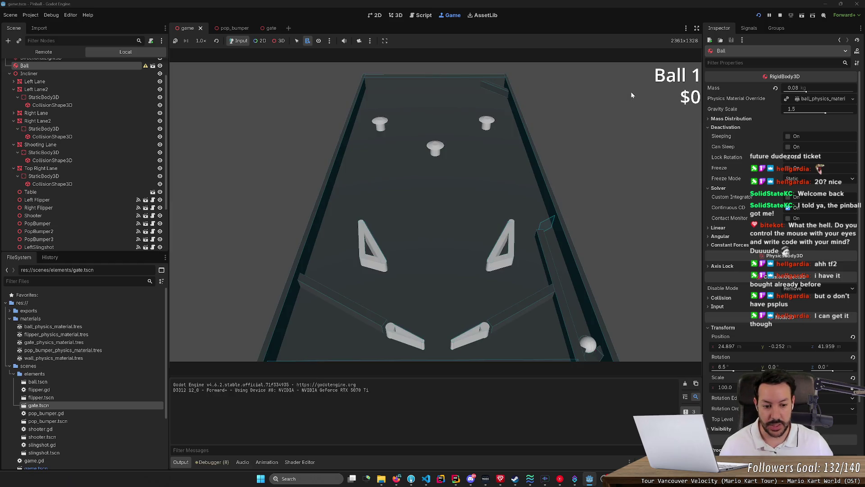
key(space)
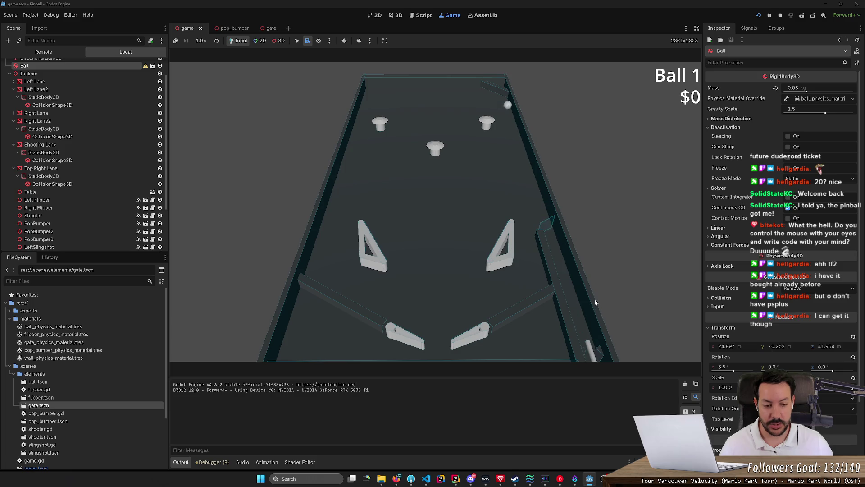
click(780, 15)
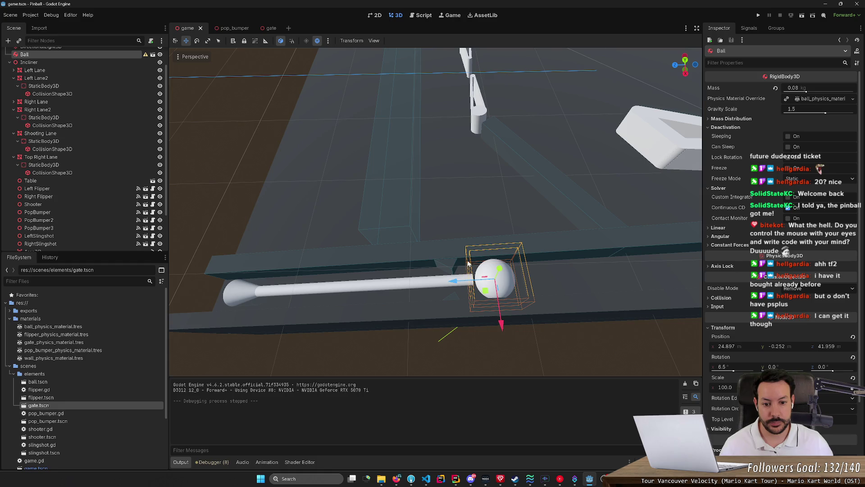
Shift Left Lane2 and Right Lane2 together along Z, then test a launch
click(442, 269)
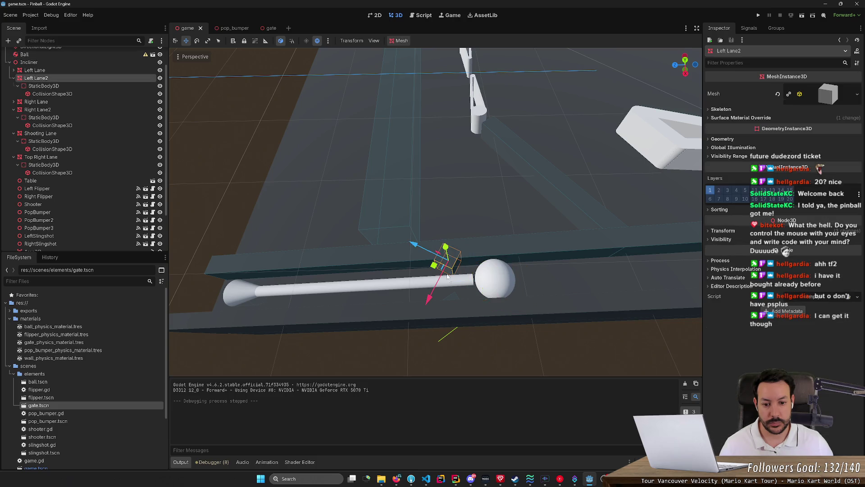
shift+click(451, 301)
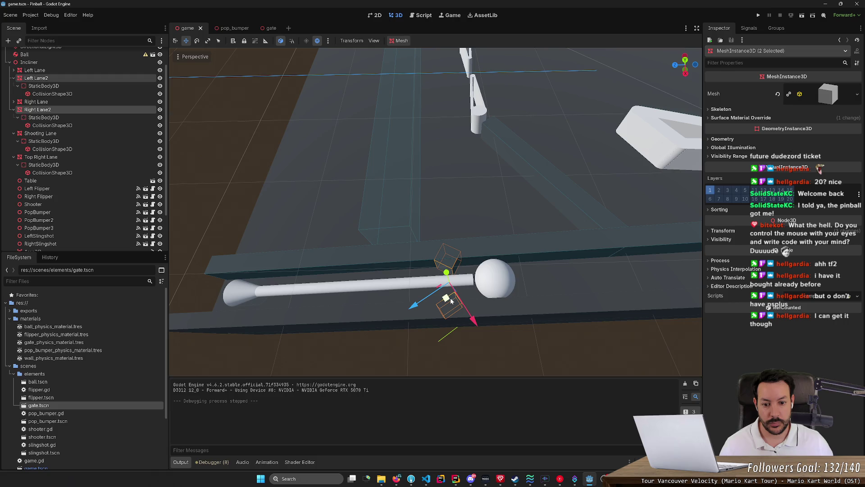
key(g)
key(z)
click(412, 286)
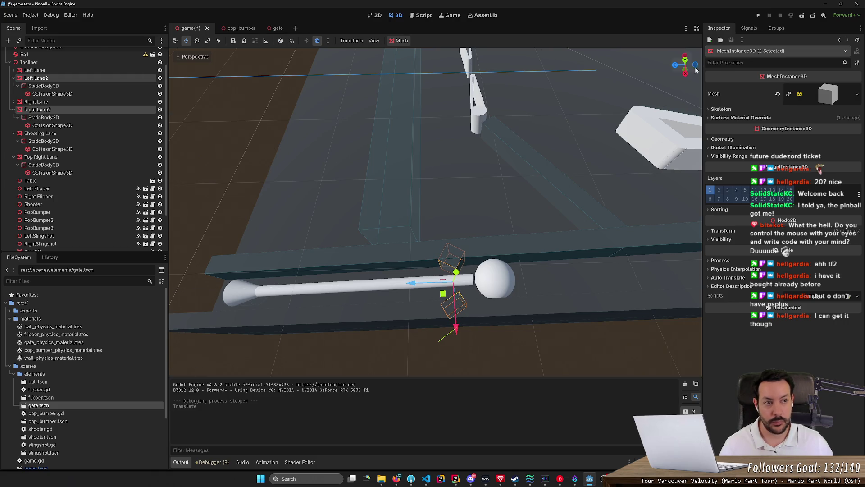
key(F5)
key(space)
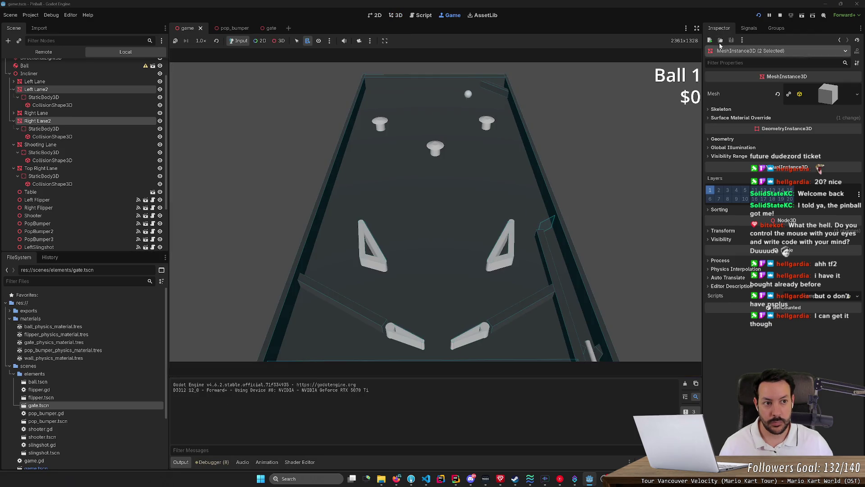
click(779, 15)
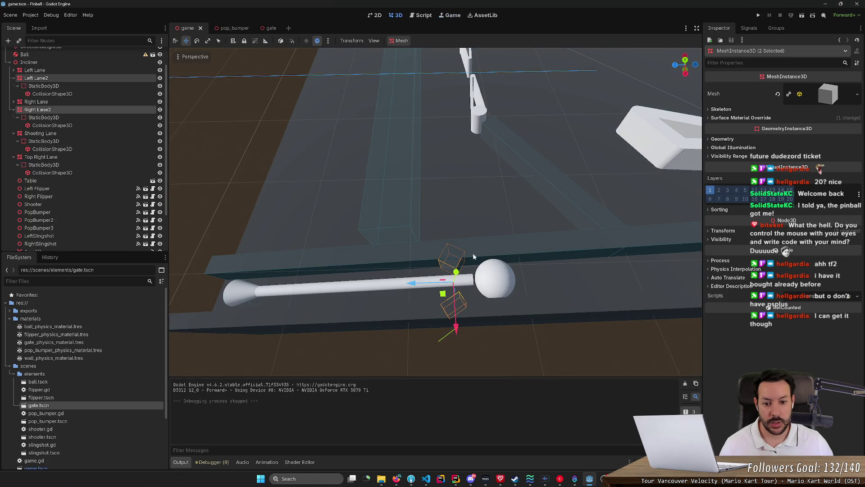
Nudge both lane walls slightly sideways and replay the launch several times
drag(416, 287, 420, 287)
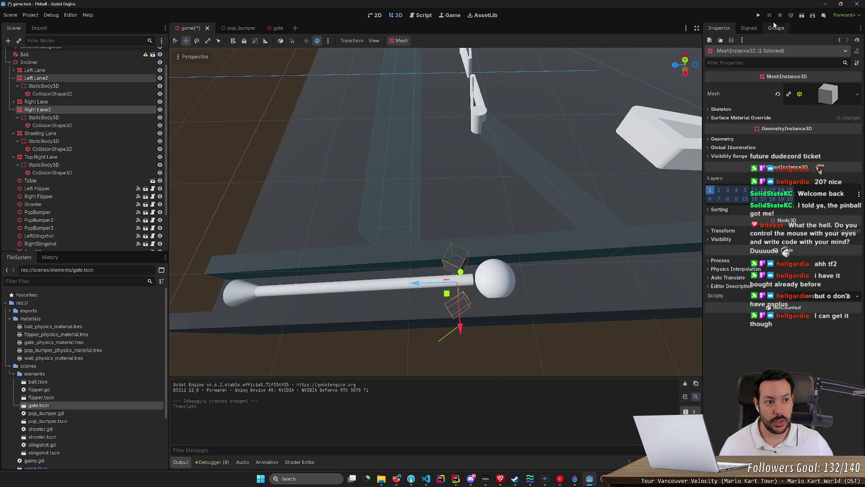
click(759, 15)
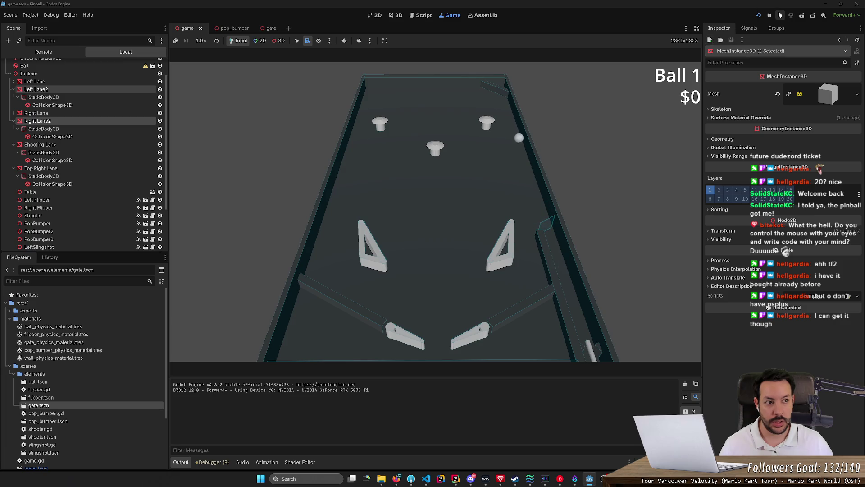
click(759, 16)
click(759, 16)
click(759, 16)
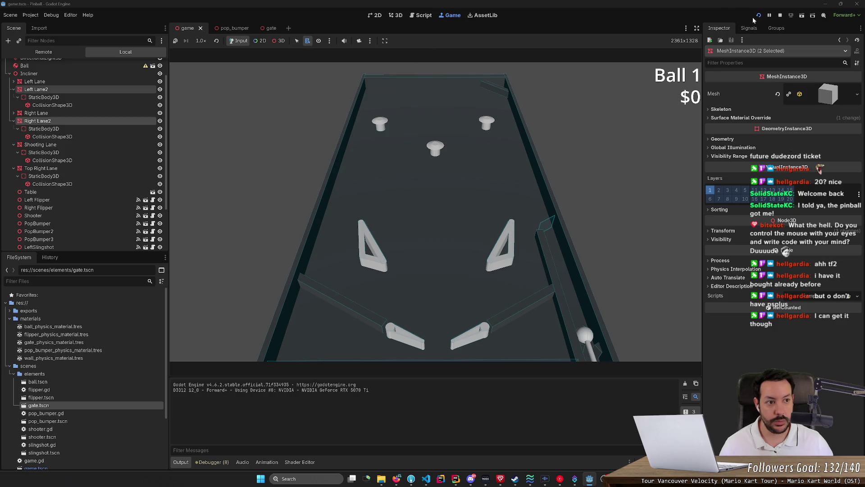
click(780, 16)
drag(464, 138, 468, 149)
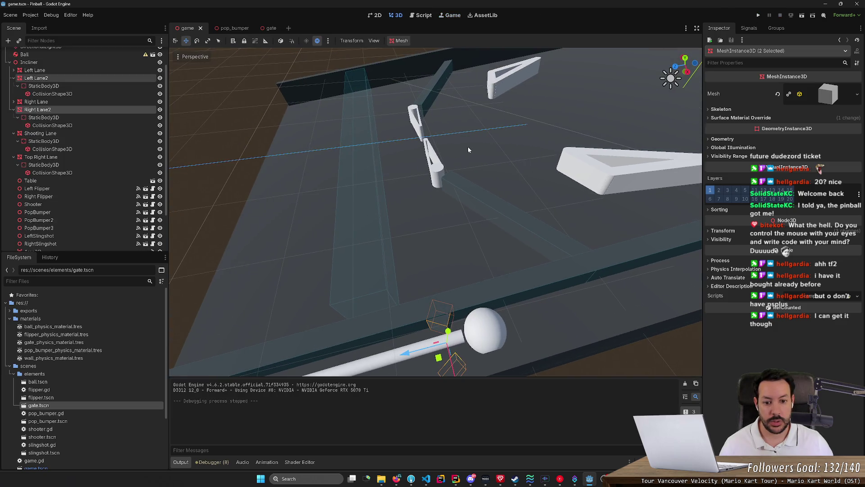
Nudge the selected lane walls along the lane and save the scene
drag(407, 357, 404, 358)
key(ctrl+s)
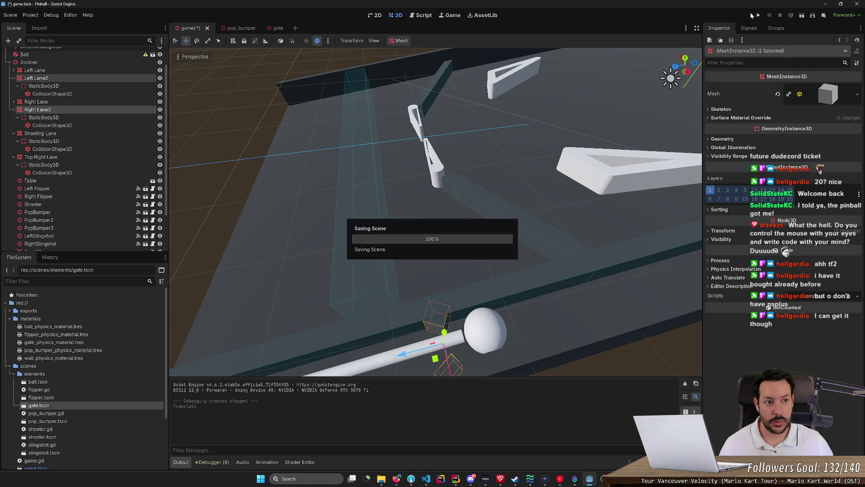
drag(433, 203, 431, 239)
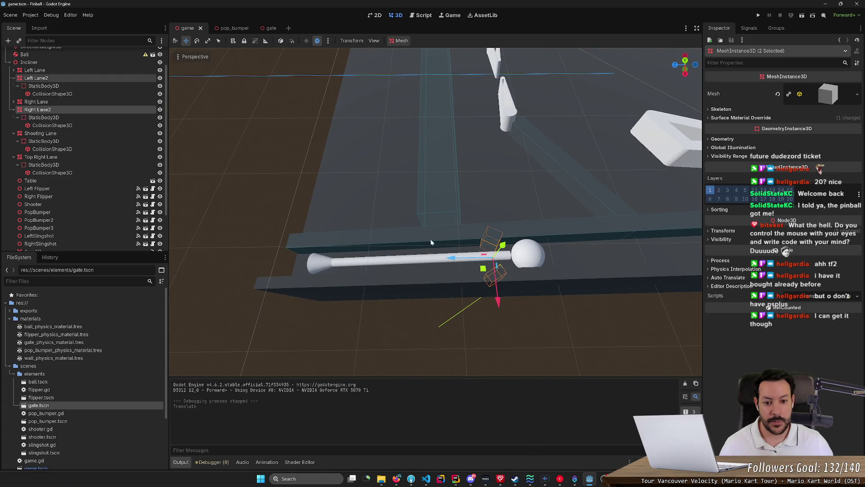
Add the Ball and Shooter to the selection and move the group along Z
shift+click(530, 250)
shift+click(412, 264)
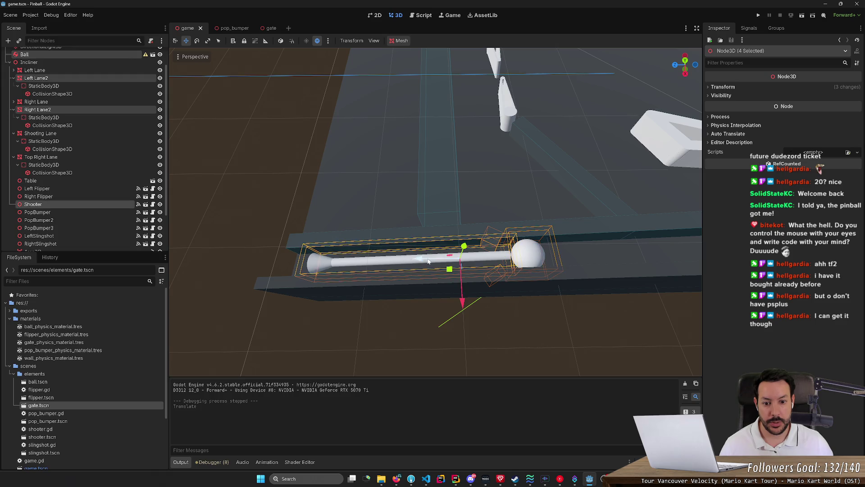
key(g)
key(z)
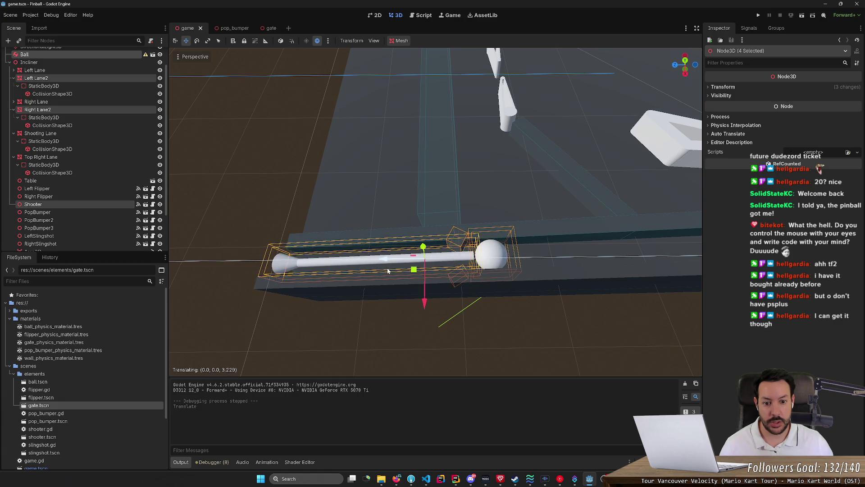
click(395, 269)
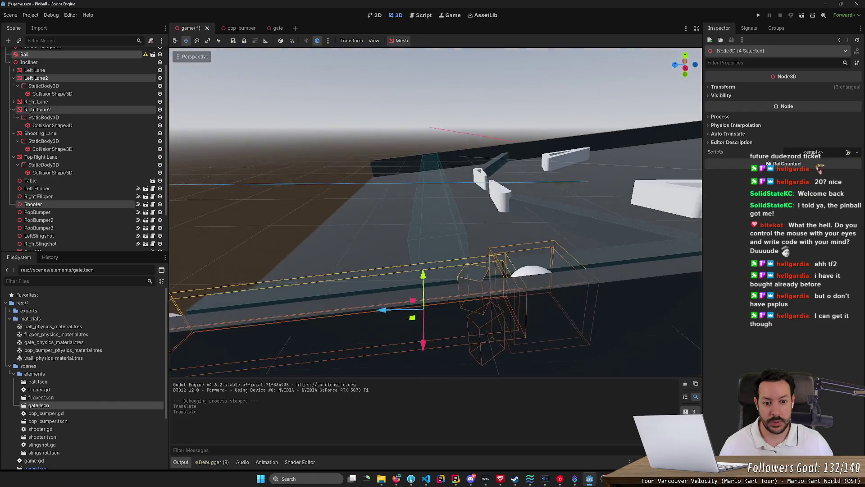
Lower the shooter group in two small moves and run the game
key(w)
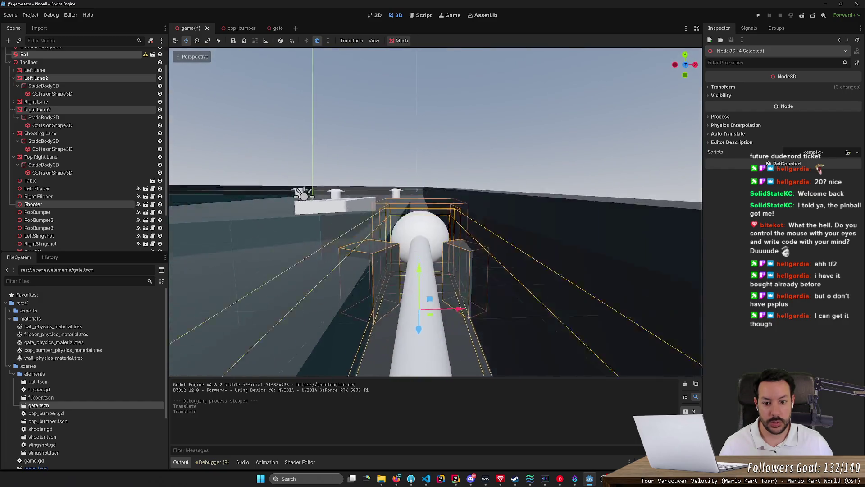
drag(415, 181, 449, 199)
key(w)
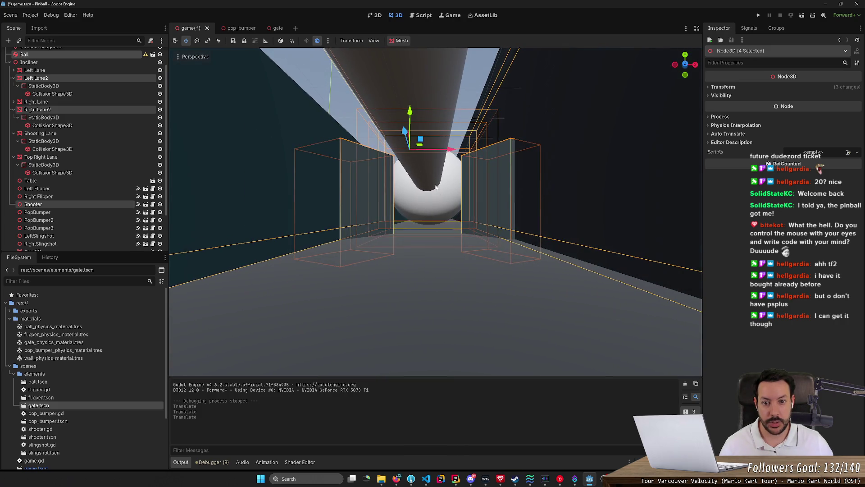
drag(411, 130, 409, 116)
click(761, 15)
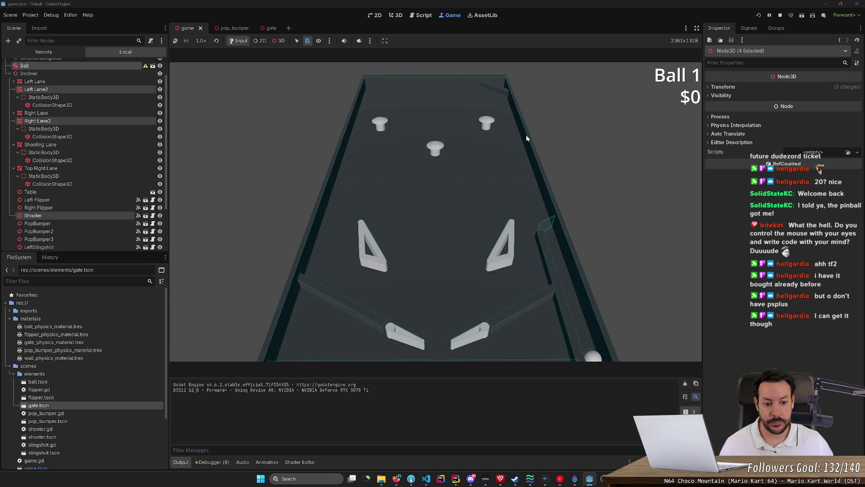
Launch the ball with Space, then stop the game
key(space)
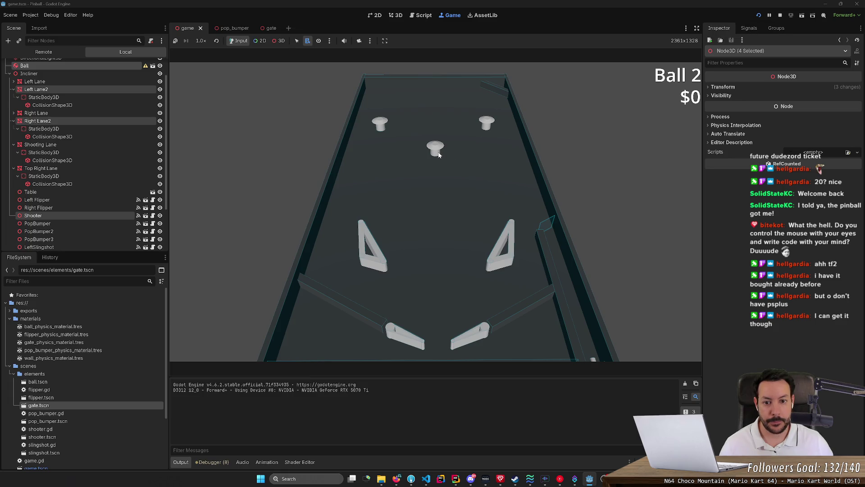
click(778, 16)
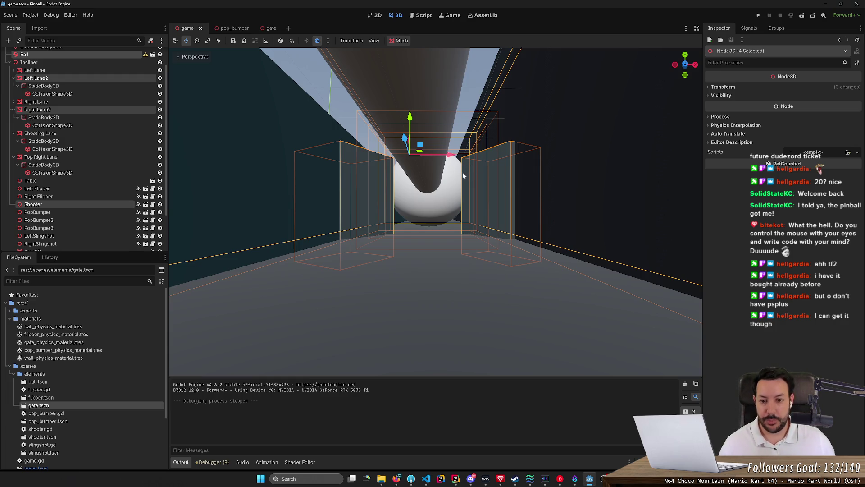
Select PopBumper2, PopBumper and PopBumper3 together
key(e)
key(w)
mouse_move(315, 135)
mouse_down()
mouse_move(357, 145)
mouse_move(237, 93)
mouse_up()
key(s)
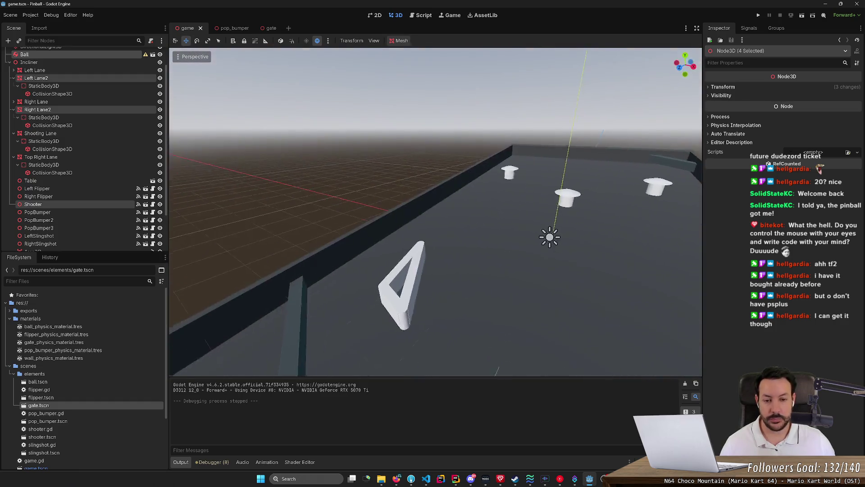
key(f)
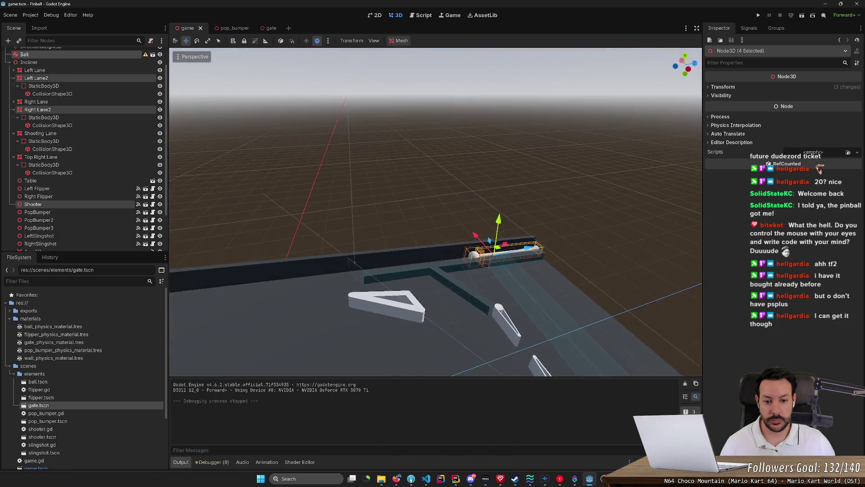
key(s)
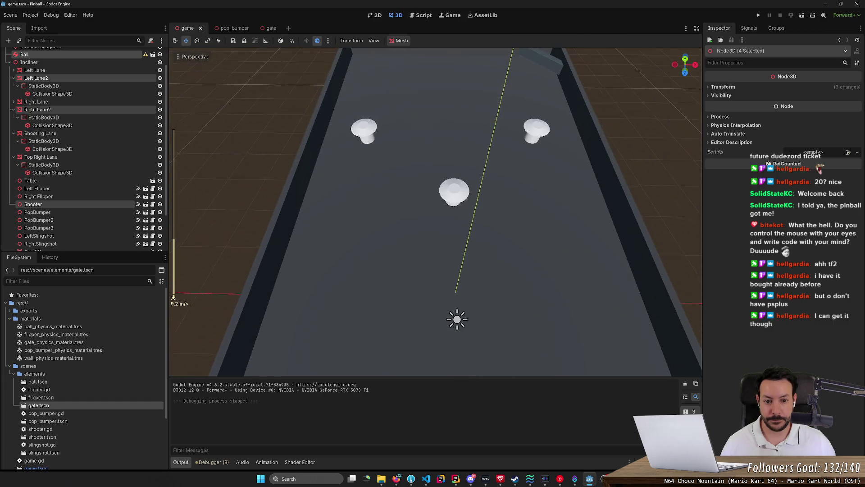
click(453, 198)
shift+click(364, 137)
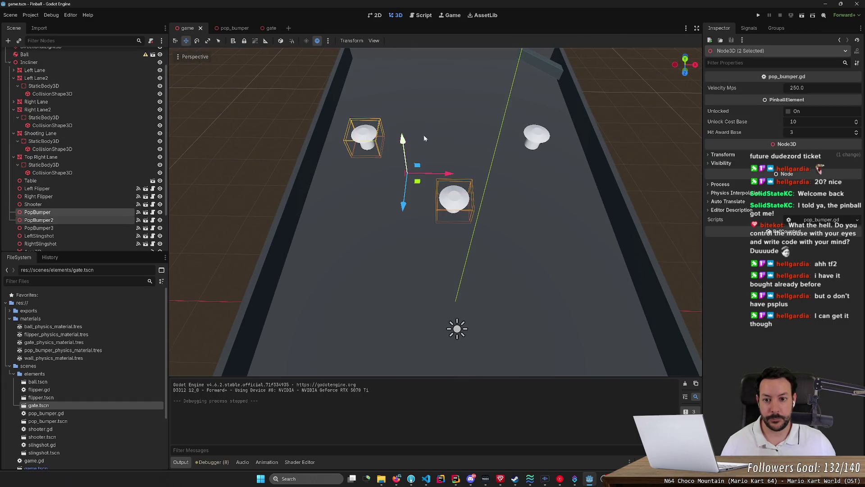
shift+click(536, 135)
Shift the three pop bumpers along the table using local axes, then run the game
key(s)
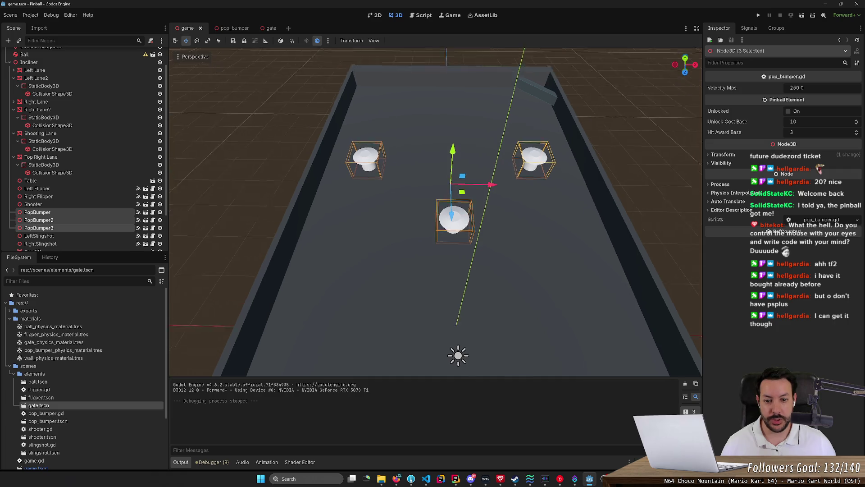
key(w)
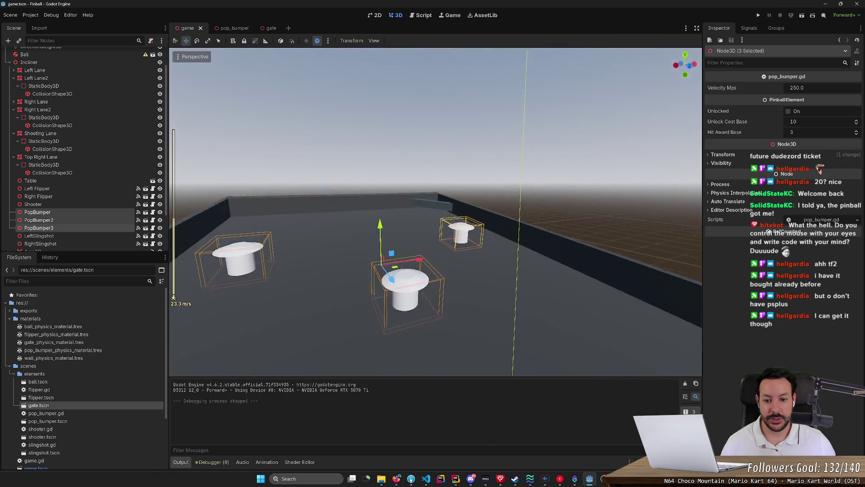
key(t)
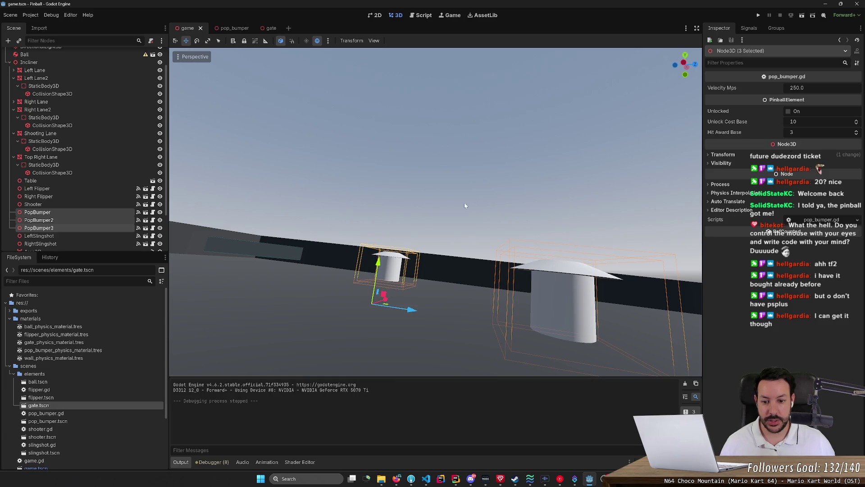
mouse_move(388, 305)
mouse_down()
mouse_move(400, 305)
mouse_move(363, 307)
mouse_up()
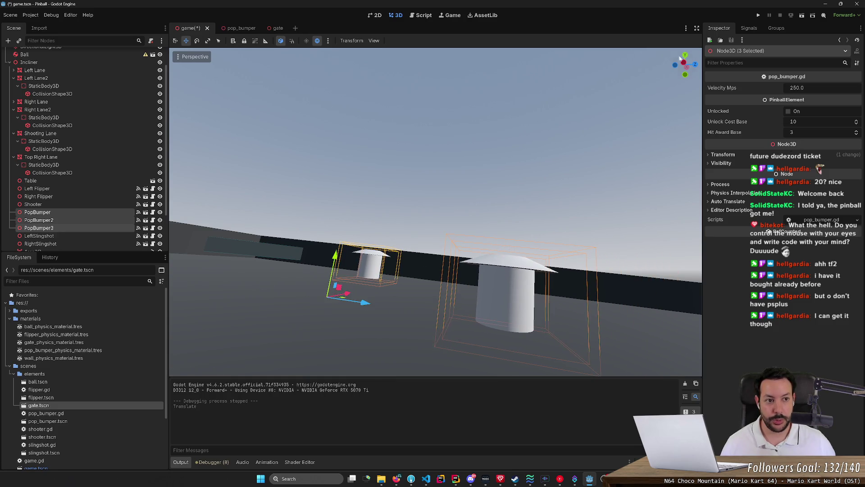
scroll(363, 307, up, 5)
key(s)
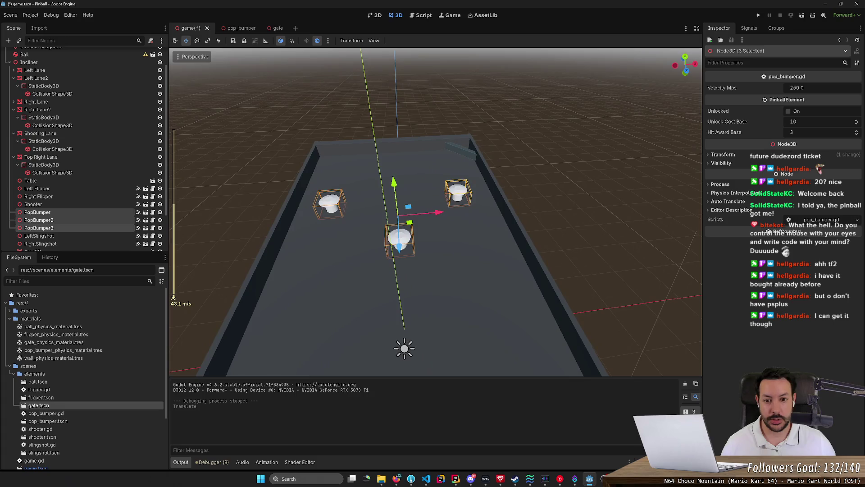
drag(440, 215, 444, 213)
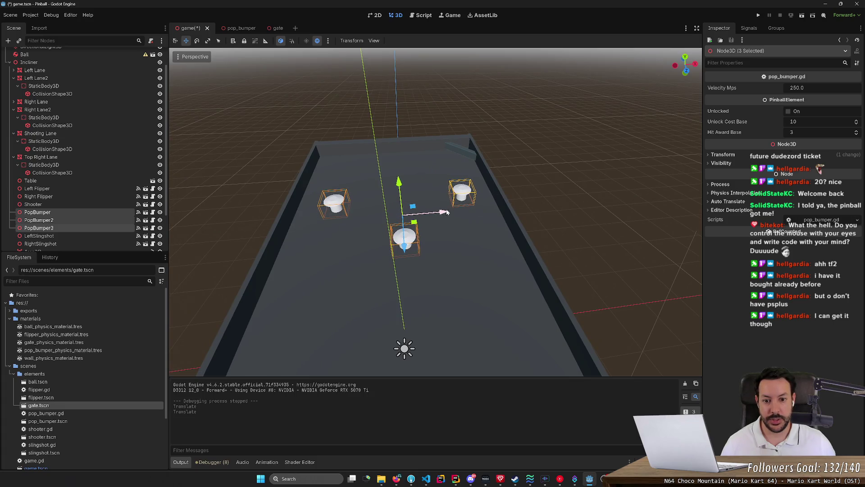
click(758, 15)
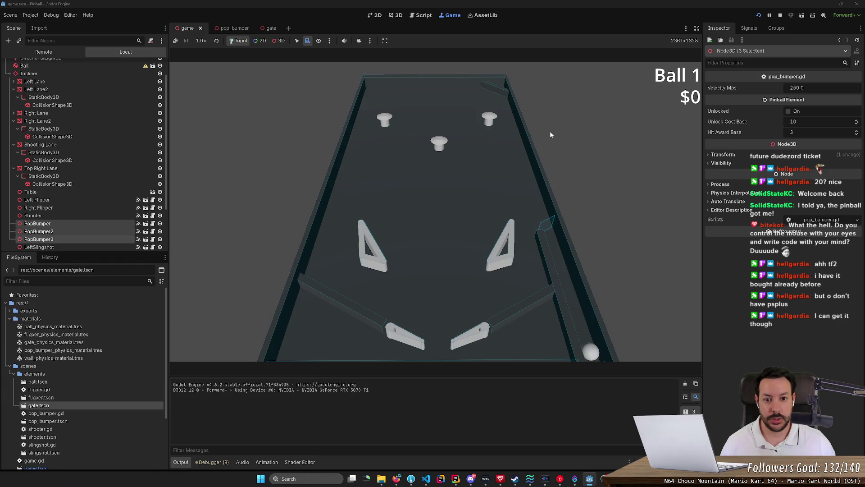
Launch one ball, stop, and tick Unlocked on PopBumper2 in the Inspector
key(space)
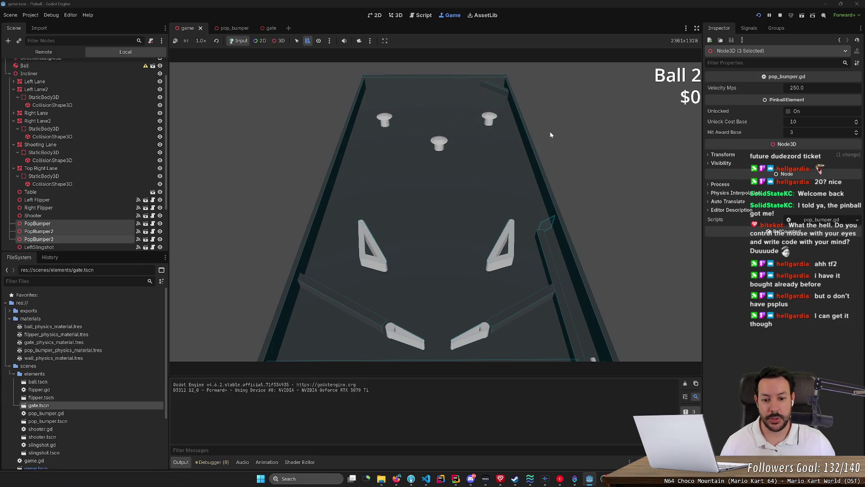
click(780, 15)
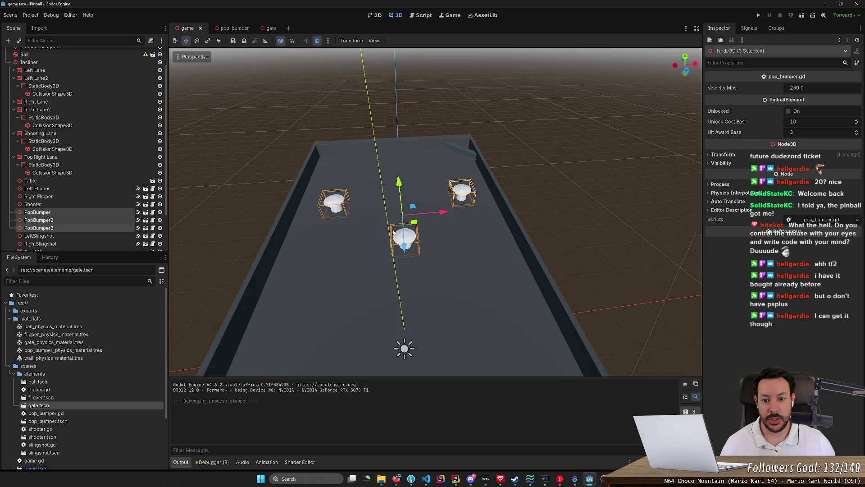
click(571, 216)
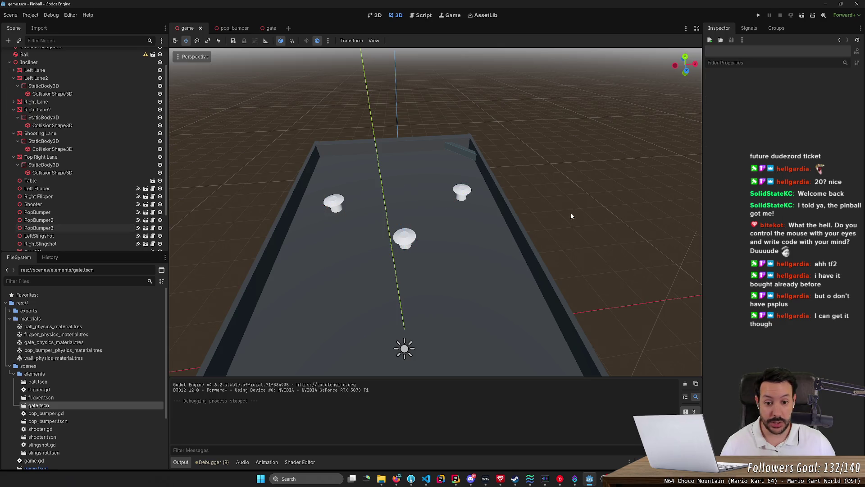
click(408, 243)
click(789, 111)
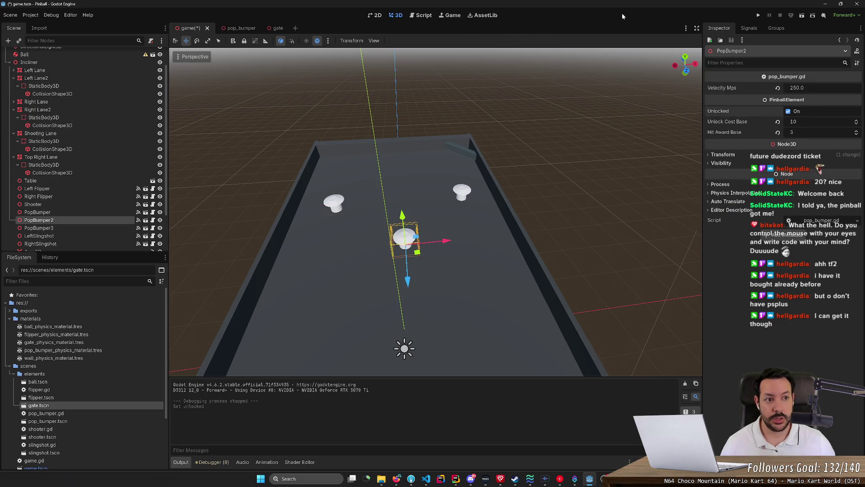
Run the game and launch two balls to test the unlocked bumper, then stop
click(758, 15)
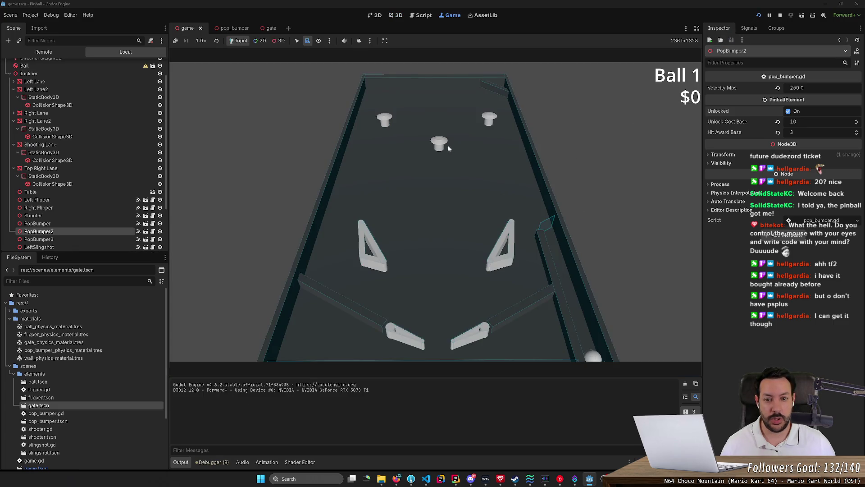
key(space)
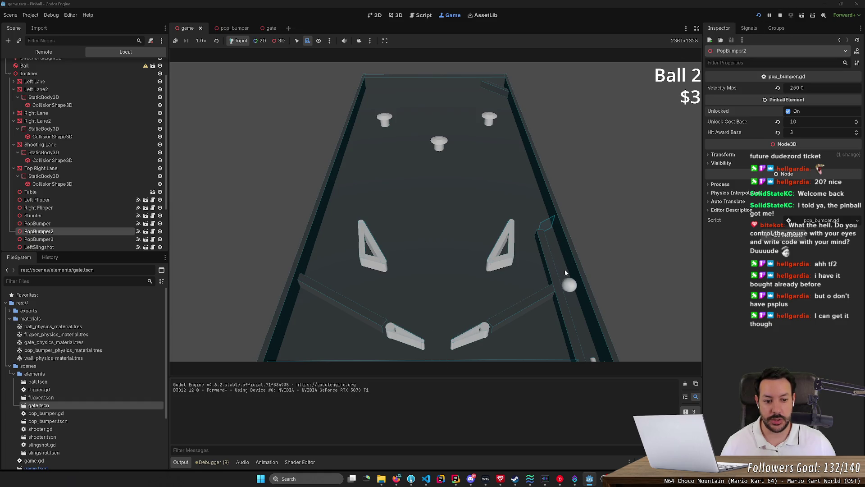
key(space)
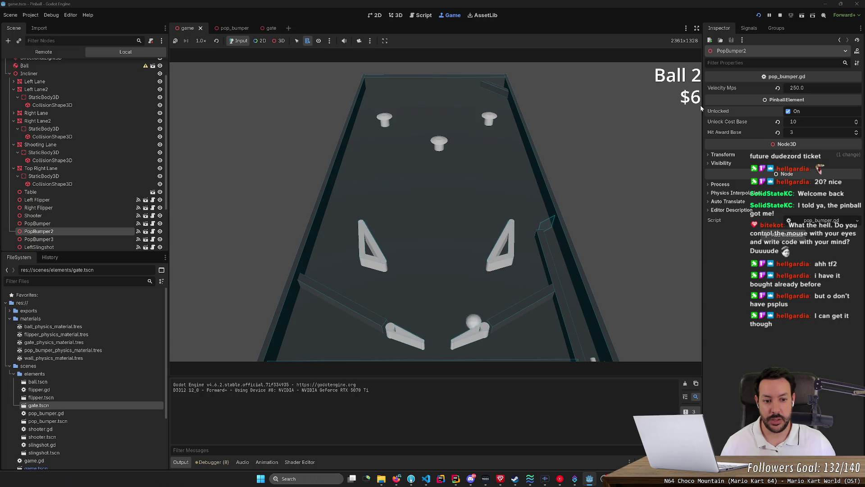
key(F8)
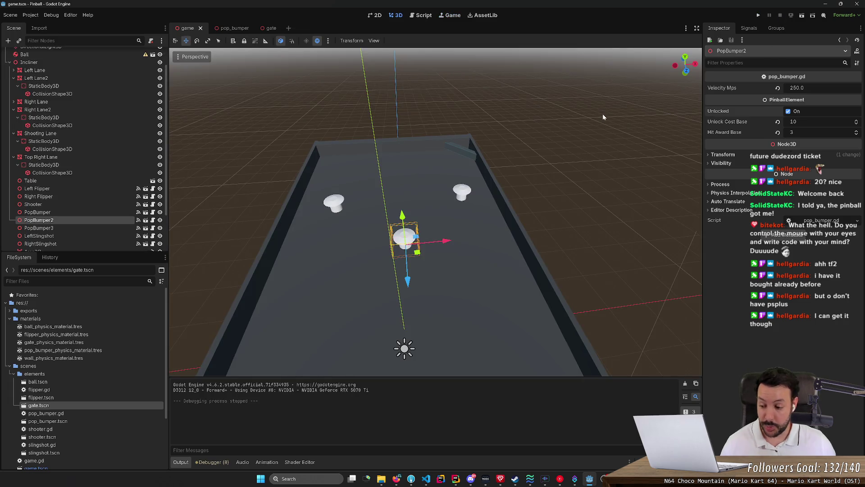
Untick PopBumper2's Unlocked option, then orbit the view to look down over the table
click(788, 110)
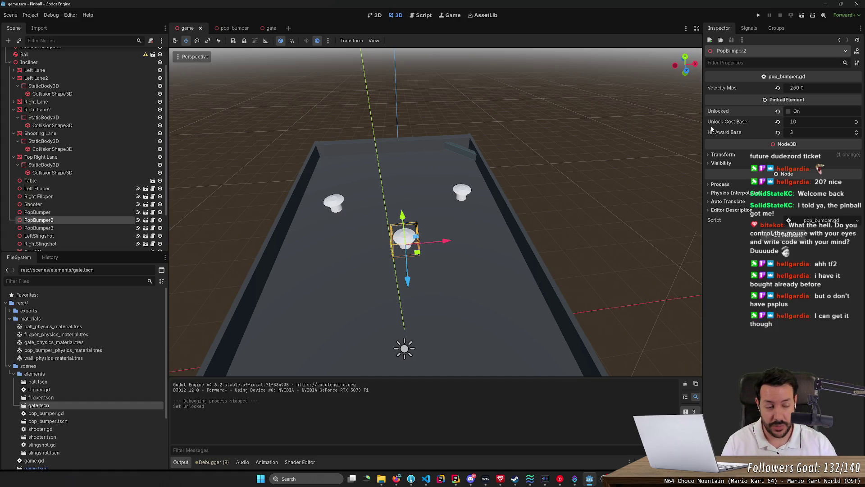
mouse_move(626, 153)
mouse_down()
mouse_move(626, 115)
mouse_move(543, 205)
mouse_up()
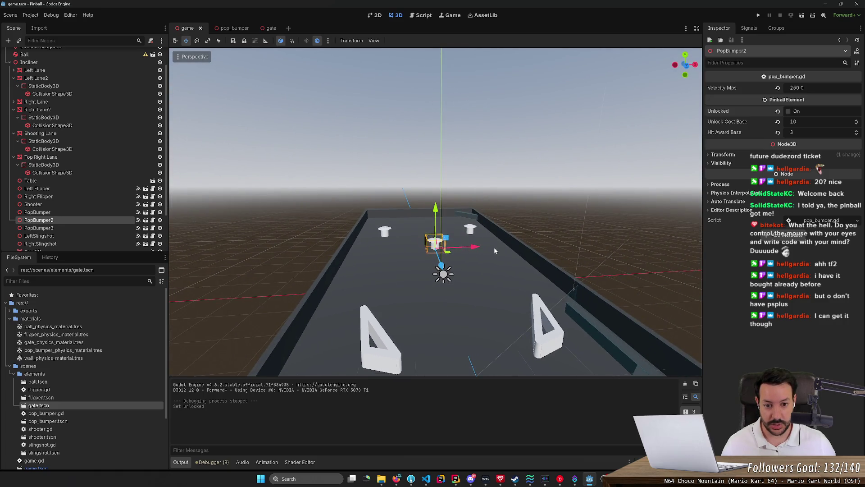
mouse_move(493, 248)
mouse_down()
mouse_move(494, 234)
mouse_move(576, 270)
mouse_up()
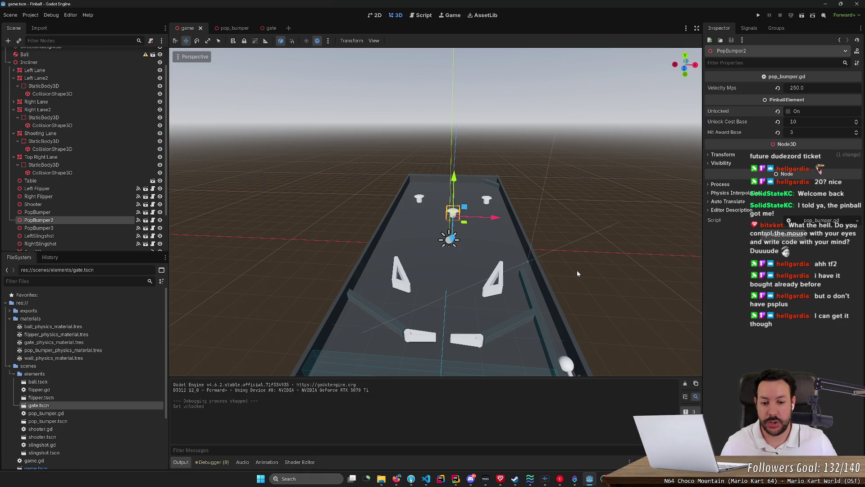
mouse_move(577, 274)
mouse_down()
mouse_move(577, 234)
mouse_move(577, 244)
mouse_move(537, 261)
mouse_move(442, 275)
mouse_move(429, 243)
mouse_up()
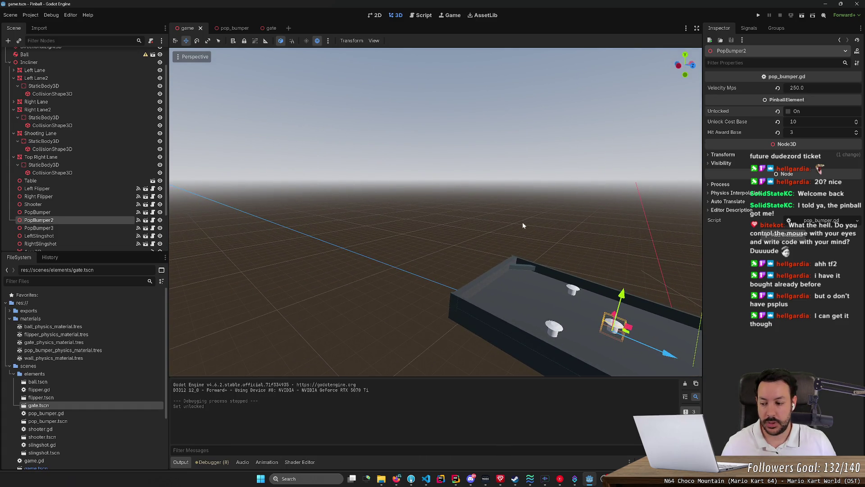
drag(518, 246, 352, 226)
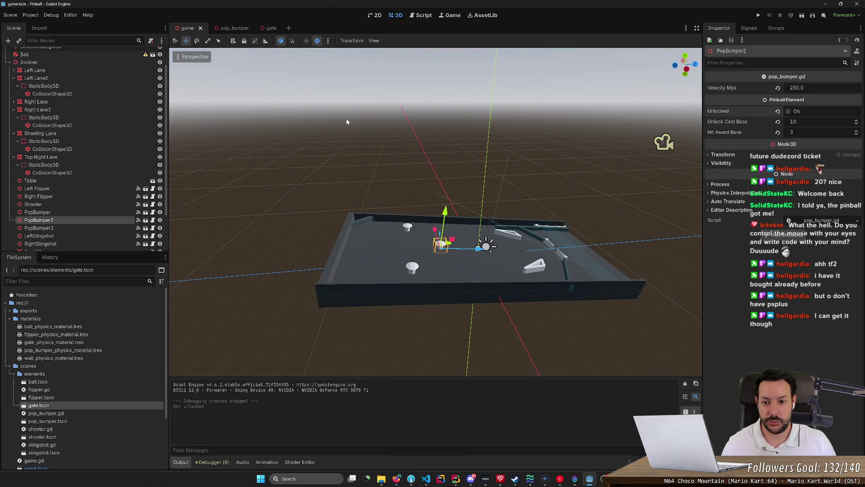
drag(357, 116, 315, 107)
mouse_move(434, 141)
mouse_down()
mouse_move(392, 167)
mouse_move(406, 147)
mouse_up()
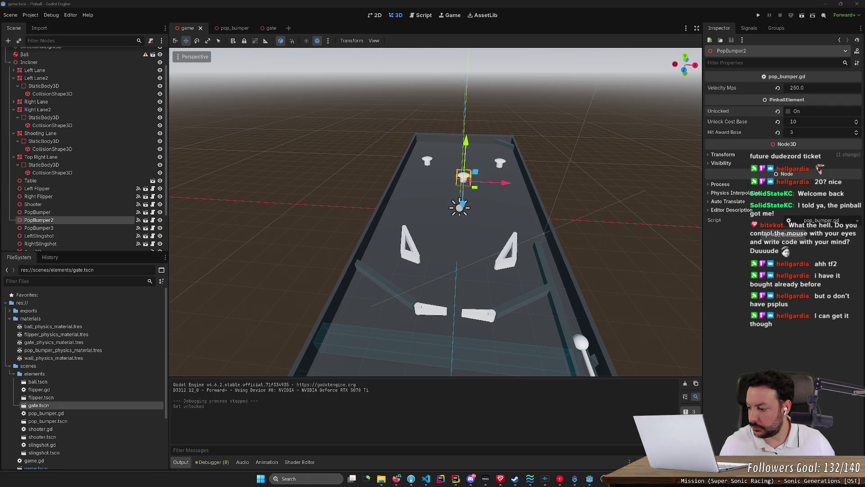
Run the pinball project again from the Godot editor
click(759, 14)
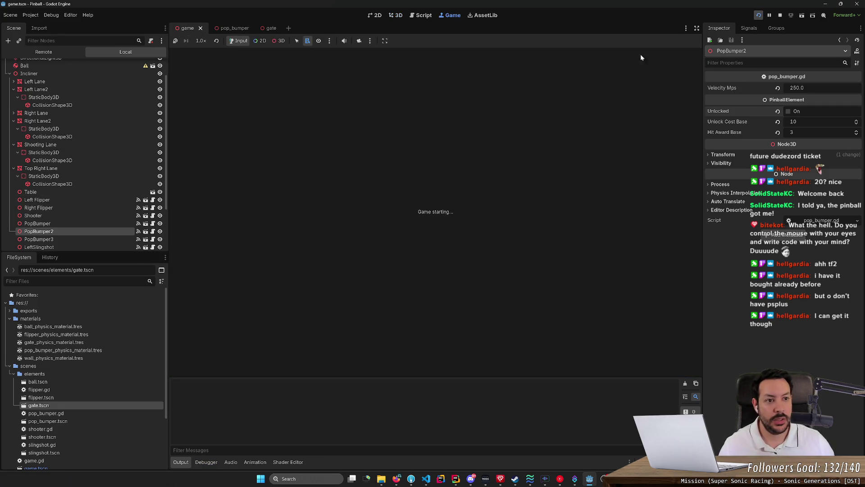
Launch a ball, flip at it with Left/Right until it drains, stop the game, and return to the browser
key(space)
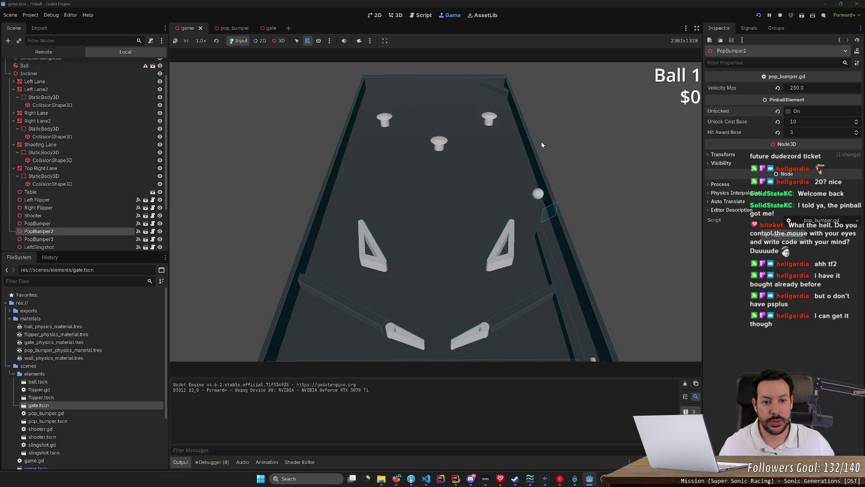
key(Left)
key(Right)
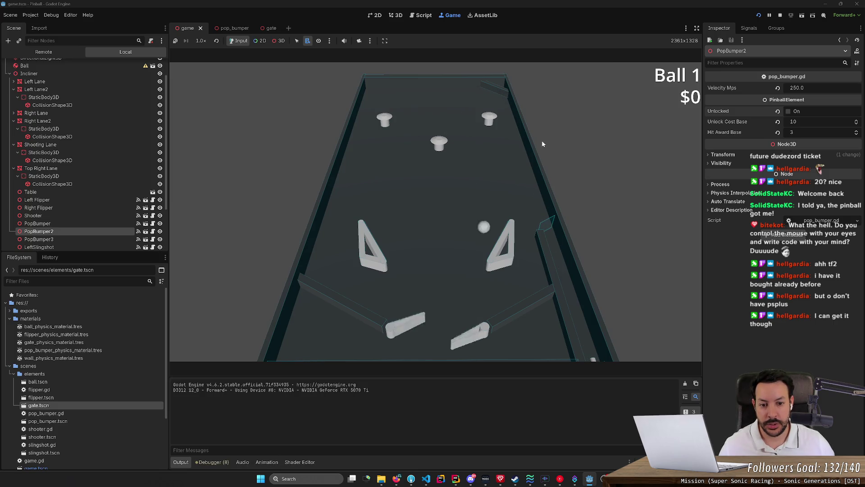
key(Left)
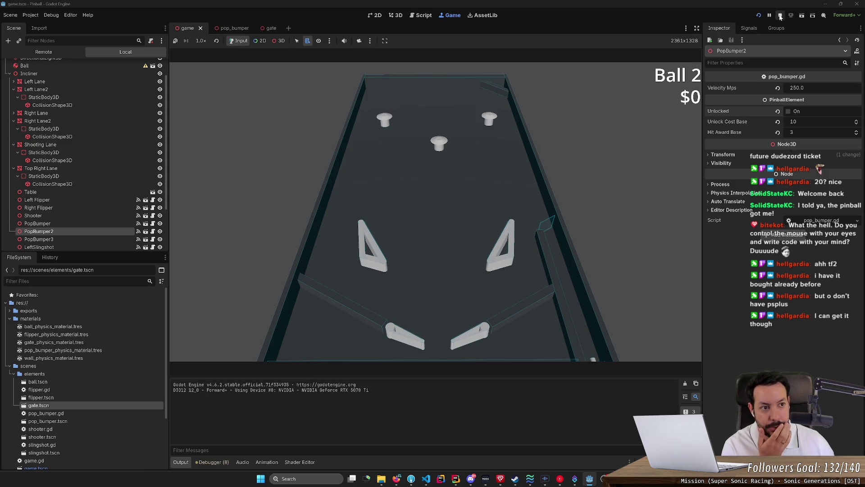
click(780, 15)
click(396, 478)
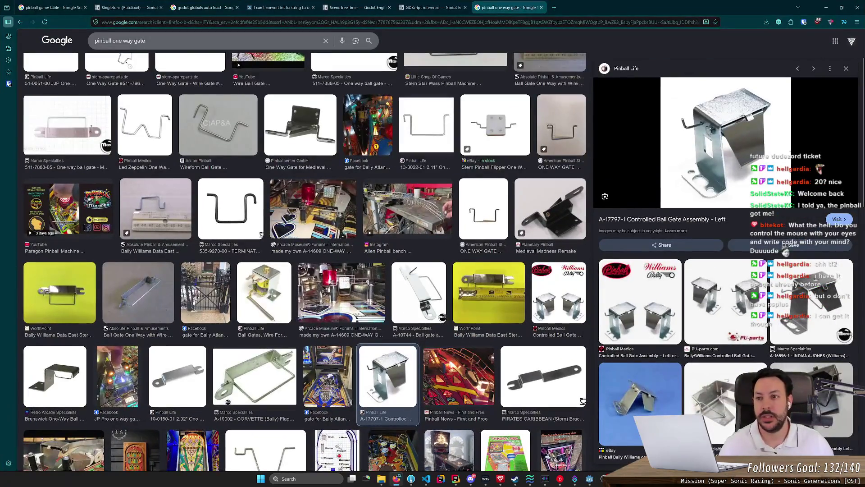
Search images for 'pinball lcd screen' and preview the Legends, Rick and Morty and VirtuaPin results
click(261, 46)
text(pinball)
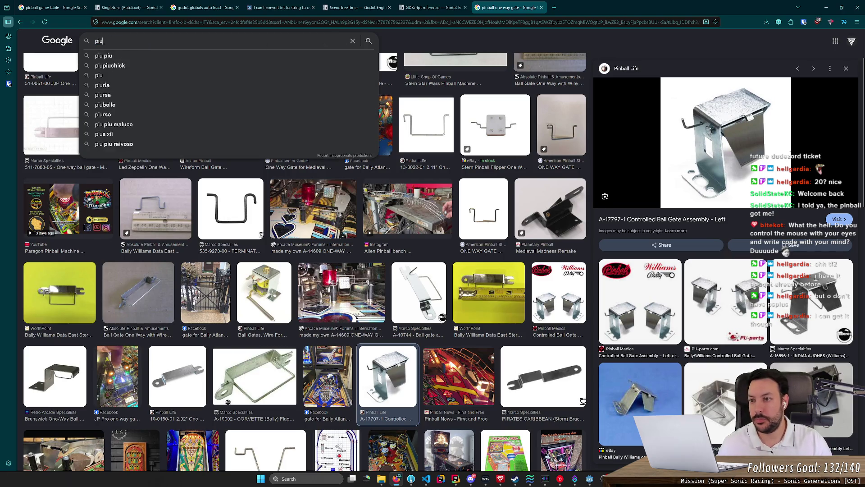
text( lcd s)
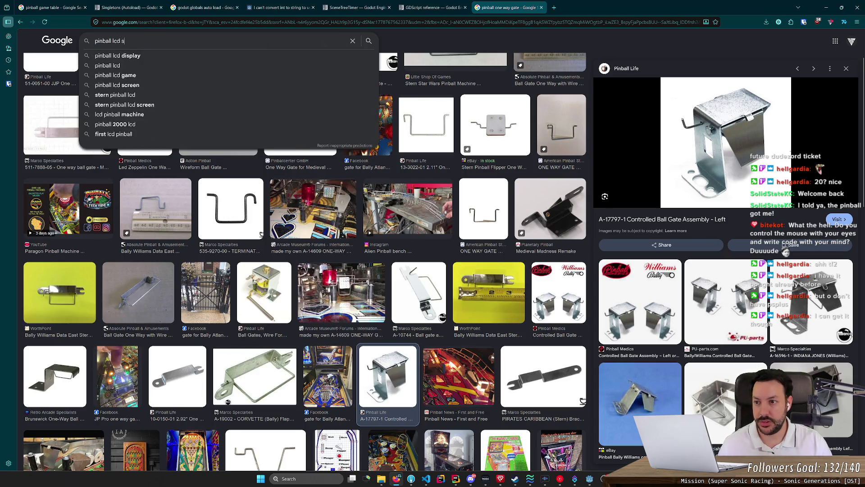
text(creen)
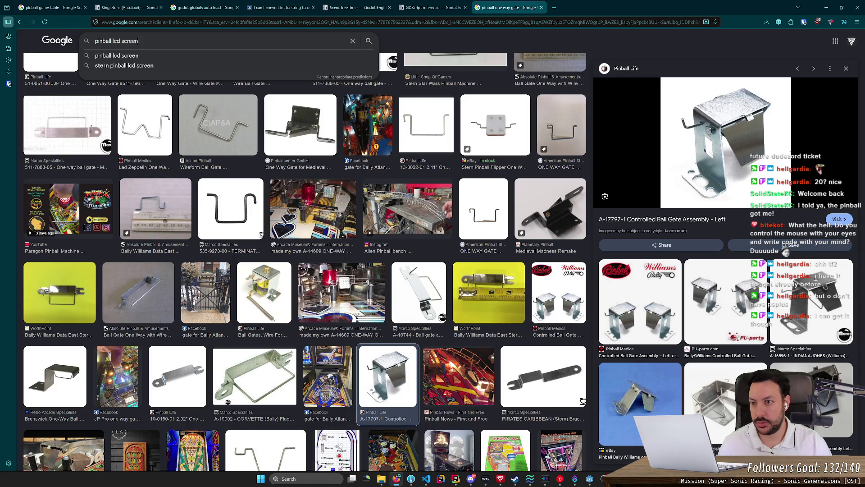
key(Return)
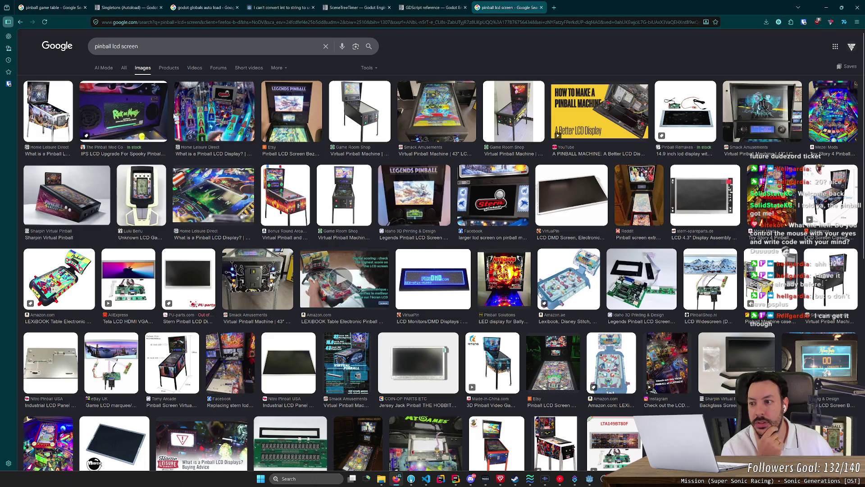
click(272, 118)
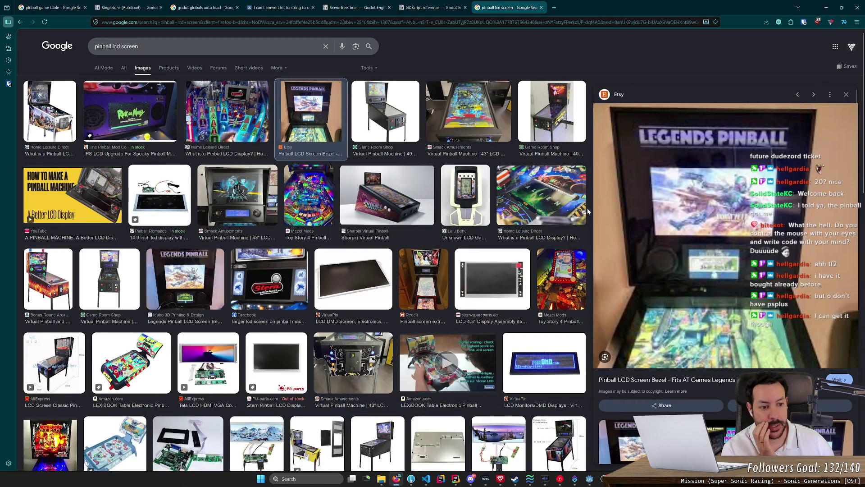
click(130, 112)
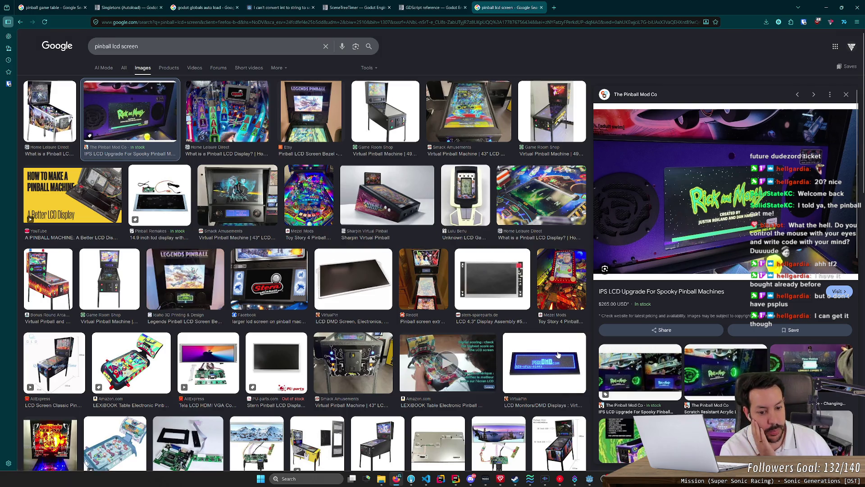
click(545, 363)
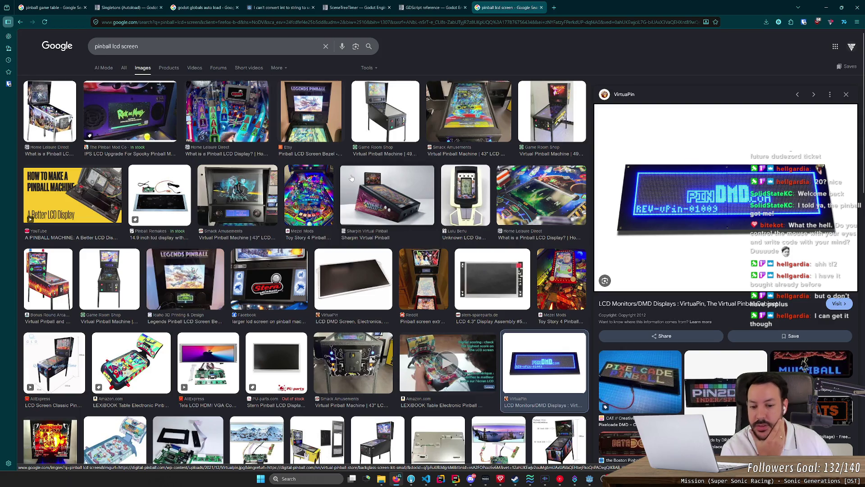
Scroll on to preview the Etsy bezel and Star Wars LCD photos, then select 'screen' in the query
scroll(351, 178, down, 3)
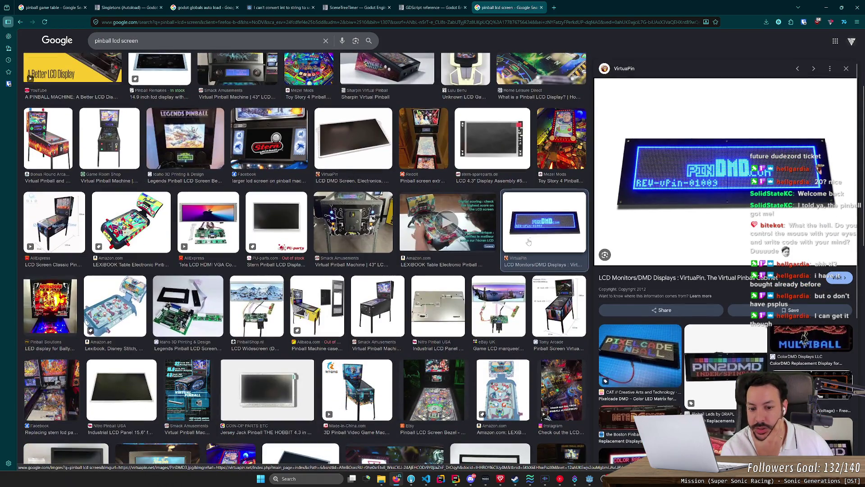
scroll(433, 206, down, 2)
click(433, 320)
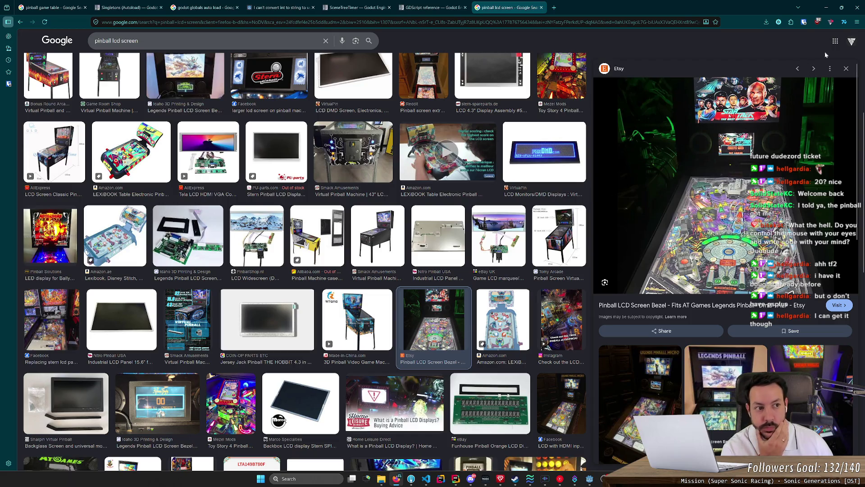
scroll(475, 307, down, 3)
scroll(475, 306, down, 2)
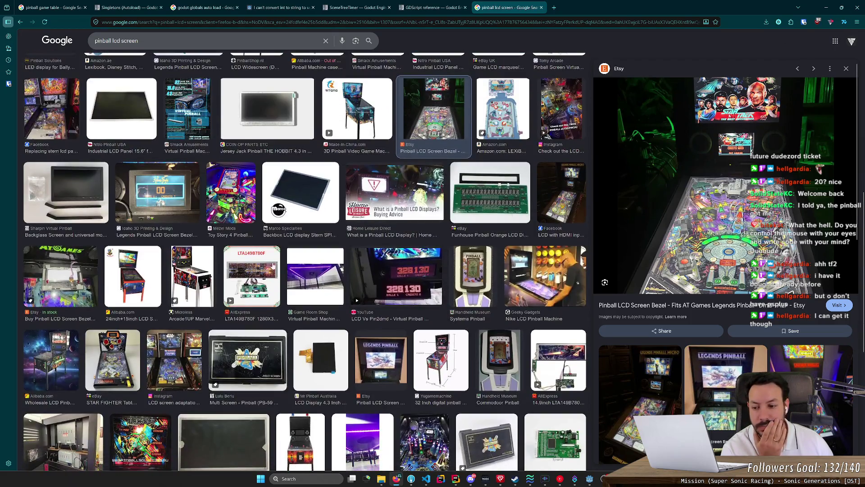
click(174, 360)
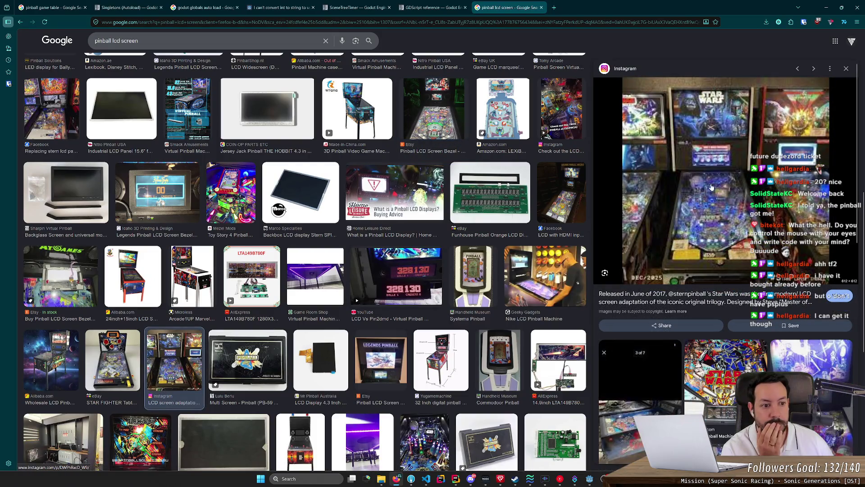
scroll(279, 211, up, 8)
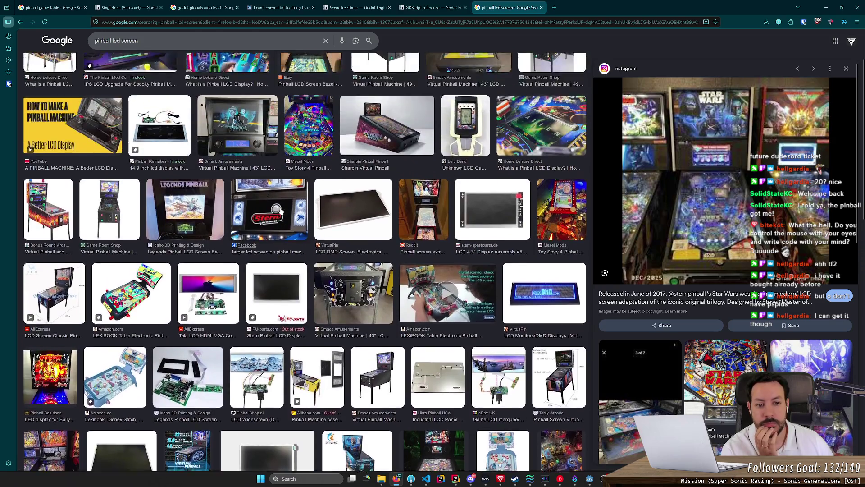
scroll(278, 210, up, 2)
drag(121, 46, 179, 55)
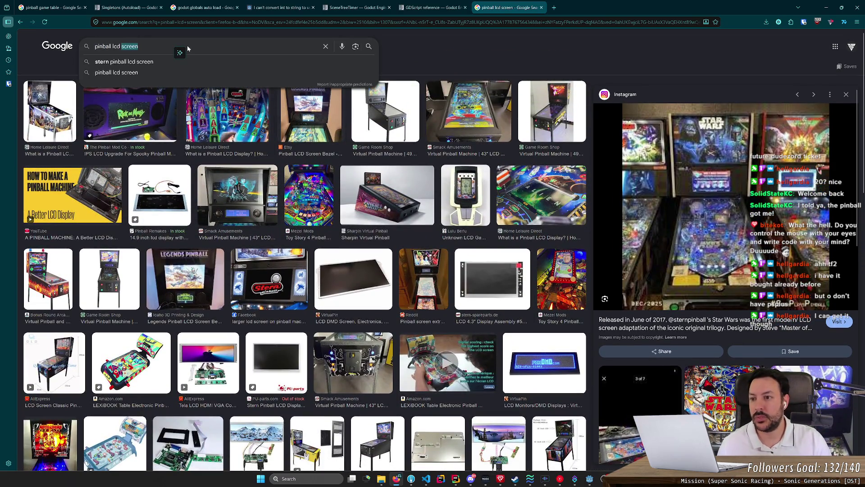
Change the query to the 'pinball dot matrix display' suggestion and search it
key(BackSpace)
key(BackSpace)
key(BackSpace)
text(matrix)
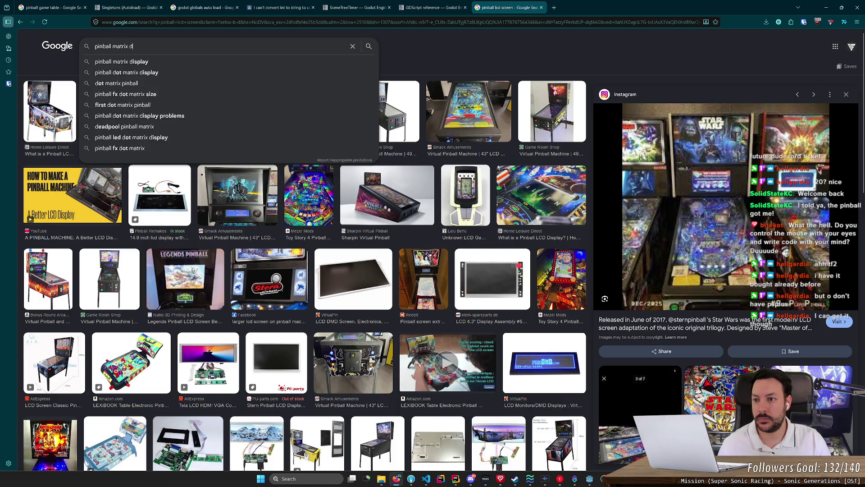
key(Down)
key(Down)
key(Return)
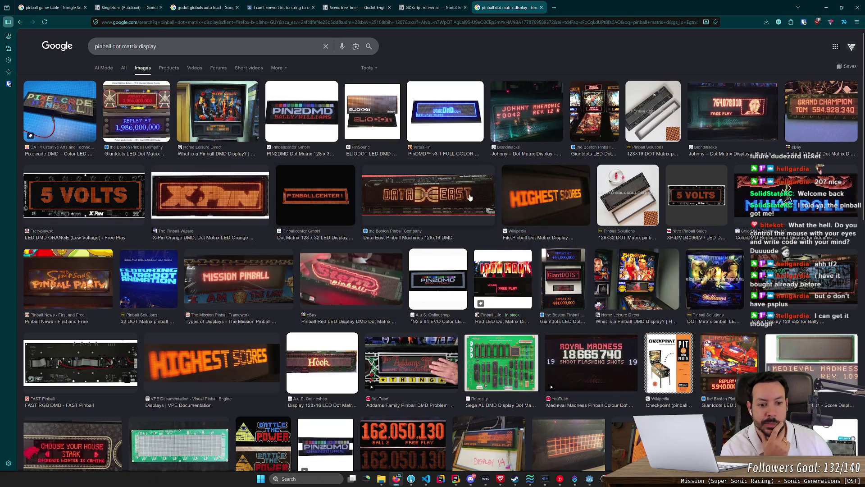
Preview the Iron Man and Giantdots LED dot matrix photos, then switch back to Godot
click(511, 281)
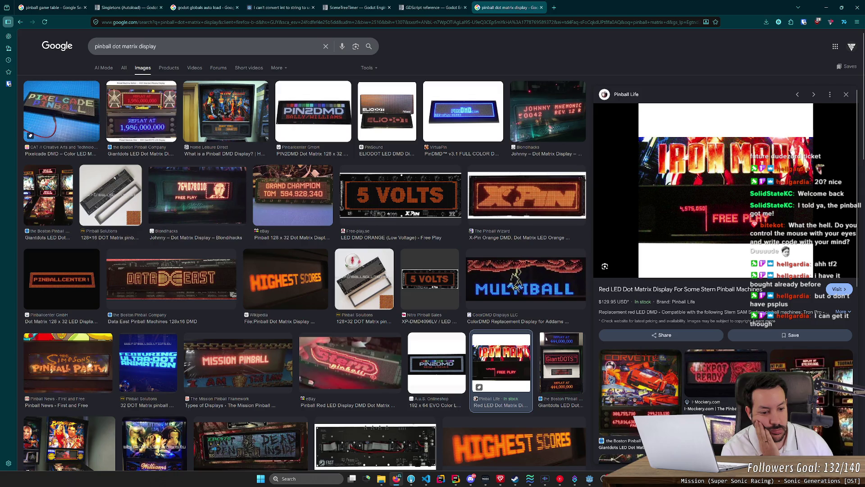
click(807, 365)
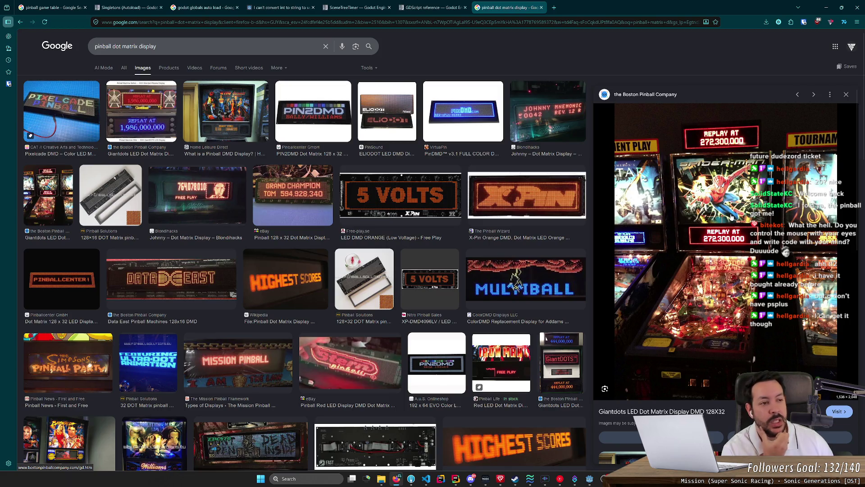
key(alt+Tab)
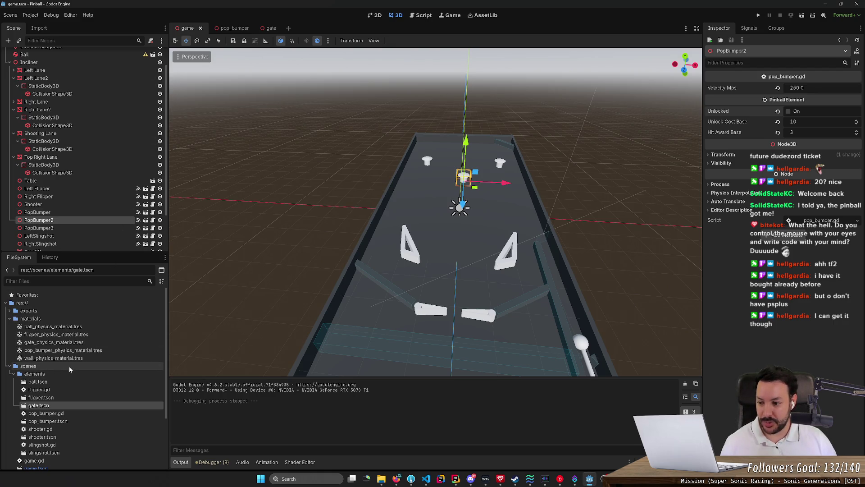
Create a new scene named matrix_dot_display in the scenes folder
click(14, 374)
right_click(32, 366)
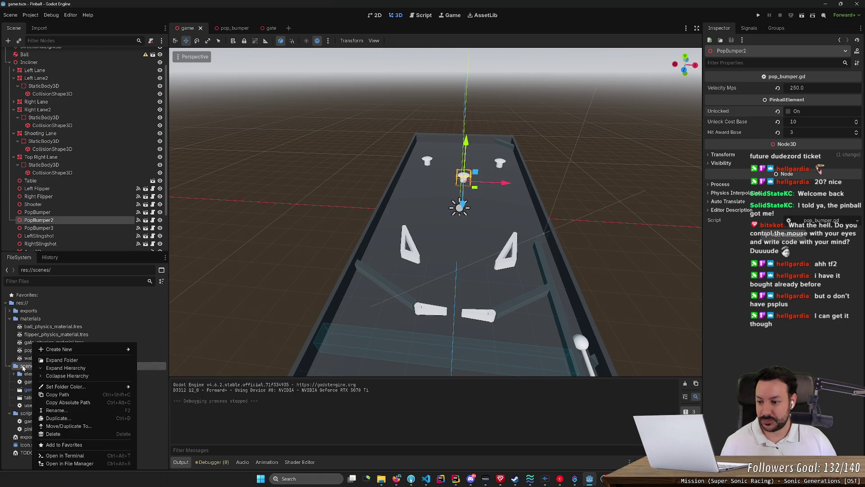
mouse_move(132, 348)
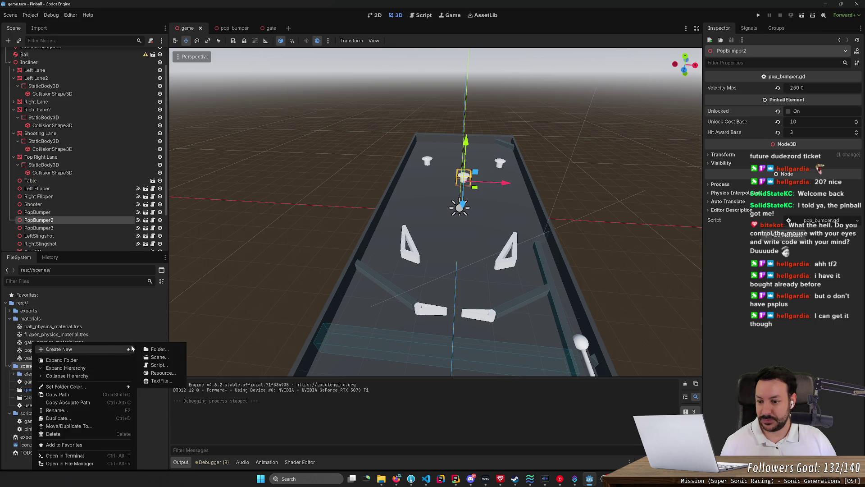
click(163, 356)
text(matrix_dot_display)
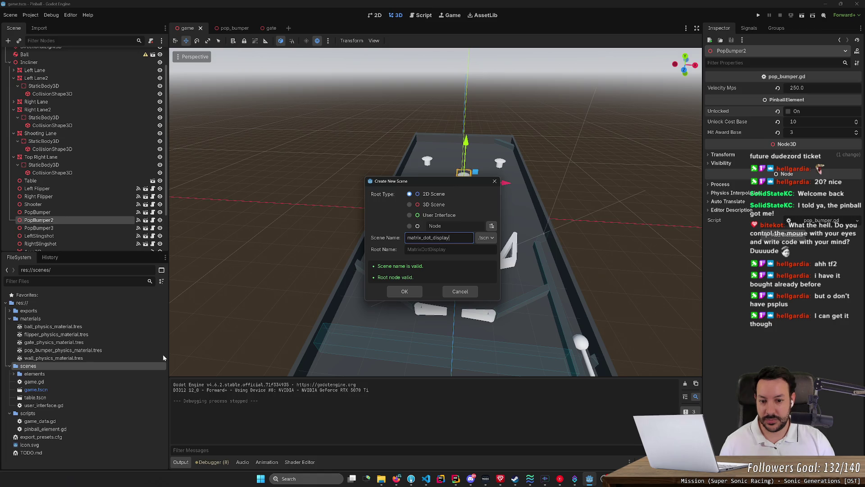
key(Return)
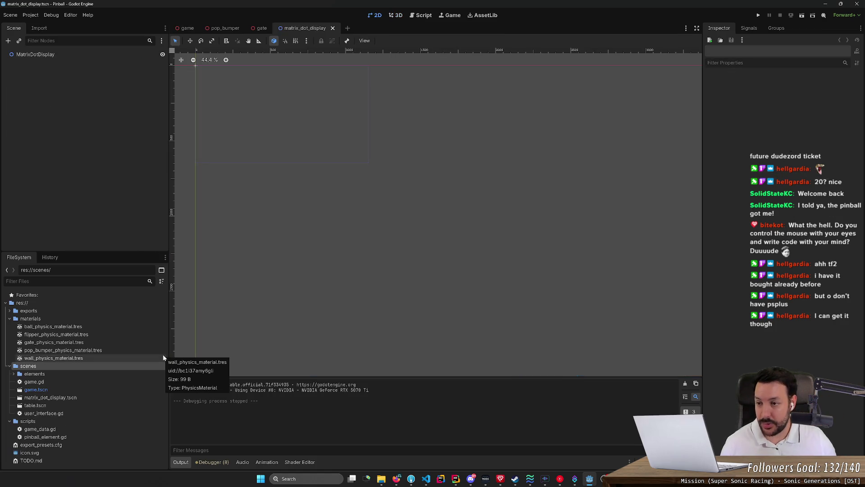
Change the MatrixDotDisplay root type to Node3D, save the scene, and return to the browser
right_click(66, 54)
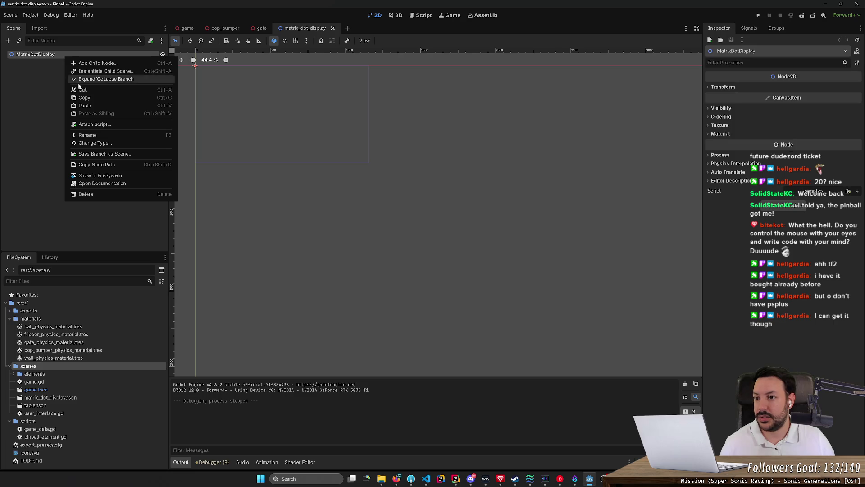
click(104, 143)
text(B)
key(BackSpace)
text(node3d)
key(Return)
drag(211, 178, 402, 237)
key(ctrl+s)
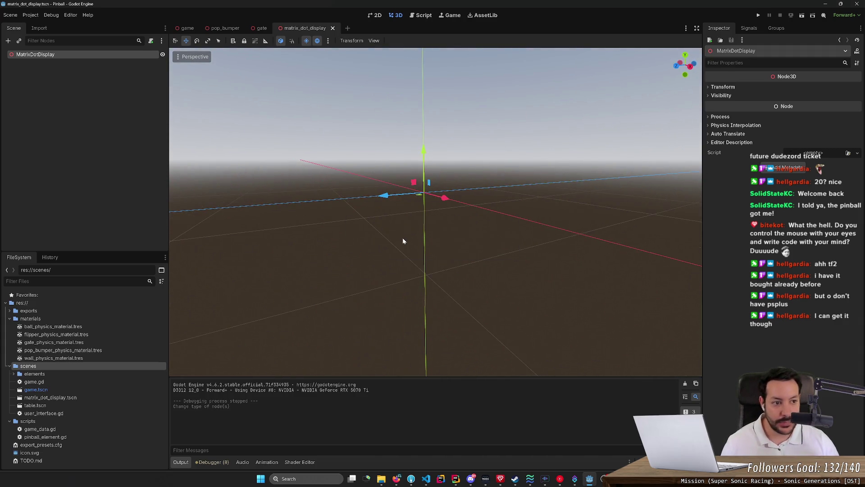
key(alt+Tab)
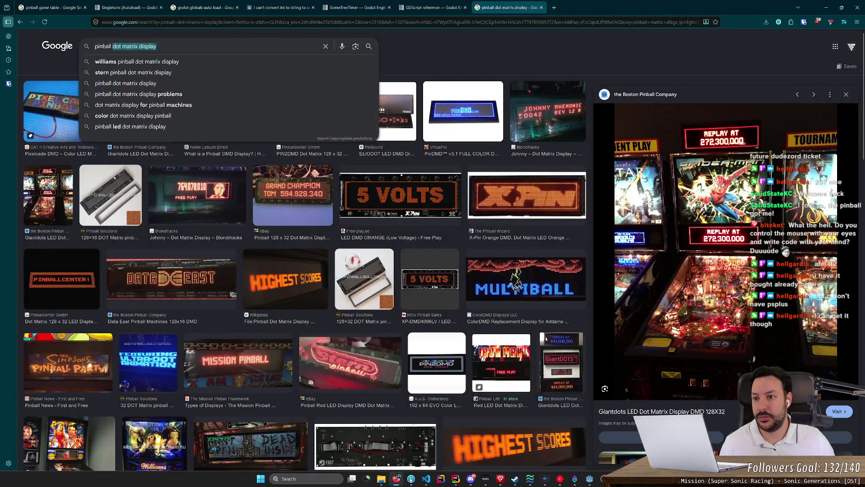
Web-search 'dot matrix display godot' and open the LED/Dot Matrix shader page
key(ctrl+l)
text(dot matrix display godot)
key(Return)
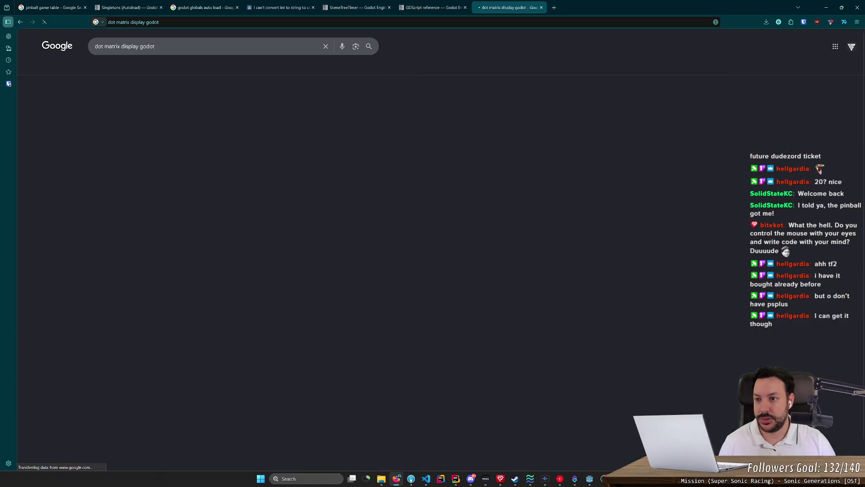
click(135, 104)
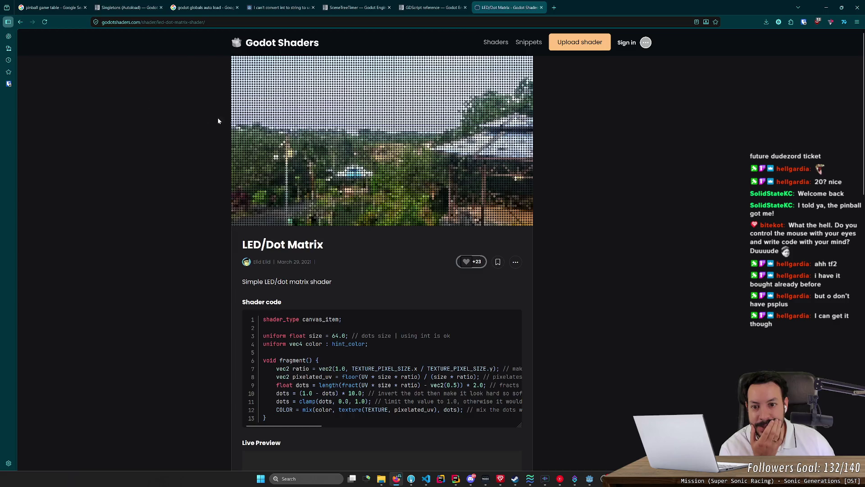
Open the Godot Shaders homepage in a new tab, glance at one shader, then open All shaders
middle_click(171, 125)
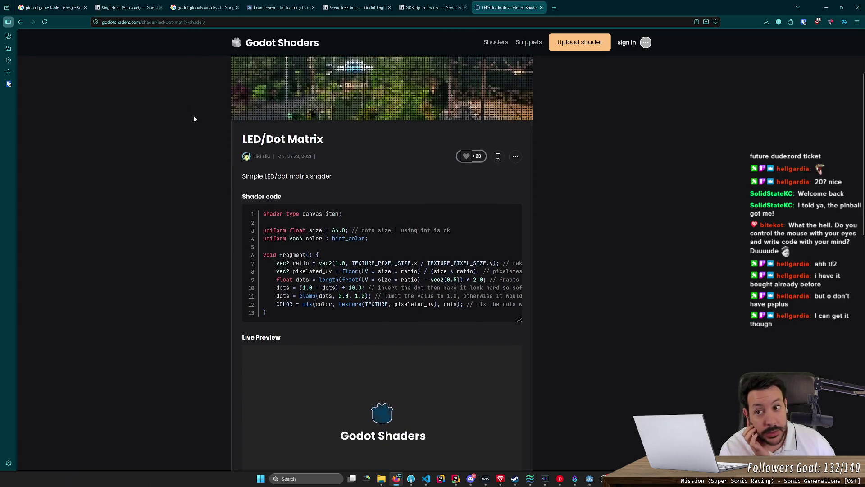
middle_click(259, 44)
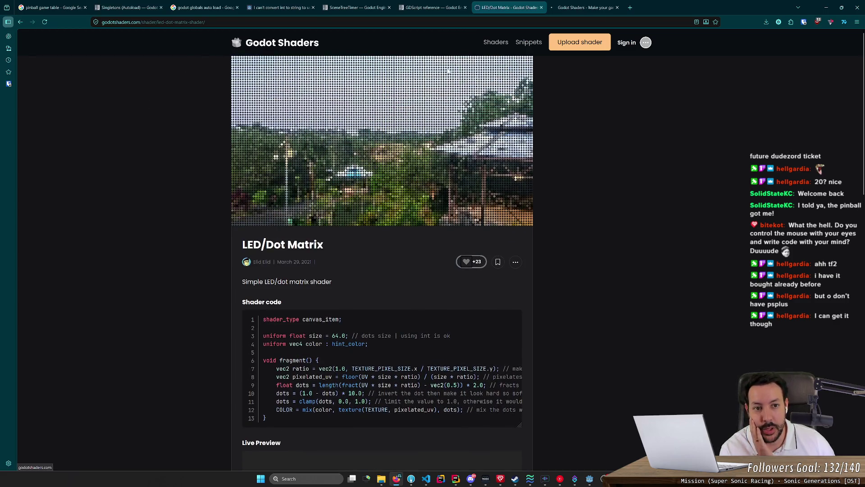
click(593, 6)
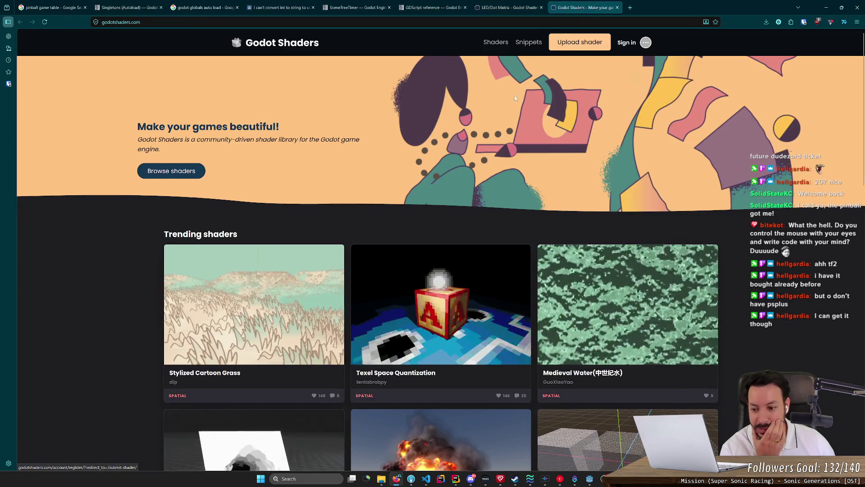
scroll(504, 112, down, 4)
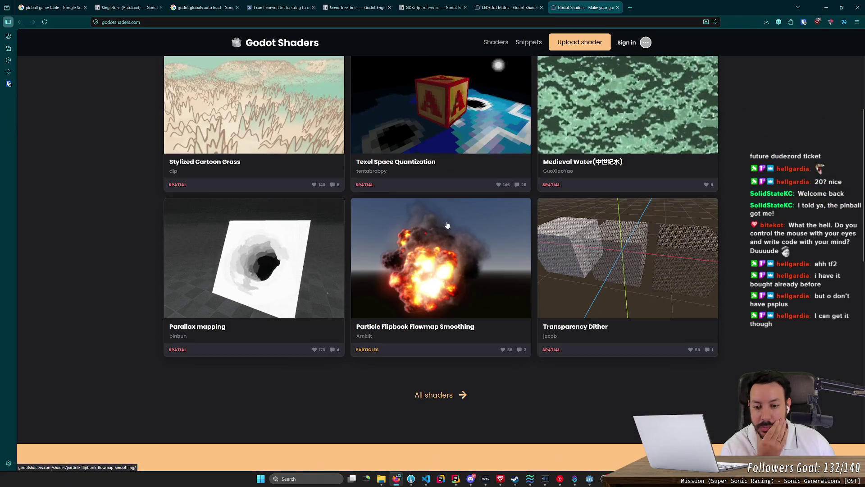
click(456, 203)
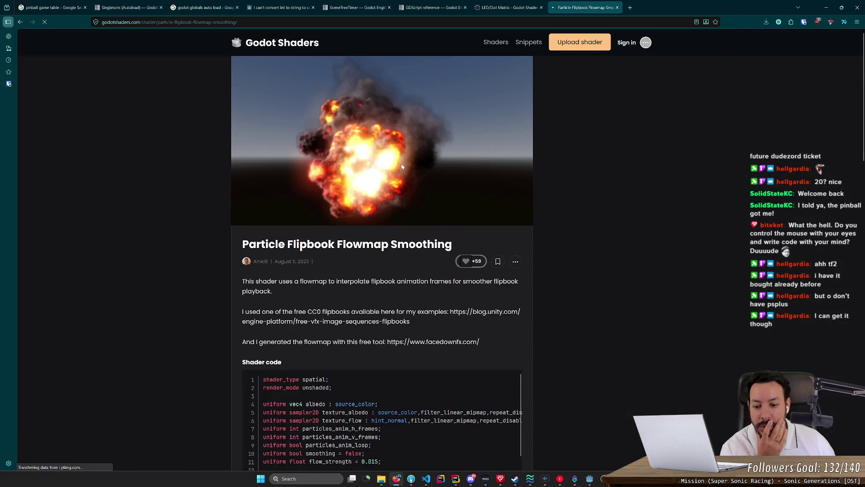
scroll(402, 154, down, 8)
key(alt+Left)
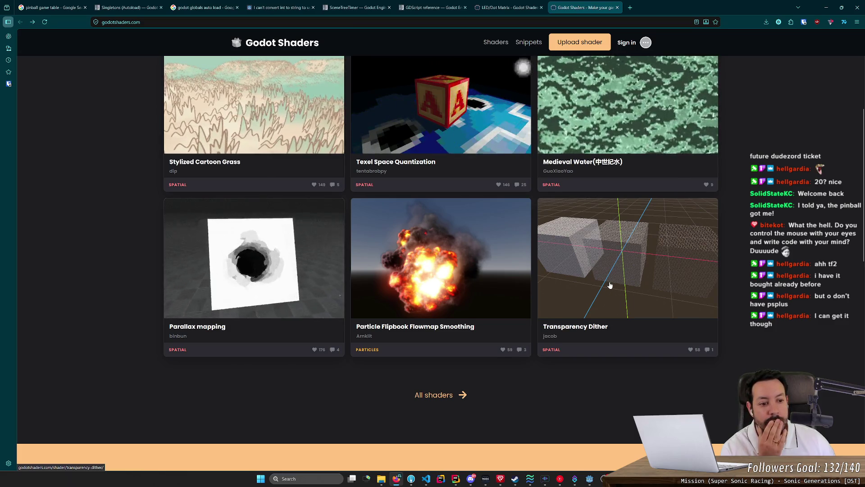
scroll(541, 306, up, 2)
scroll(478, 324, down, 3)
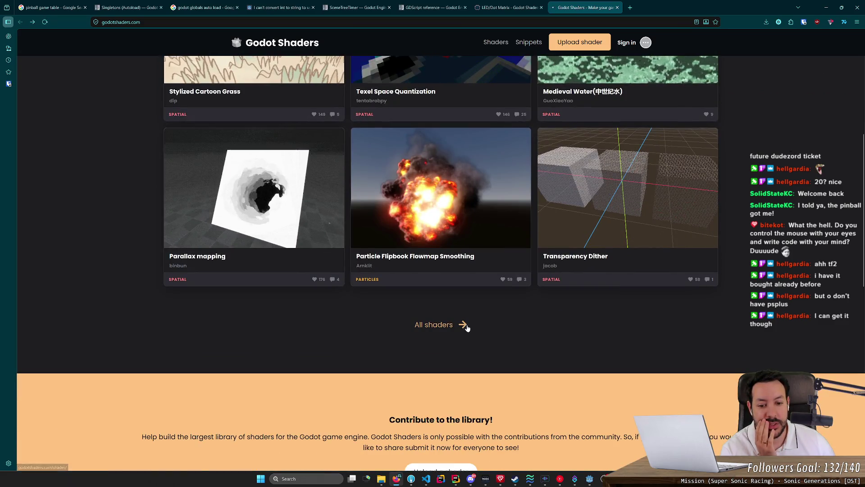
click(467, 324)
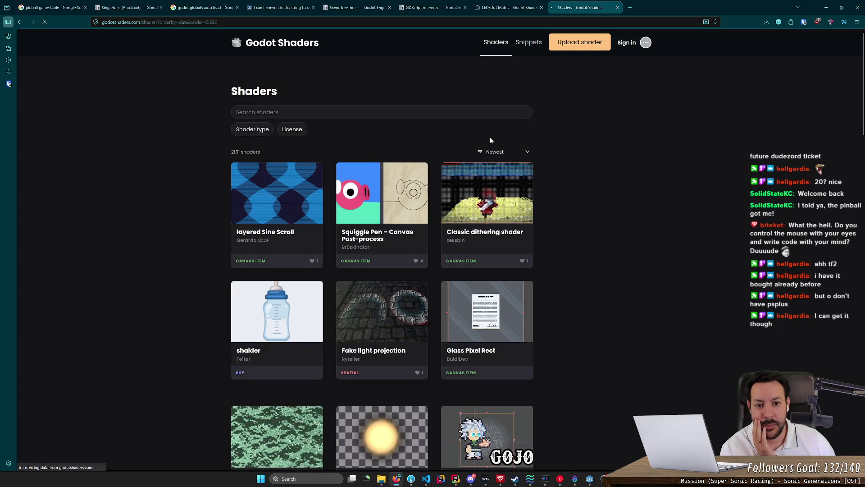
Keep the listing sorted by Newest and search the shader library for 'lcd'
click(523, 151)
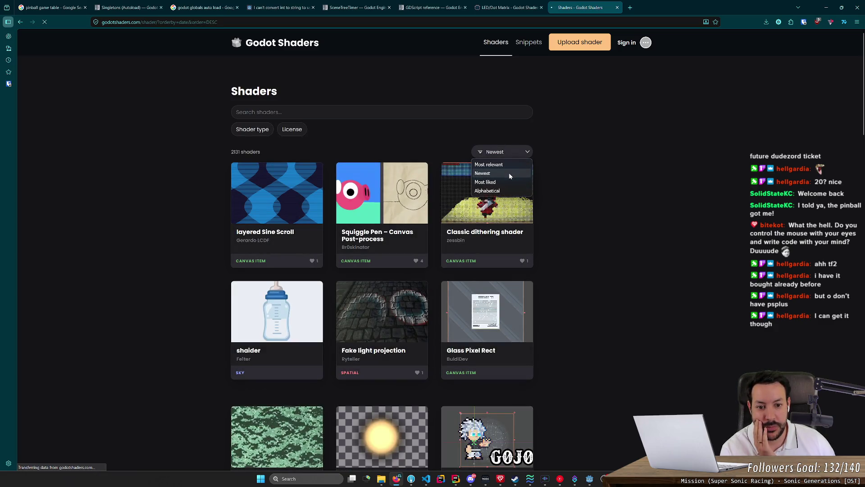
click(510, 173)
middle_click(595, 173)
scroll(596, 174, down, 3)
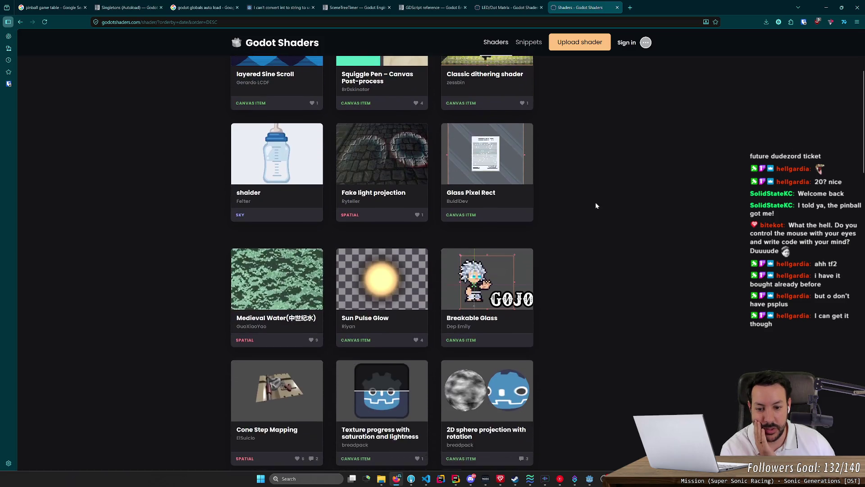
scroll(623, 217, up, 4)
click(409, 112)
text(lcd)
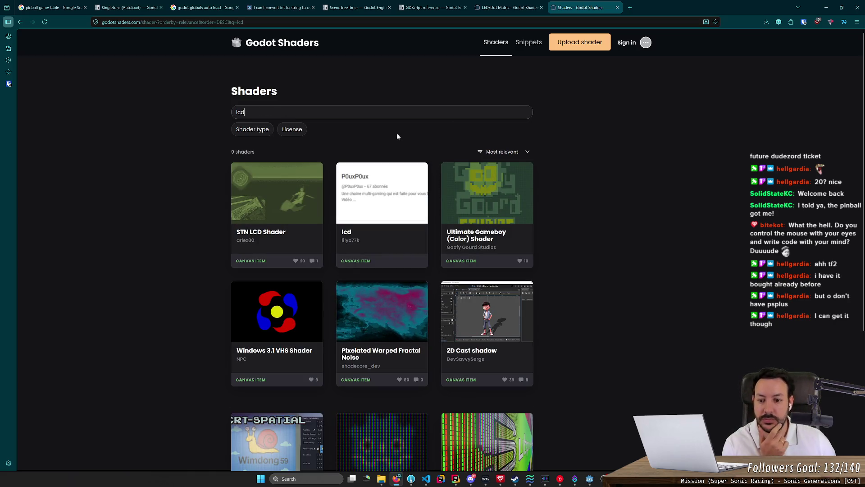
scroll(386, 135, down, 4)
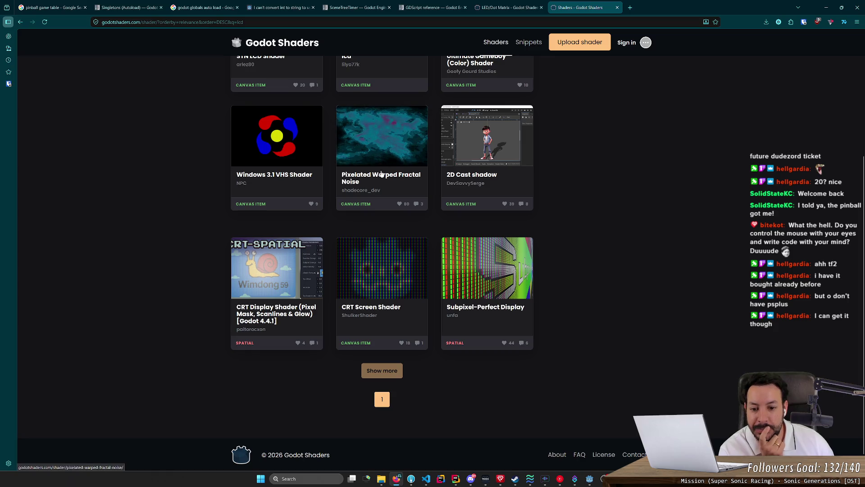
Inspect the CRT Screen Shader page, trying its screen_size x preview value, then go back
click(397, 266)
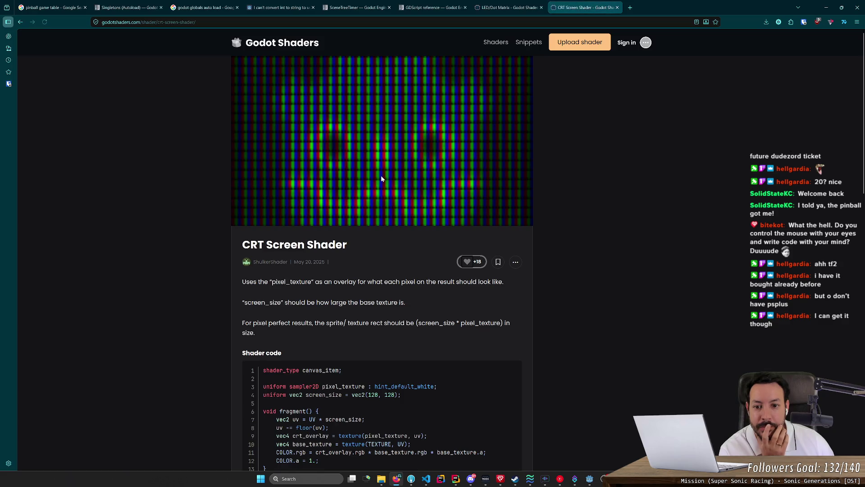
scroll(381, 178, down, 7)
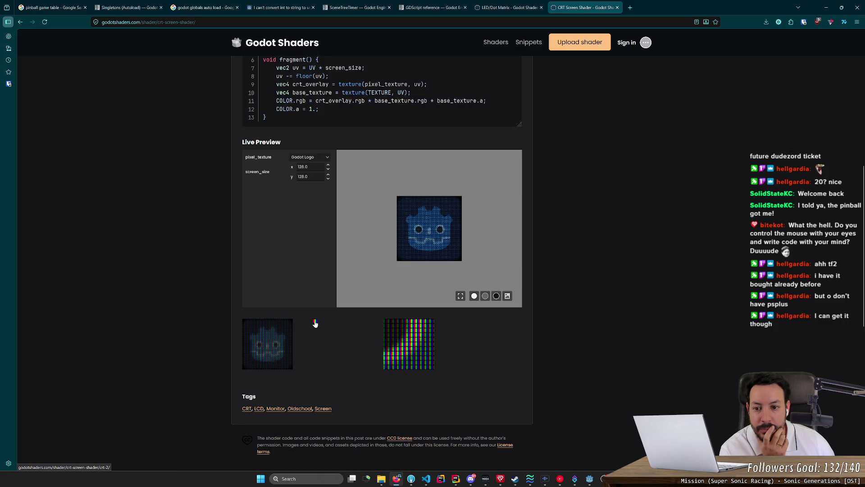
click(329, 167)
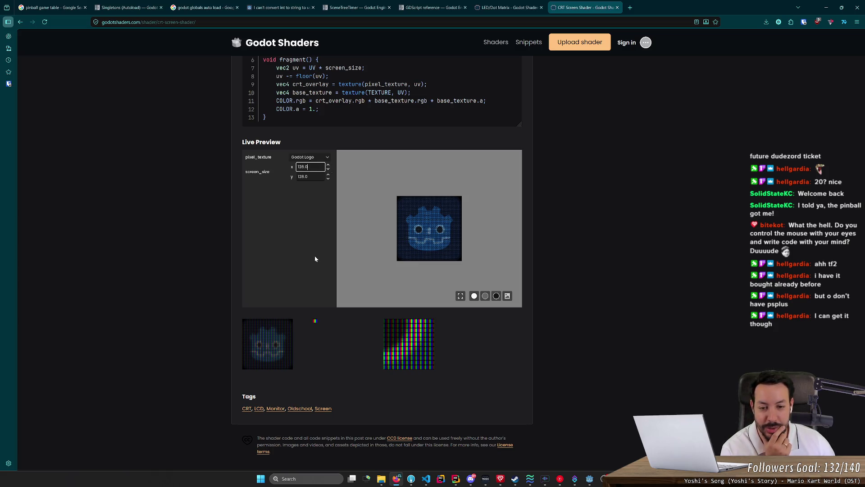
scroll(253, 257, up, 5)
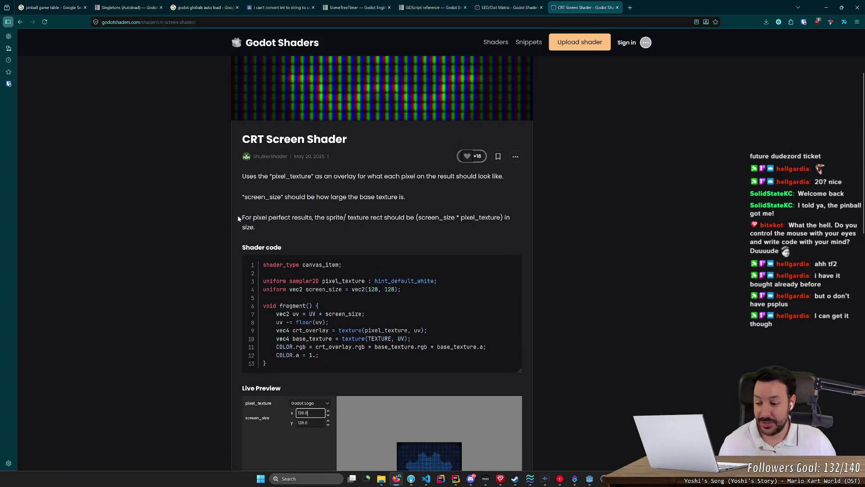
scroll(239, 216, down, 3)
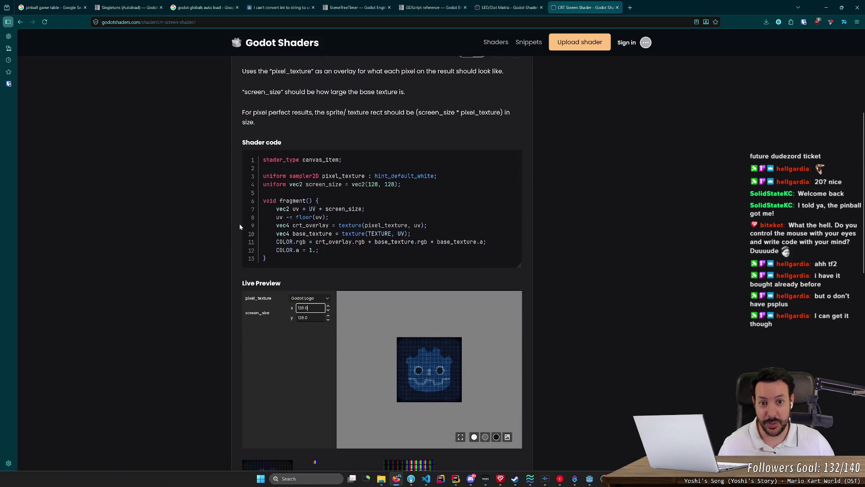
scroll(239, 226, up, 2)
key(alt+Left)
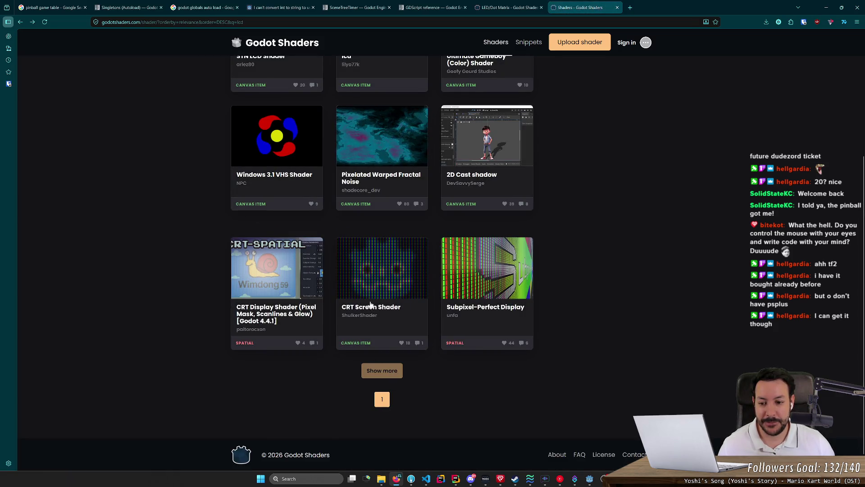
Look over the CRT Display Shader page and return to the lcd results
click(283, 272)
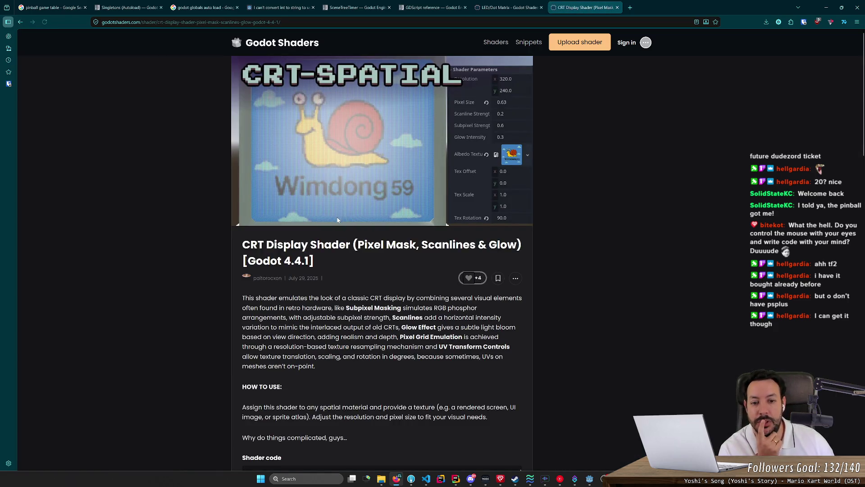
scroll(234, 281, down, 5)
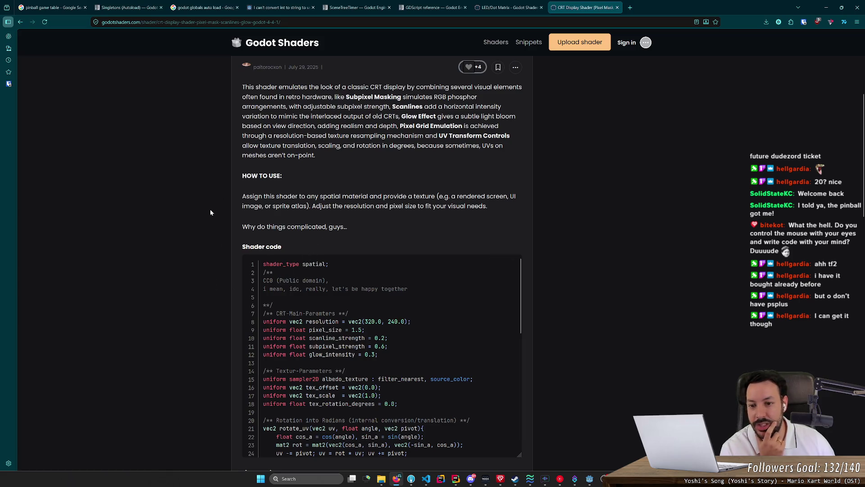
scroll(210, 212, up, 5)
key(alt+Left)
middle_click(200, 232)
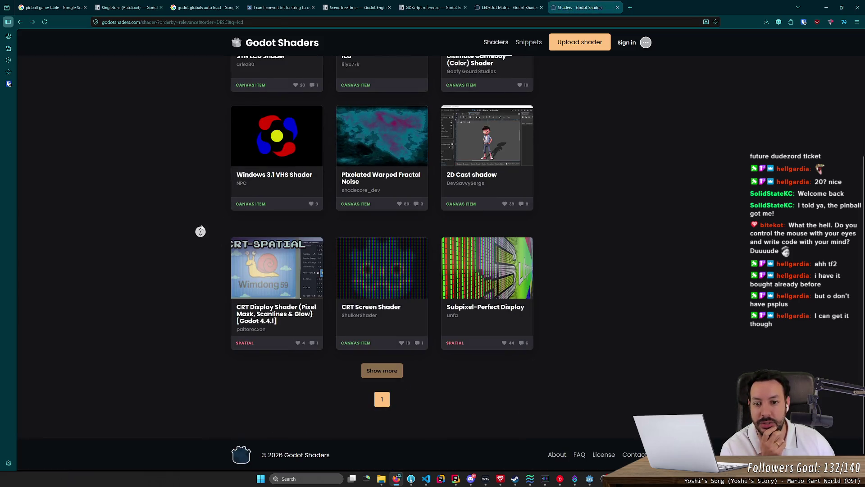
scroll(200, 231, up, 4)
Replace the search term with 'matrix dot' and scroll the matching shaders
double_click(240, 112)
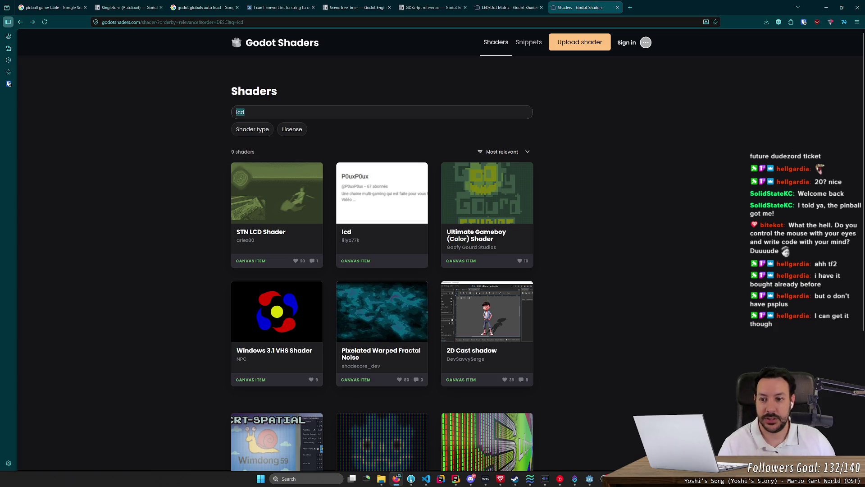
key(BackSpace)
text(matri)
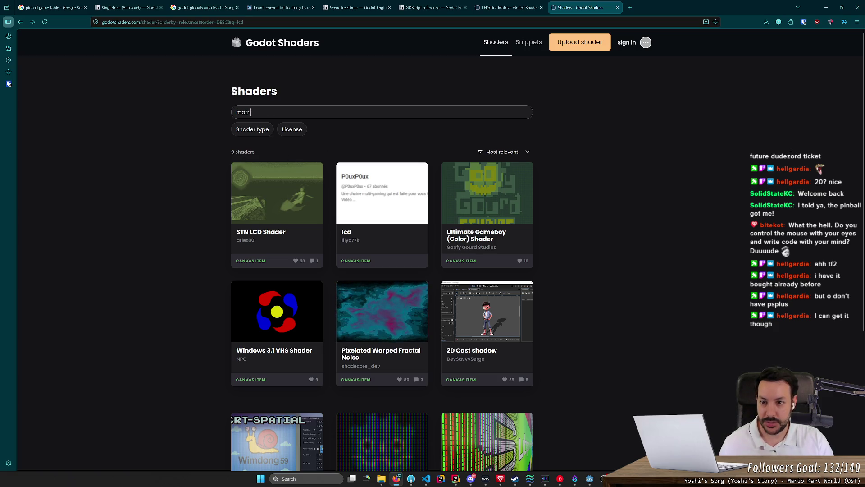
text(x dot)
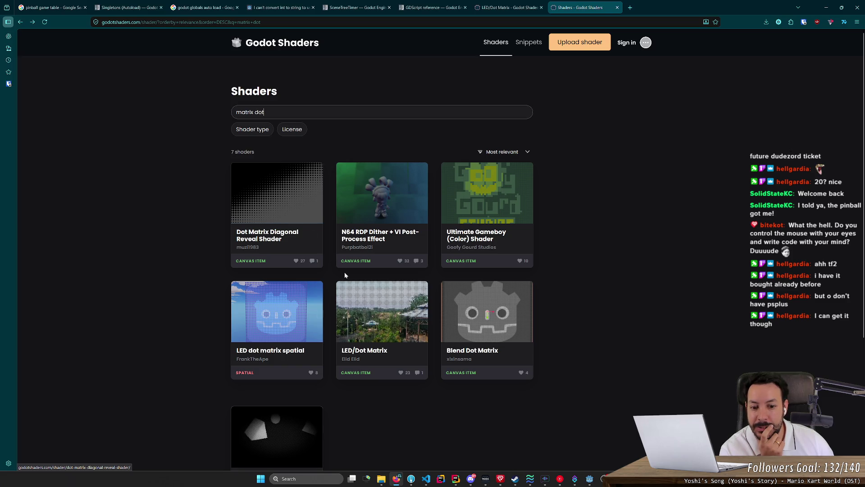
scroll(391, 280, down, 2)
Open LED/Dot Matrix and LED dot matrix spatial in background tabs and view LED/Dot Matrix
middle_click(390, 279)
middle_click(298, 230)
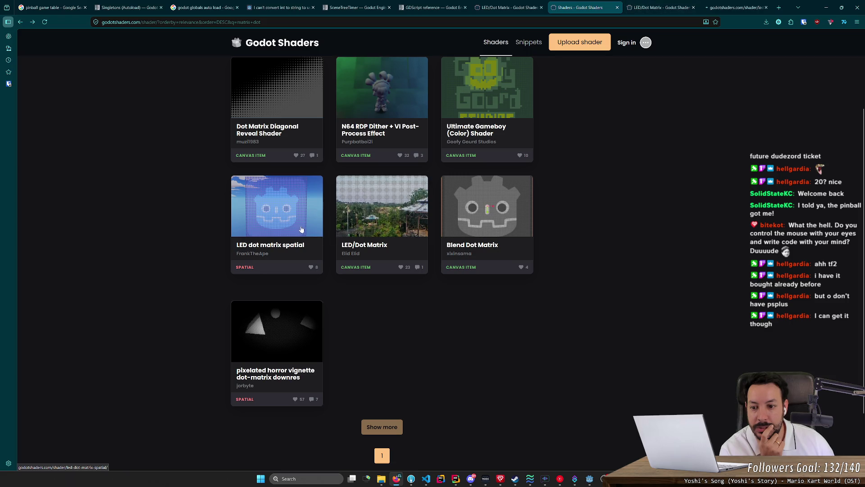
click(654, 4)
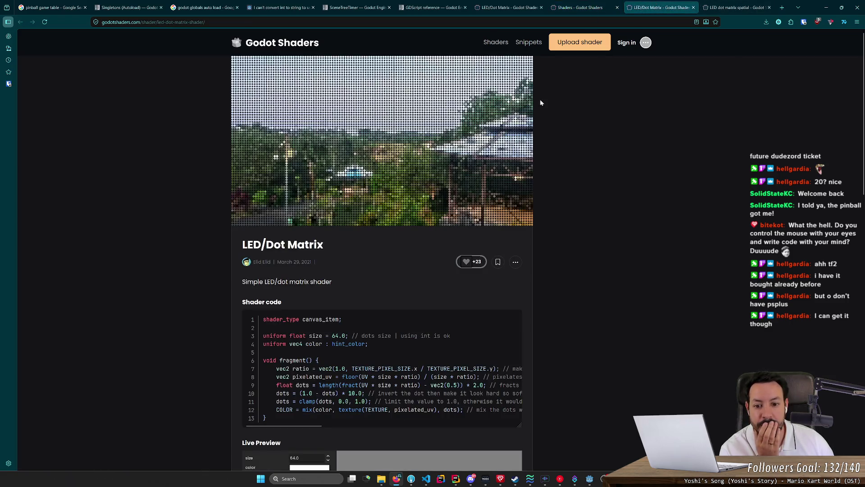
scroll(458, 219, down, 4)
Set the preview dot size to 64.28 and colour transparent 00000000, enlarge it, then view the spatial shader
click(328, 246)
mouse_move(328, 247)
mouse_down()
mouse_move(315, 267)
mouse_move(252, 298)
mouse_move(231, 321)
mouse_move(227, 210)
mouse_move(175, 338)
mouse_up()
click(314, 256)
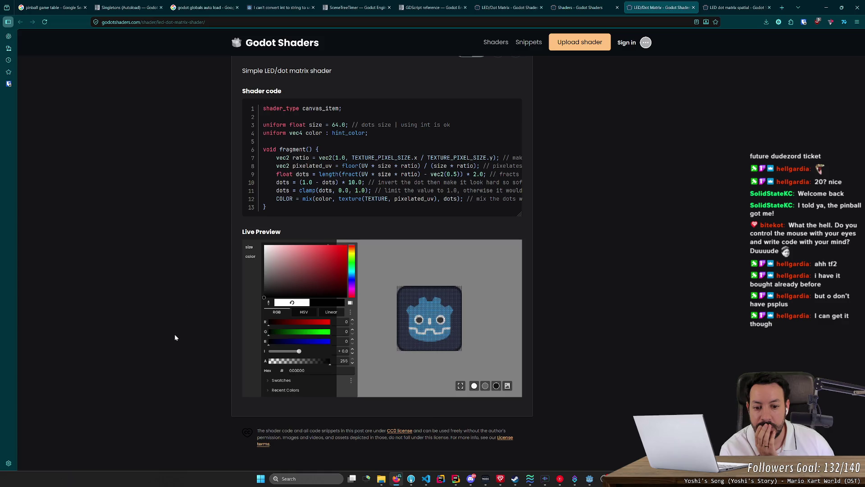
drag(331, 363, 243, 359)
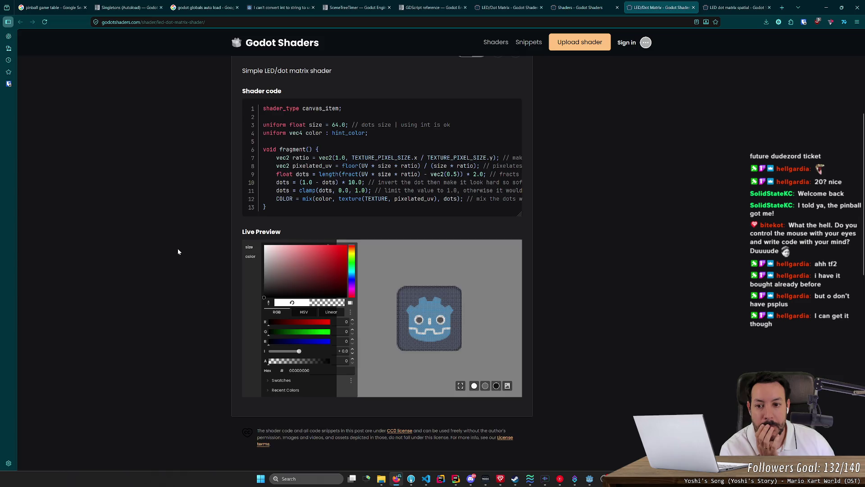
scroll(180, 247, up, 5)
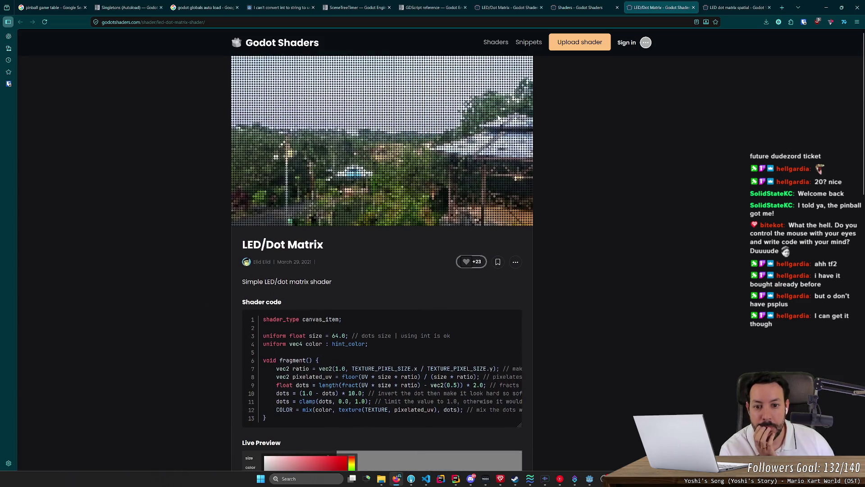
scroll(434, 182, down, 3)
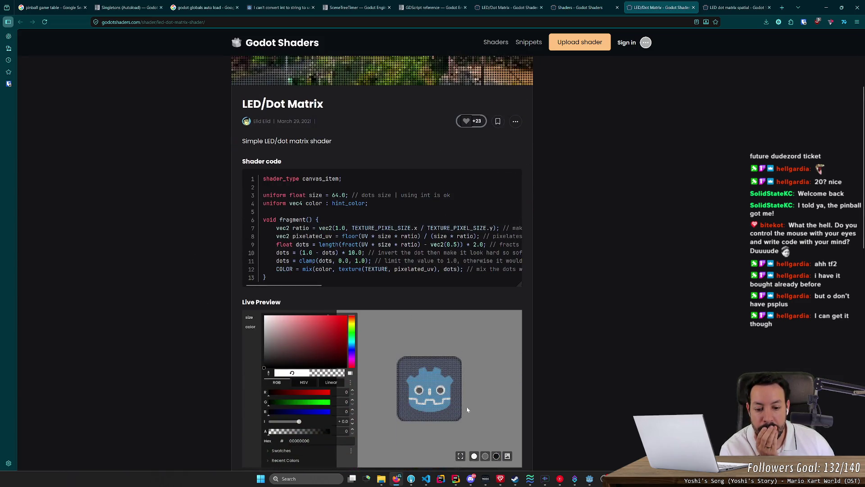
click(448, 453)
click(460, 456)
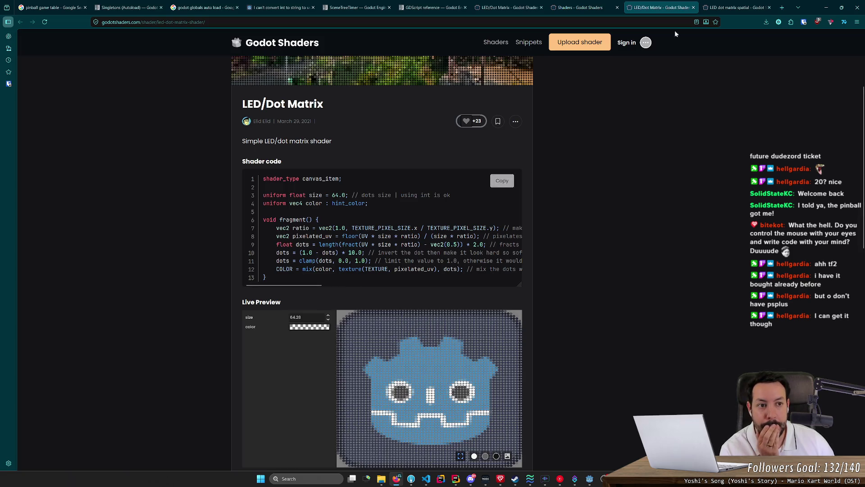
click(735, 6)
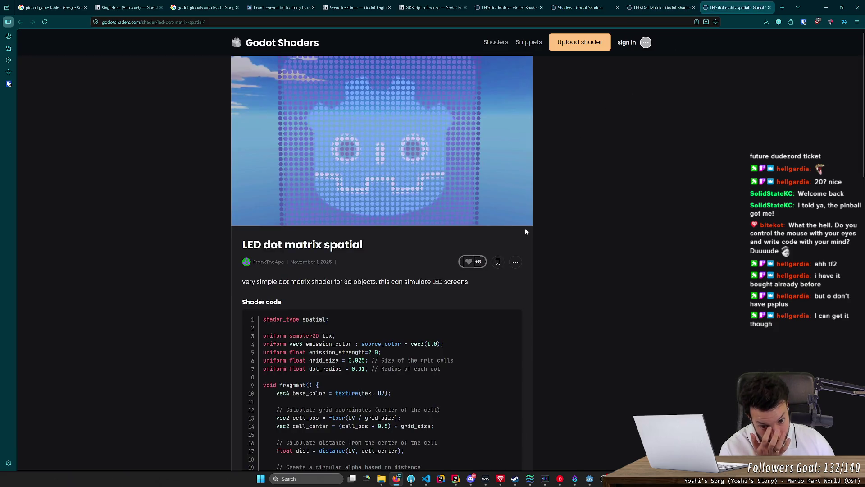
Review the spatial shader's code, live preview and first screenshot, then return to LED/Dot Matrix and Godot
scroll(523, 234, down, 5)
scroll(491, 255, down, 1)
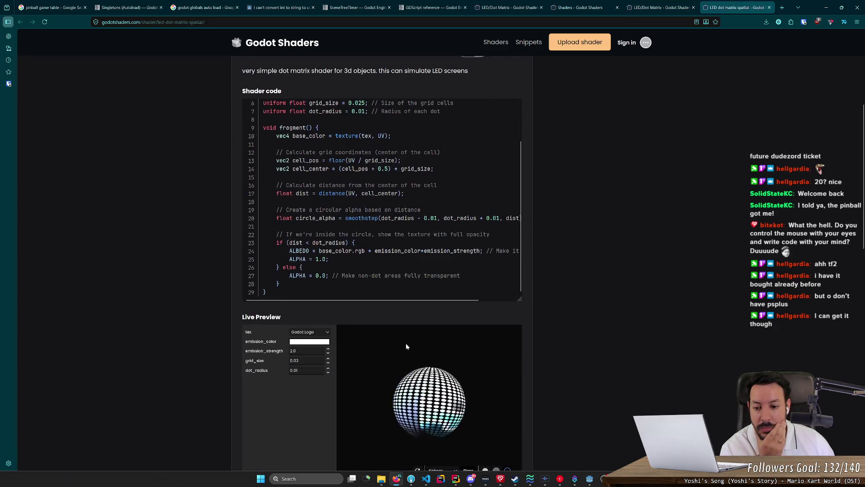
click(317, 333)
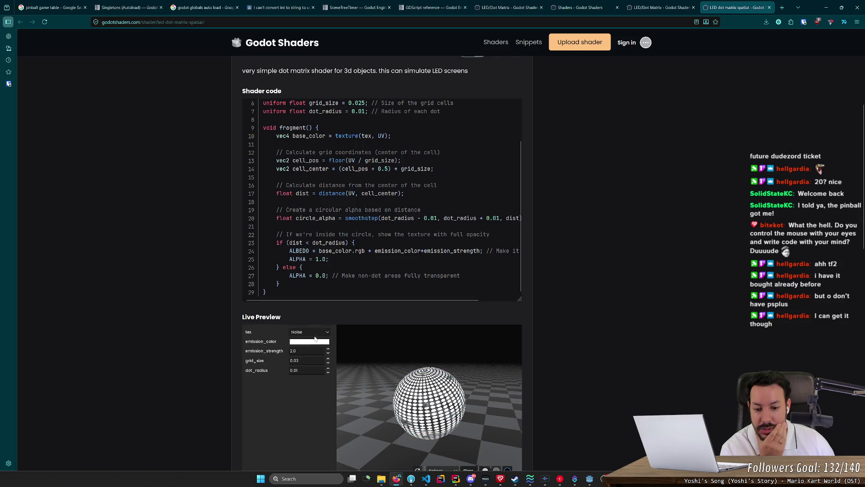
mouse_move(444, 397)
mouse_down()
mouse_move(447, 368)
mouse_move(548, 343)
mouse_up()
scroll(554, 339, down, 4)
click(287, 343)
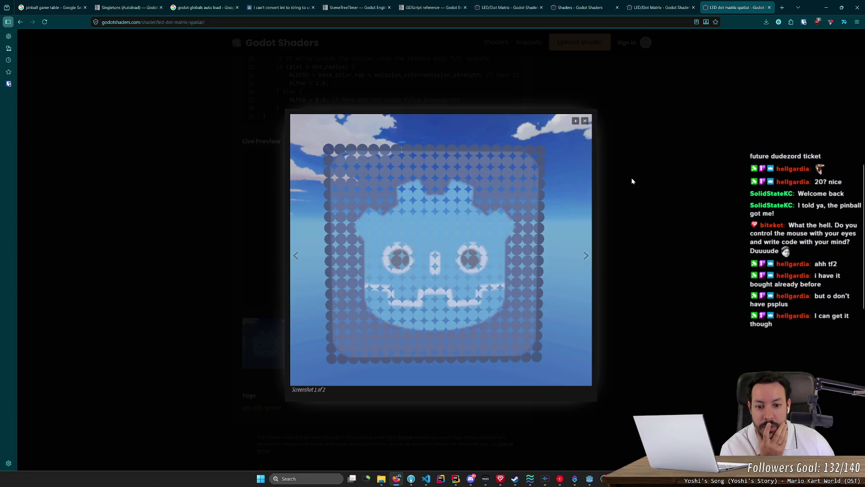
click(677, 5)
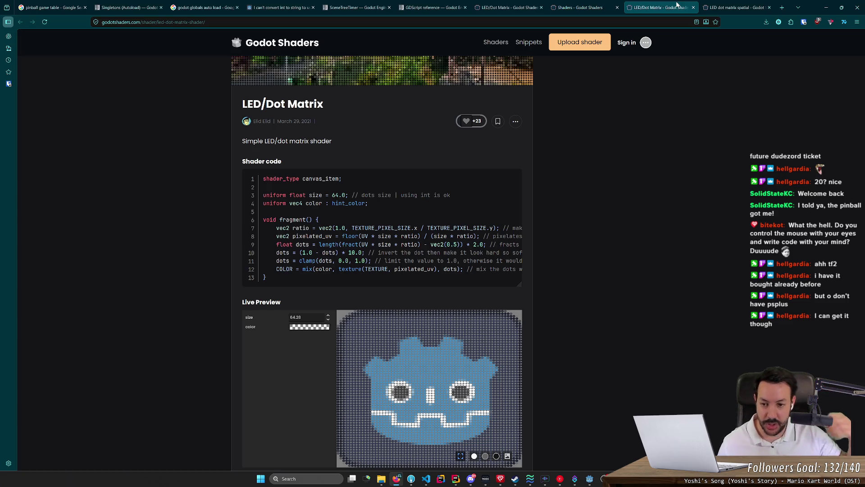
key(alt+Tab)
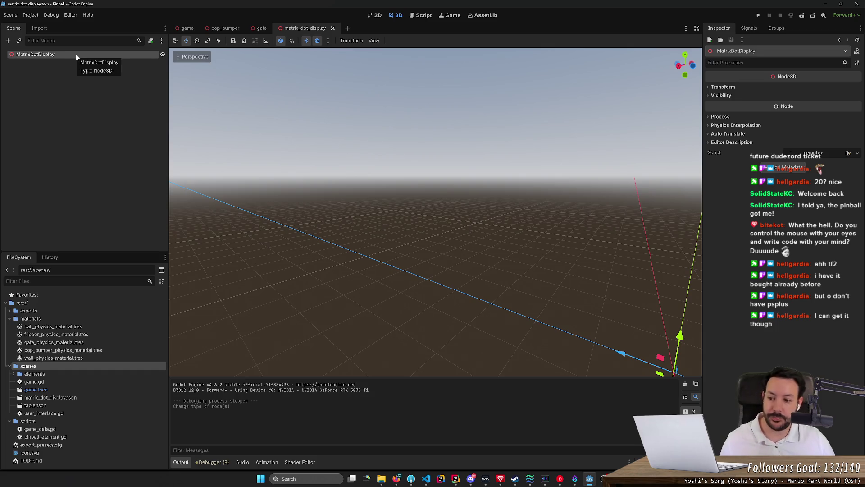
key(alt+Tab)
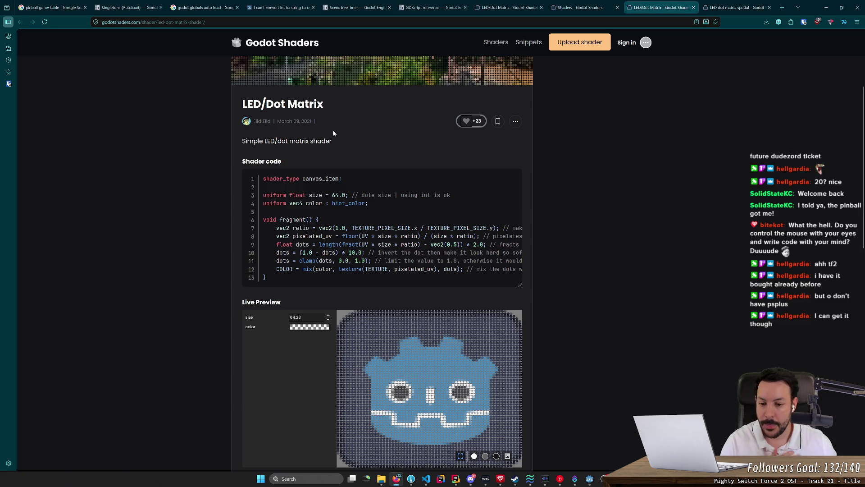
click(559, 480)
click(557, 482)
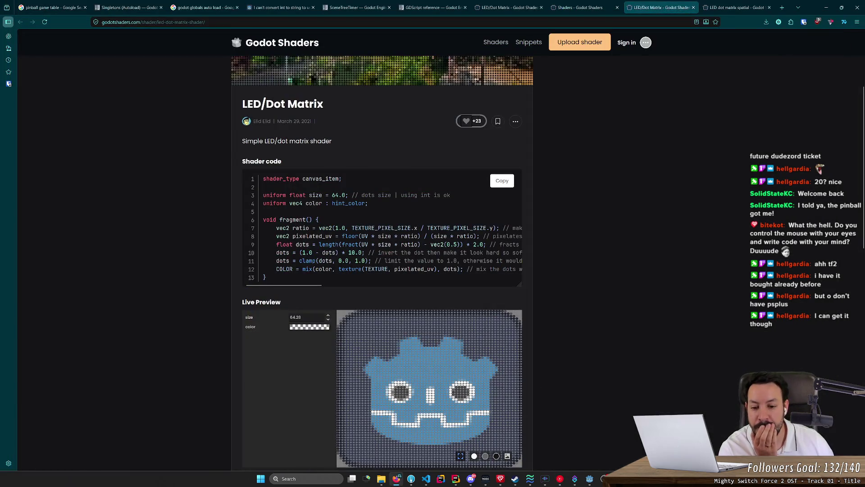
scroll(479, 266, down, 2)
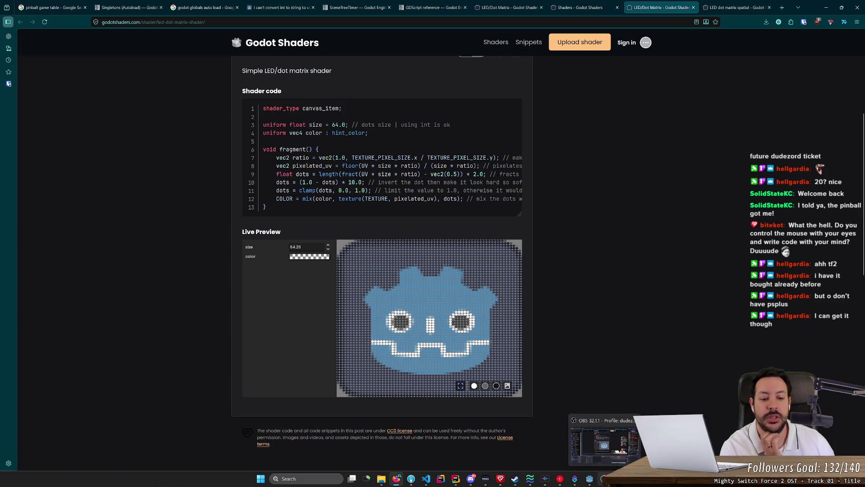
click(604, 479)
click(605, 478)
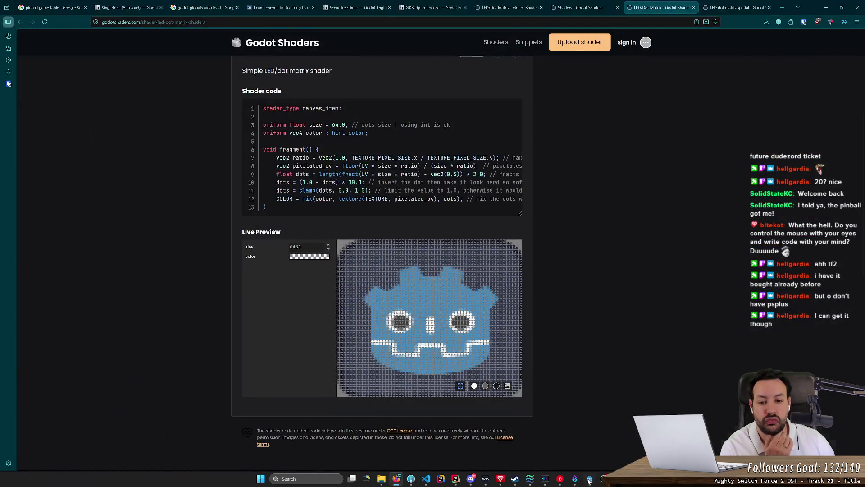
click(589, 479)
key(f)
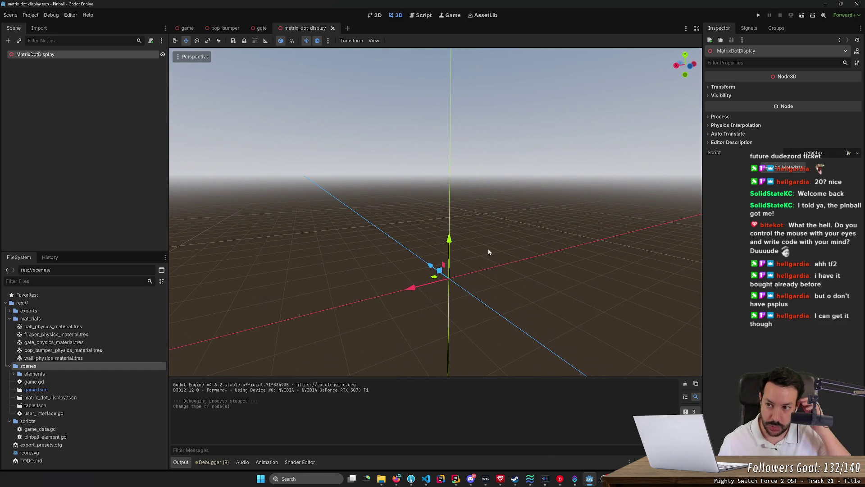
key(alt+Tab)
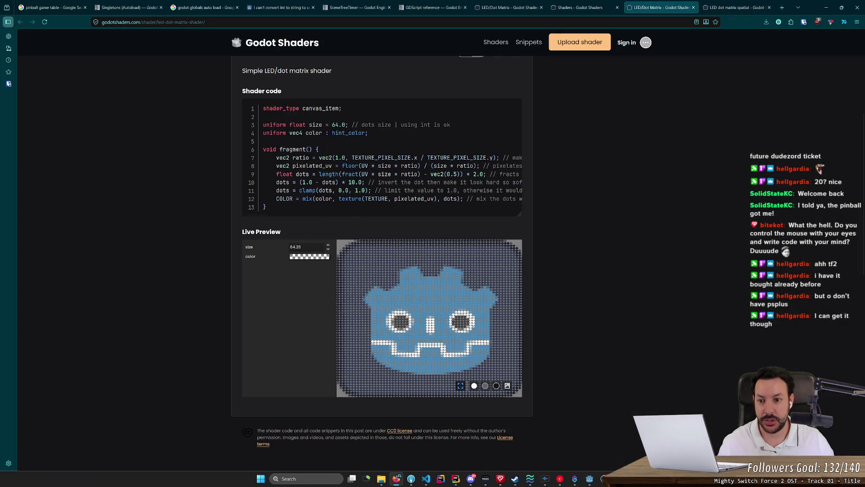
scroll(353, 214, up, 5)
key(alt+Tab)
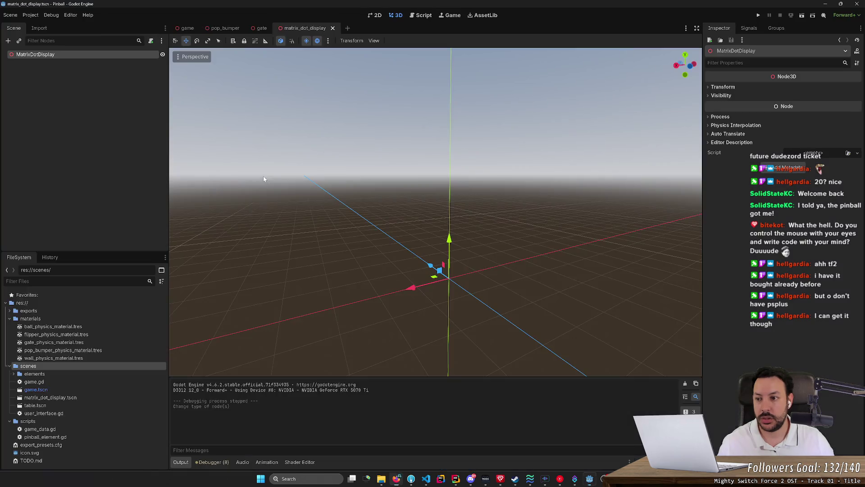
After a discarded 'texture' search, search 'mesh' and add a MeshInstance3D under MatrixDotDisplay
right_click(67, 57)
click(94, 64)
text(texture)
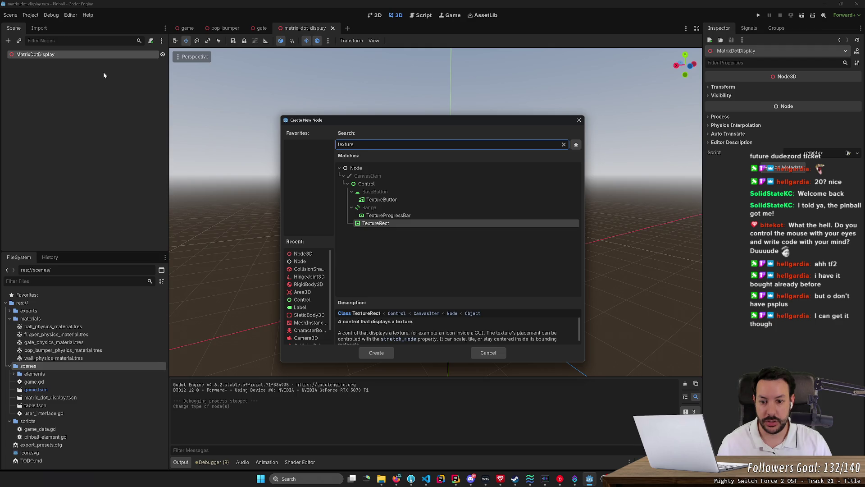
key(Return)
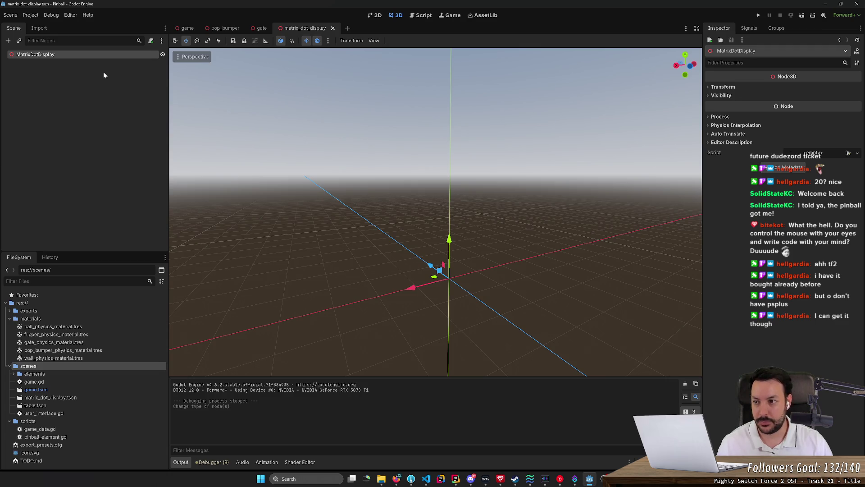
right_click(117, 54)
click(129, 64)
text(mesh)
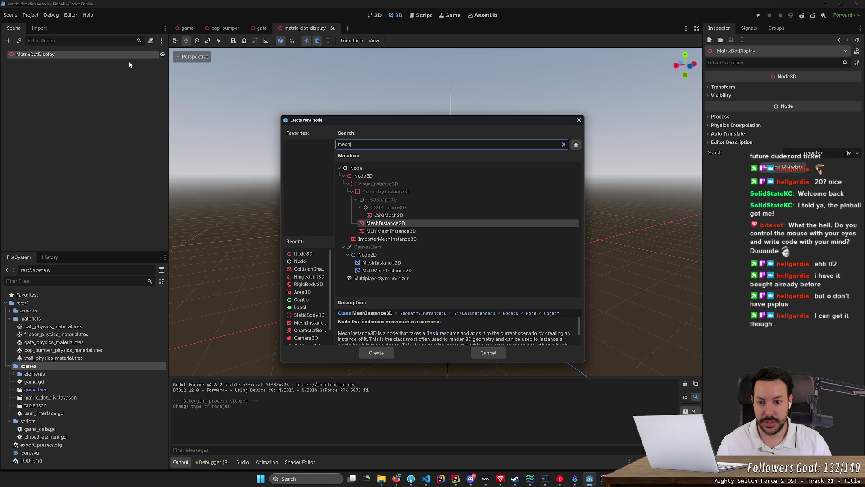
key(Return)
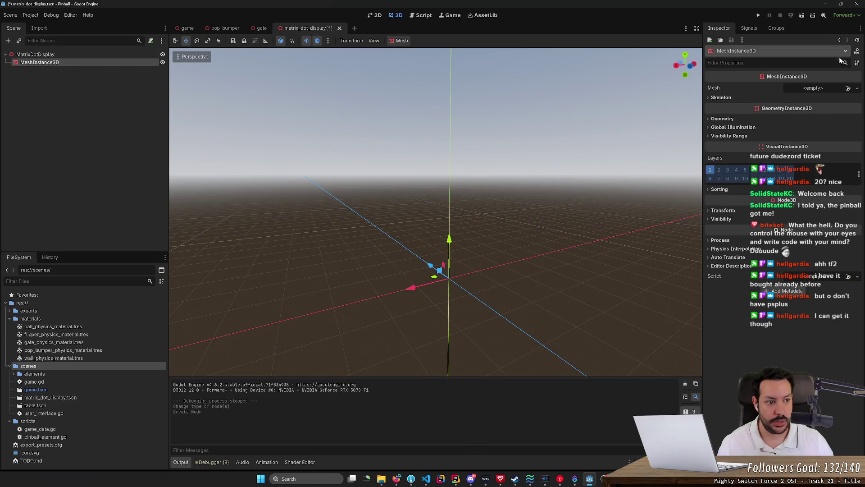
Assign a new PlaneMesh to the MeshInstance3D and orbit the view to look down on it
click(815, 89)
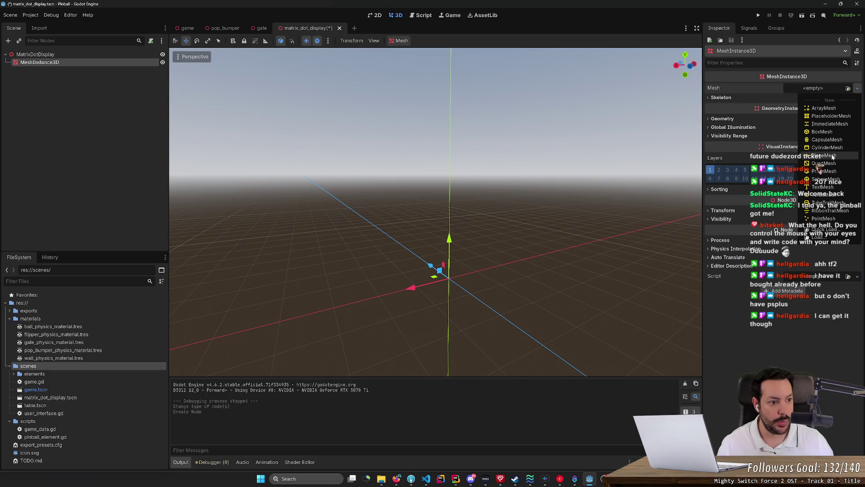
click(824, 156)
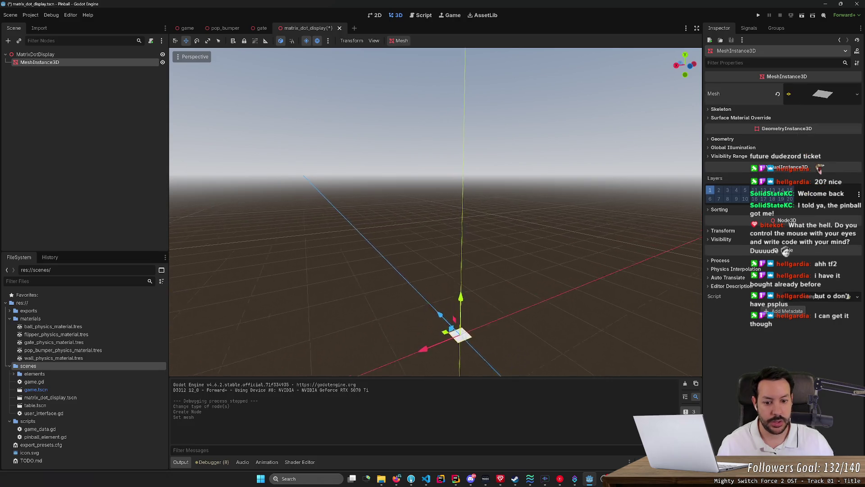
drag(432, 211, 406, 266)
scroll(433, 211, up, 2)
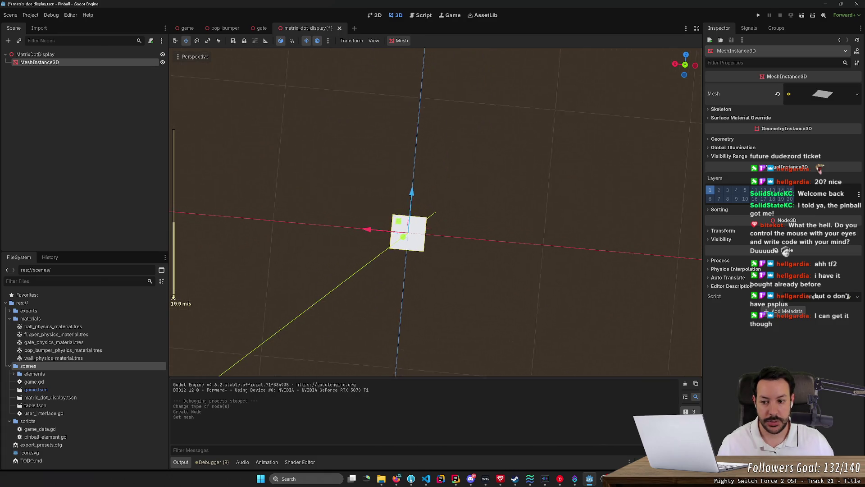
key(s)
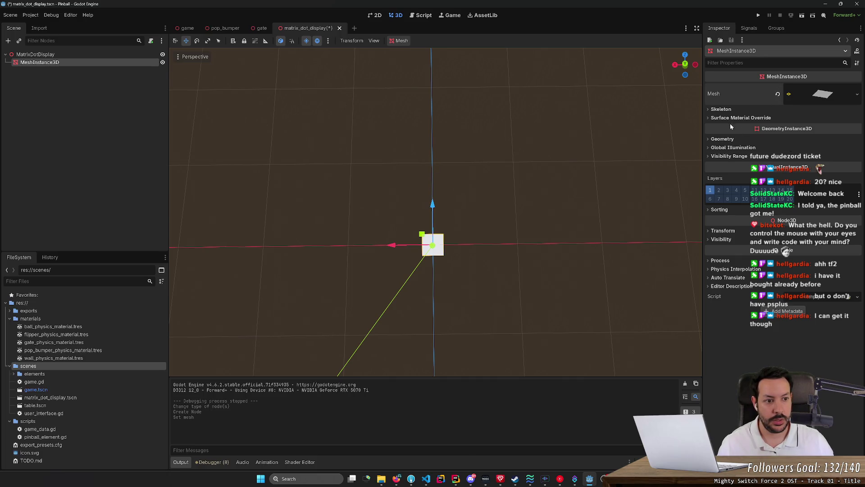
Reselect the MeshInstance3D and inspect the 2.0 × 2.0 PlaneMesh's settings and resource path
click(93, 55)
click(91, 63)
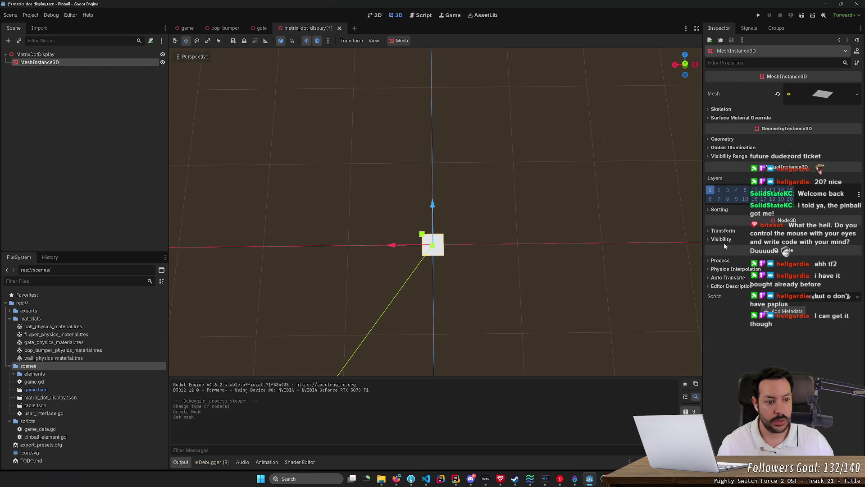
scroll(467, 234, up, 5)
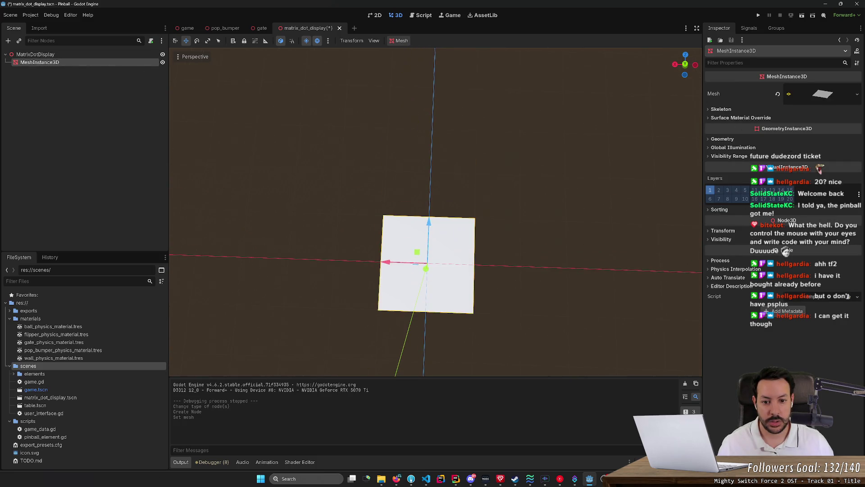
click(830, 94)
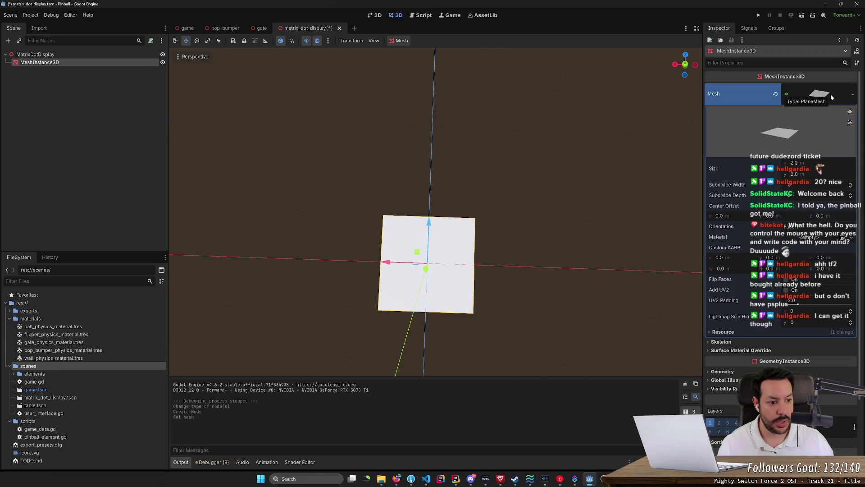
click(726, 333)
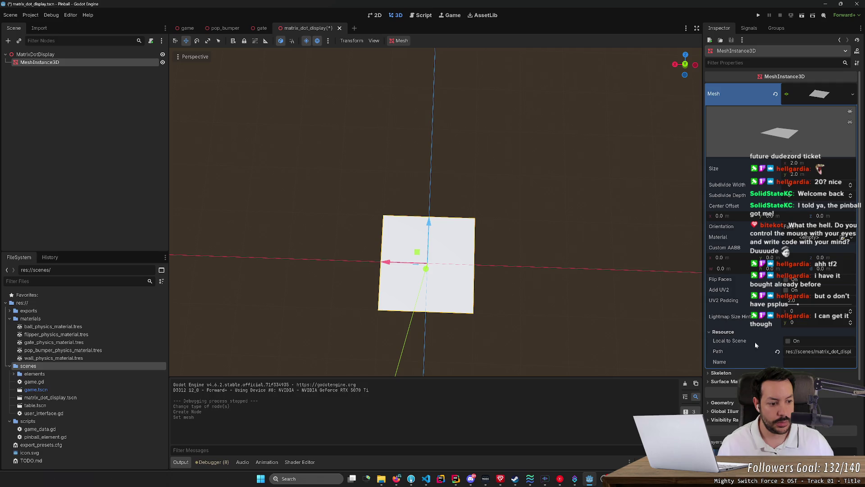
drag(810, 351, 853, 352)
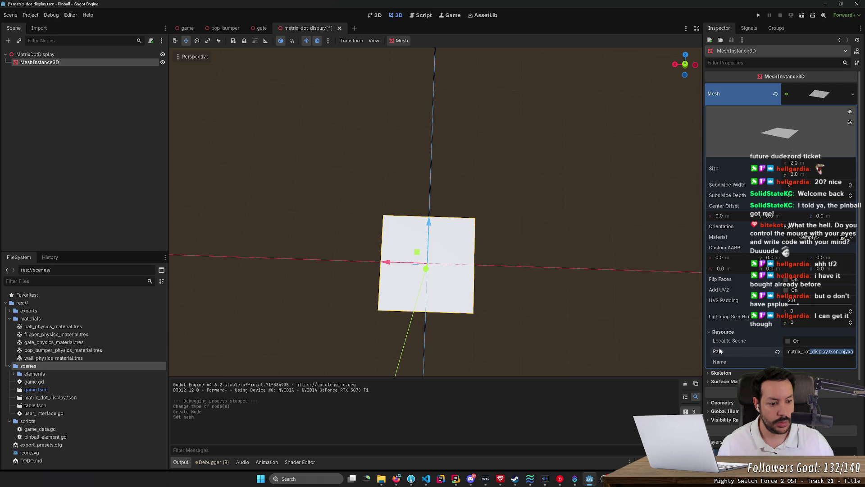
click(719, 333)
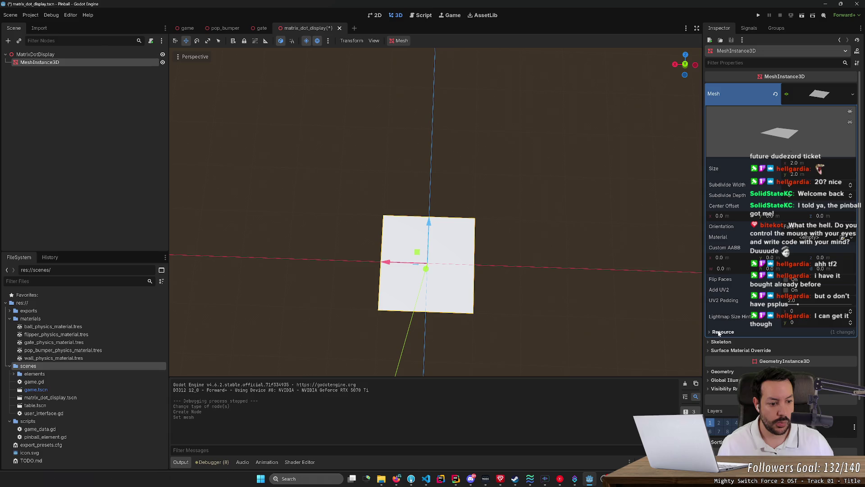
Expand the node's Geometry section to reach its Material Override setting
click(724, 372)
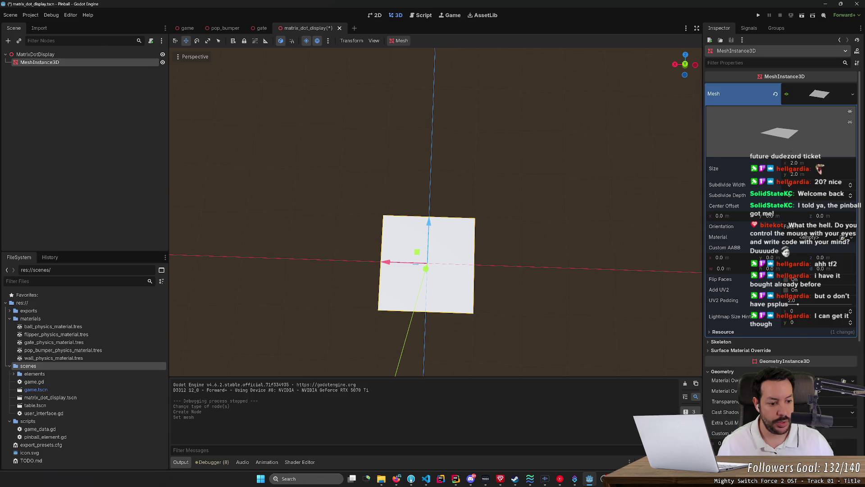
scroll(789, 360, down, 3)
scroll(776, 308, down, 1)
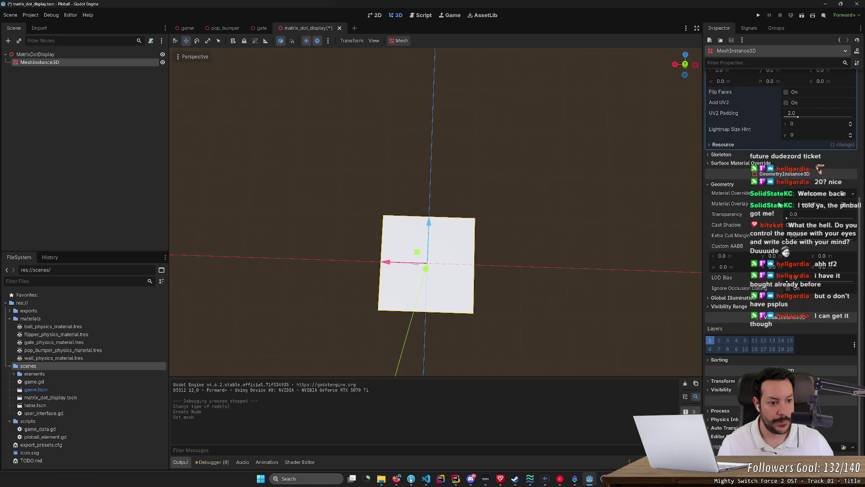
click(810, 194)
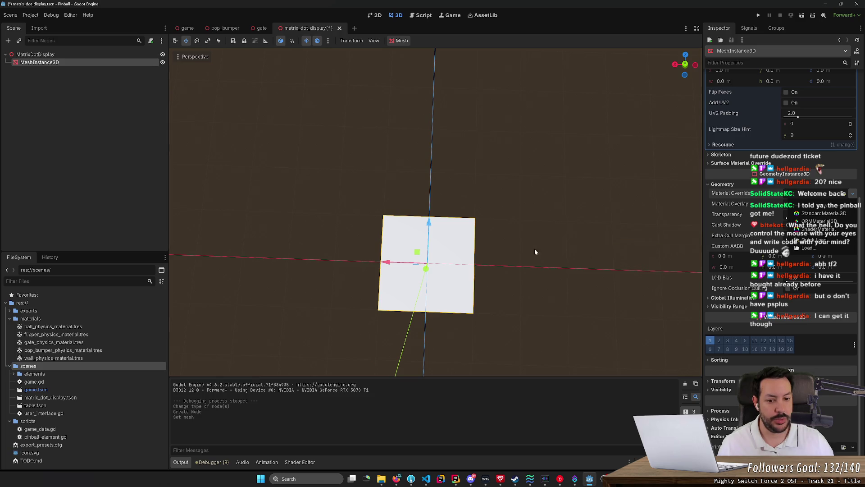
Set the plane's Material Override to a new ShaderMaterial
click(817, 230)
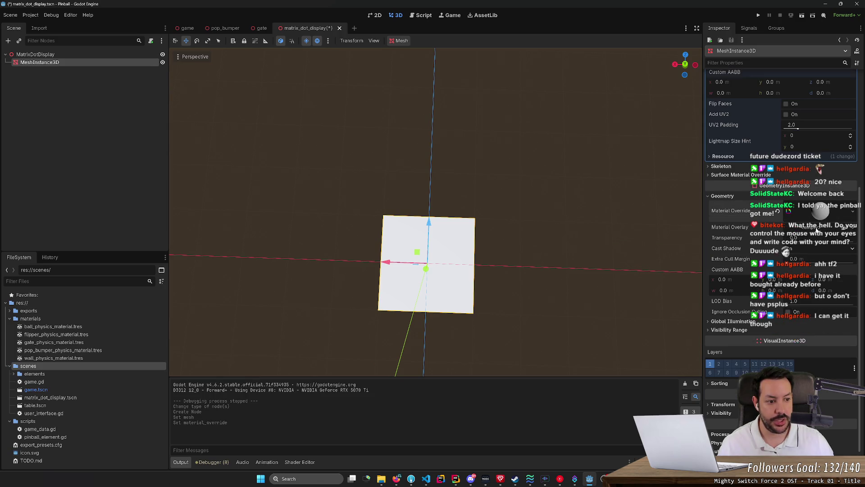
click(819, 215)
click(820, 216)
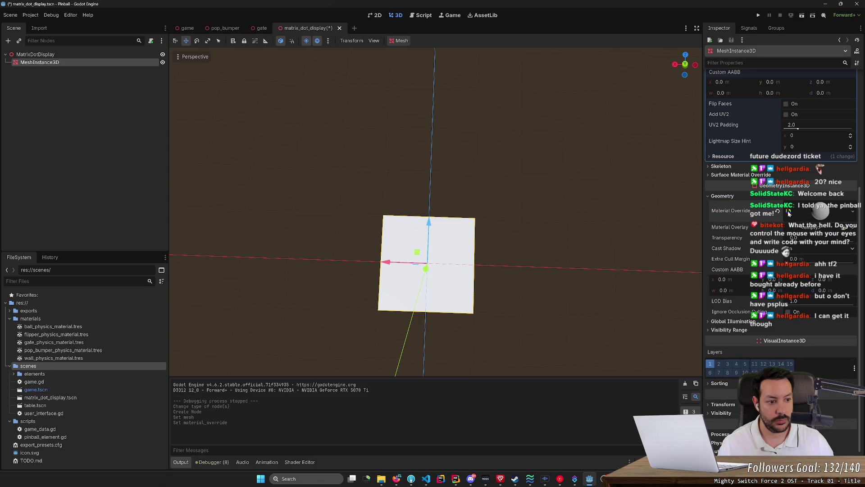
click(776, 211)
click(812, 206)
click(817, 225)
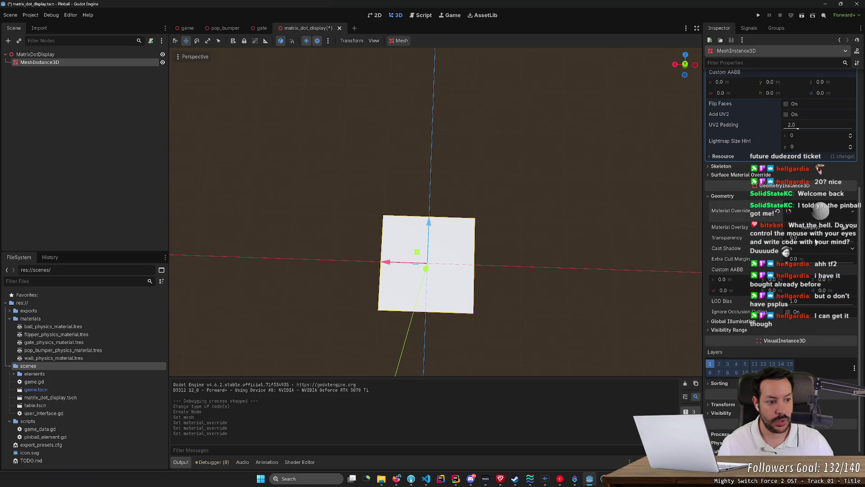
click(853, 212)
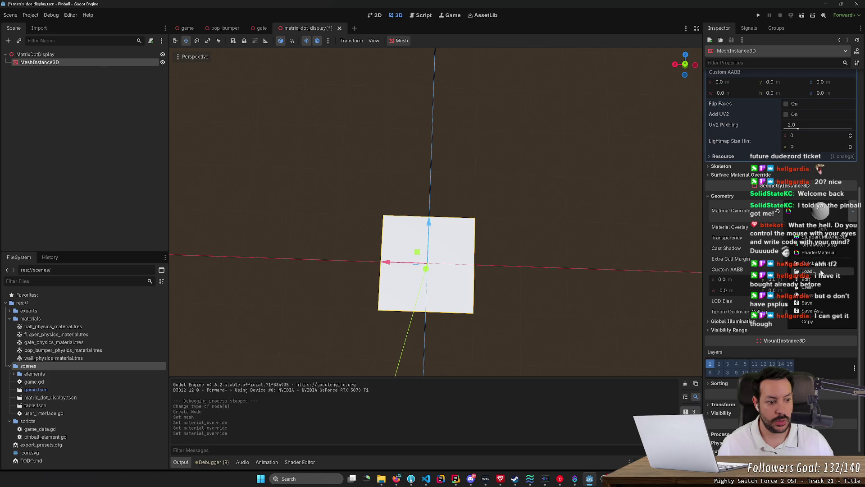
Save the matrix_dot_display scene and bring up the Create New menu for res://
click(807, 303)
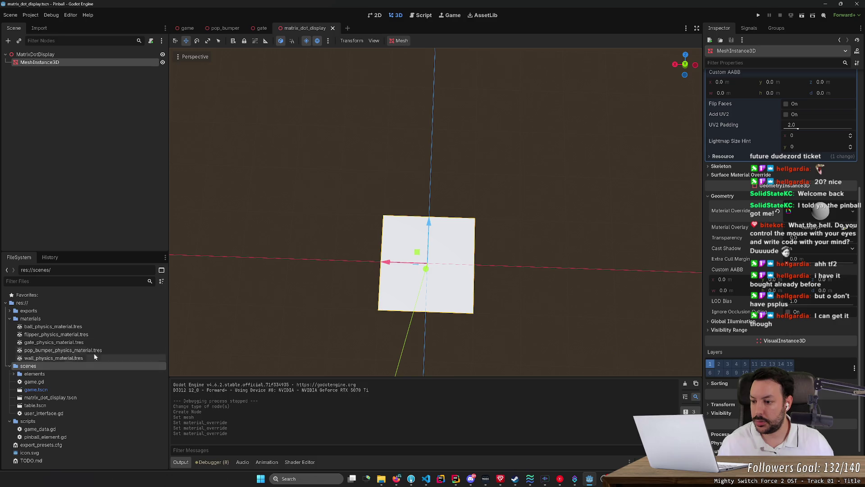
right_click(73, 304)
mouse_move(102, 312)
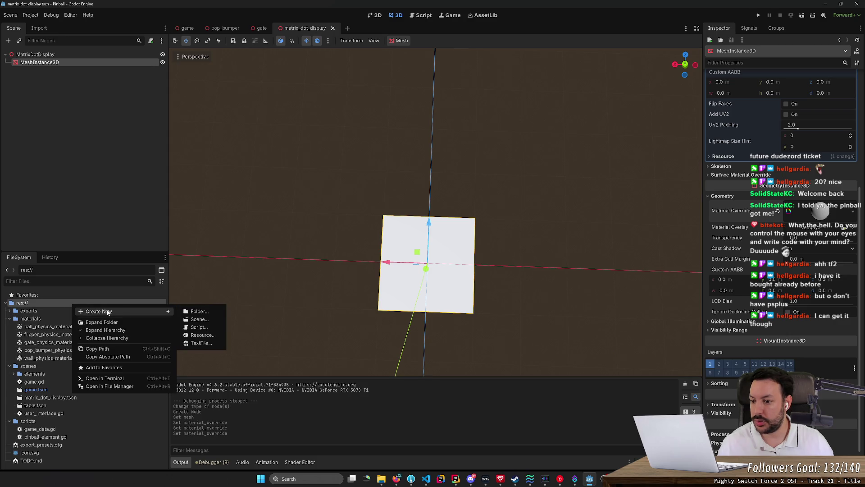